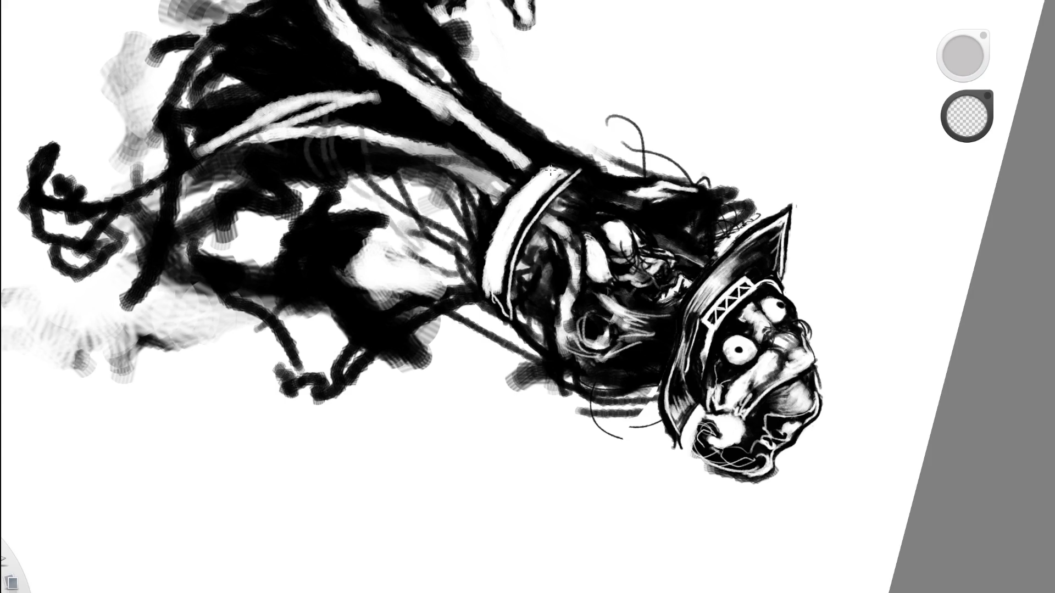
Rotate the figure upright and darken the white sash slightly with black brush.
{"action": "mouse_move", "coordinate": [555, 192]}
{"action": "left_mouse_down"}
{"action": "mouse_move", "coordinate": [539, 346]}
{"action": "mouse_move", "coordinate": [383, 300]}
{"action": "left_mouse_up"}
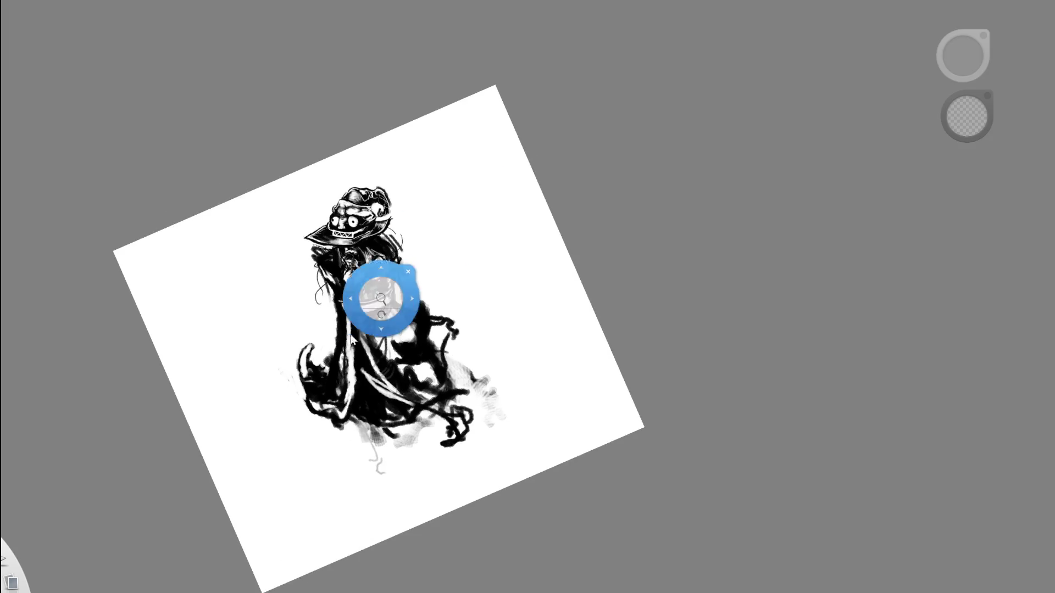
{"action": "scroll", "coordinate": [382, 299], "scroll_direction": "up", "scroll_amount": 5}
{"action": "key", "text": "e"}
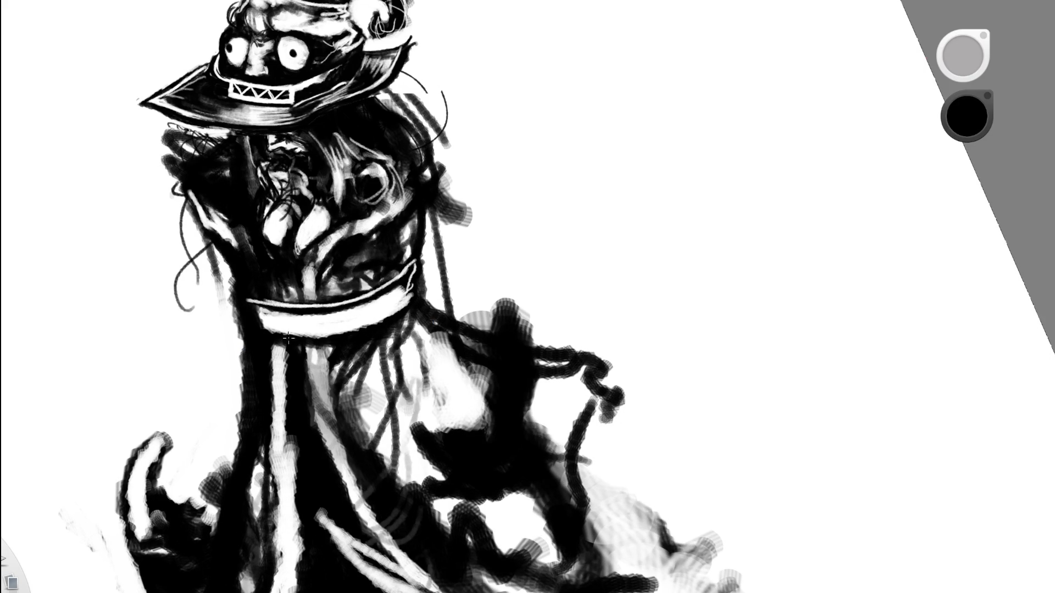
{"action": "mouse_move", "coordinate": [369, 329]}
{"action": "left_mouse_down"}
{"action": "mouse_move", "coordinate": [495, 382]}
{"action": "mouse_move", "coordinate": [491, 419]}
{"action": "mouse_move", "coordinate": [488, 275]}
{"action": "mouse_move", "coordinate": [318, 122]}
{"action": "left_mouse_up"}
Erase a few strands in the dark hair to lighten them.
{"action": "key", "text": "space"}
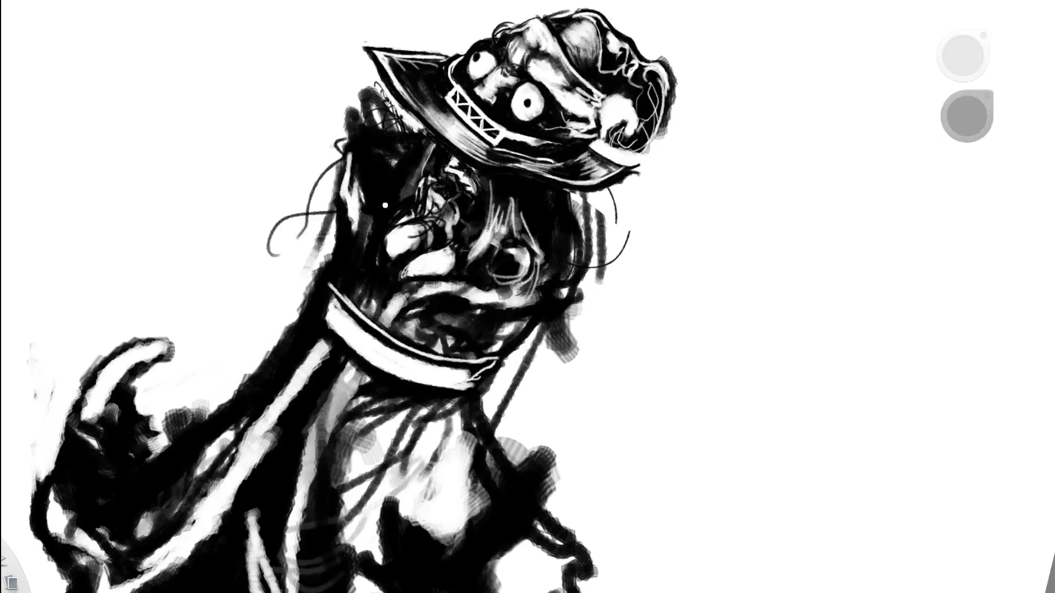
{"action": "key", "text": "e"}
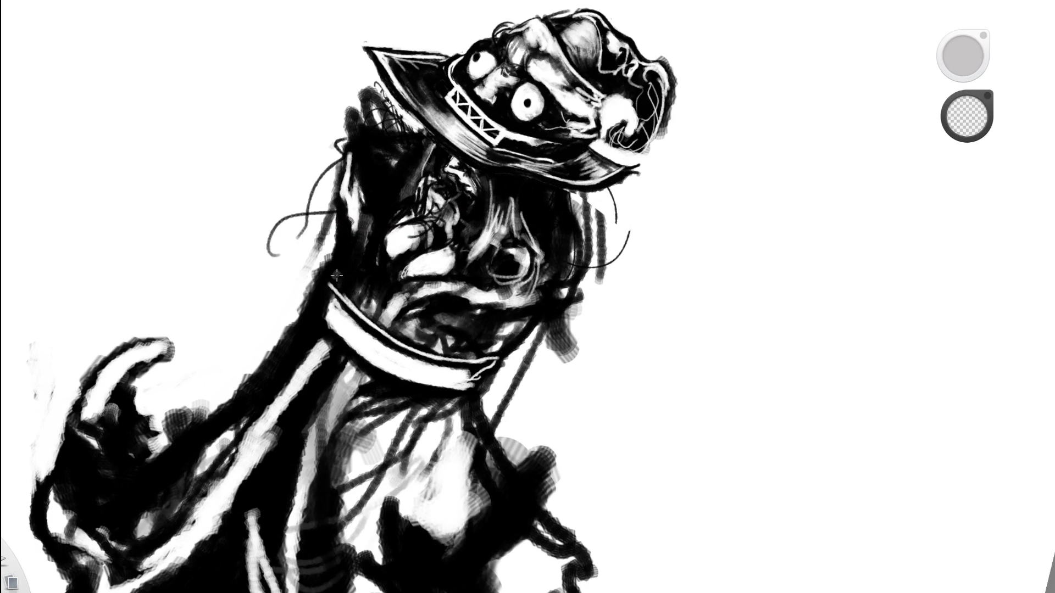
{"action": "mouse_move", "coordinate": [336, 275]}
{"action": "left_mouse_down"}
{"action": "mouse_move", "coordinate": [346, 203]}
{"action": "mouse_move", "coordinate": [356, 258]}
{"action": "mouse_move", "coordinate": [363, 206]}
{"action": "left_mouse_up"}
{"action": "key", "text": "e"}
{"action": "key", "text": "e"}
Lighten the left edge of the collar with the eraser.
{"action": "key", "text": "Home"}
{"action": "key", "text": "space"}
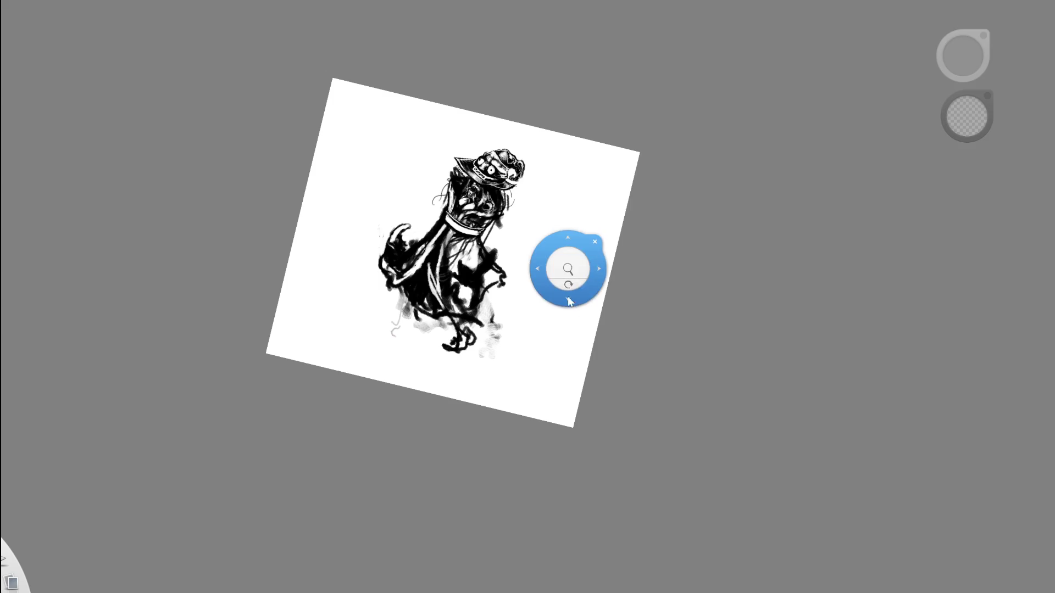
{"action": "scroll", "coordinate": [480, 189], "scroll_direction": "up", "scroll_amount": 5}
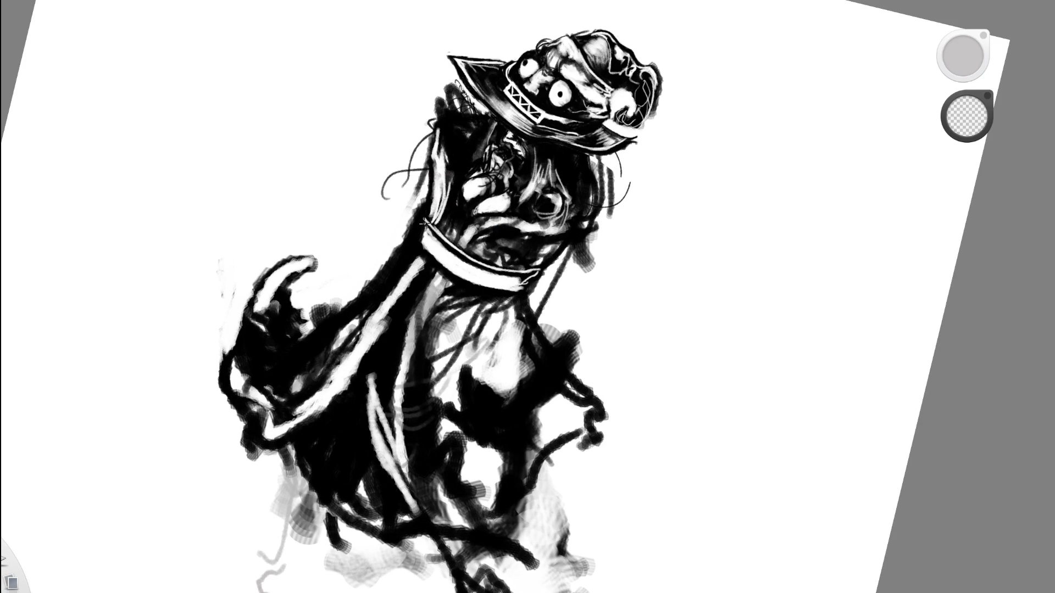
{"action": "left_click_drag", "start_coordinate": [422, 241], "coordinate": [425, 221]}
{"action": "key", "text": "e"}
{"action": "key", "text": "e"}
Paint a curved black stroke on the figure's right side, then tilt the page about 45°.
{"action": "scroll", "coordinate": [524, 184], "scroll_direction": "down", "scroll_amount": 5}
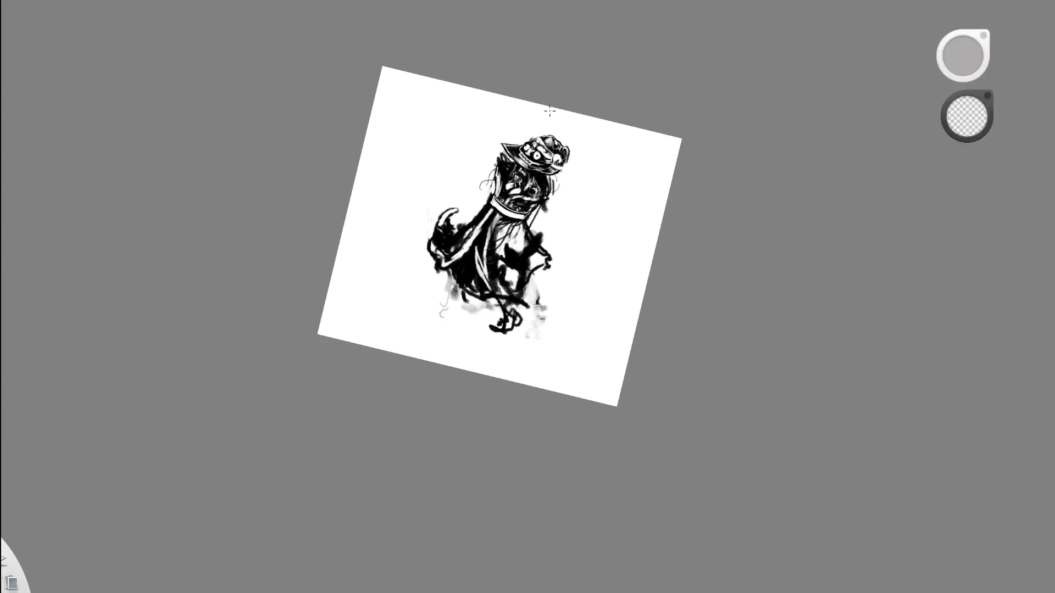
{"action": "mouse_move", "coordinate": [572, 296]}
{"action": "left_mouse_down"}
{"action": "mouse_move", "coordinate": [563, 301]}
{"action": "mouse_move", "coordinate": [431, 226]}
{"action": "left_mouse_up"}
{"action": "scroll", "coordinate": [434, 228], "scroll_direction": "up", "scroll_amount": 5}
{"action": "key", "text": "e"}
{"action": "left_click_drag", "start_coordinate": [428, 182], "coordinate": [434, 210]}
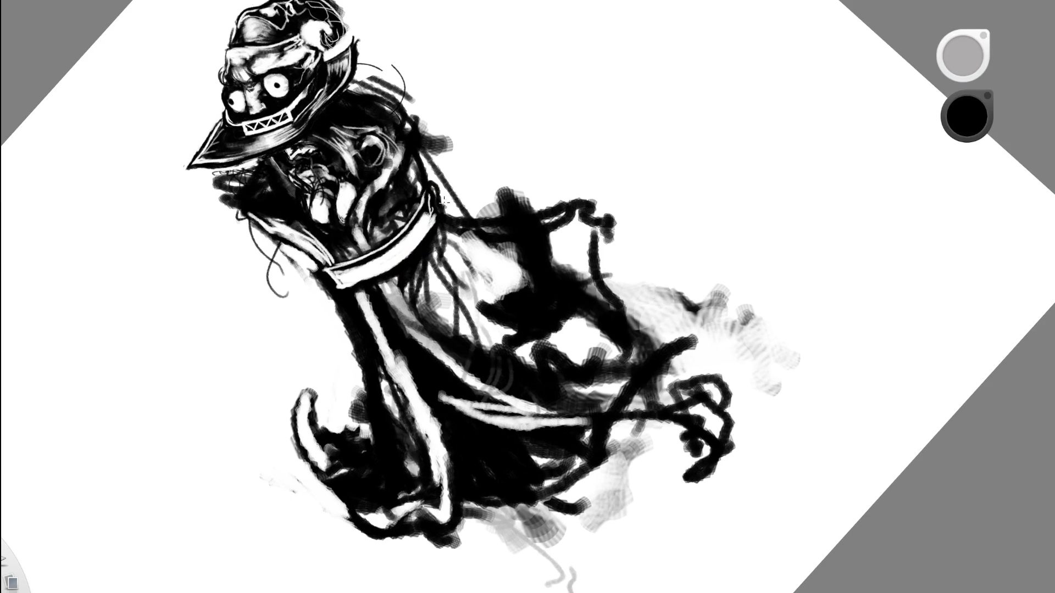
{"action": "key", "text": "e"}
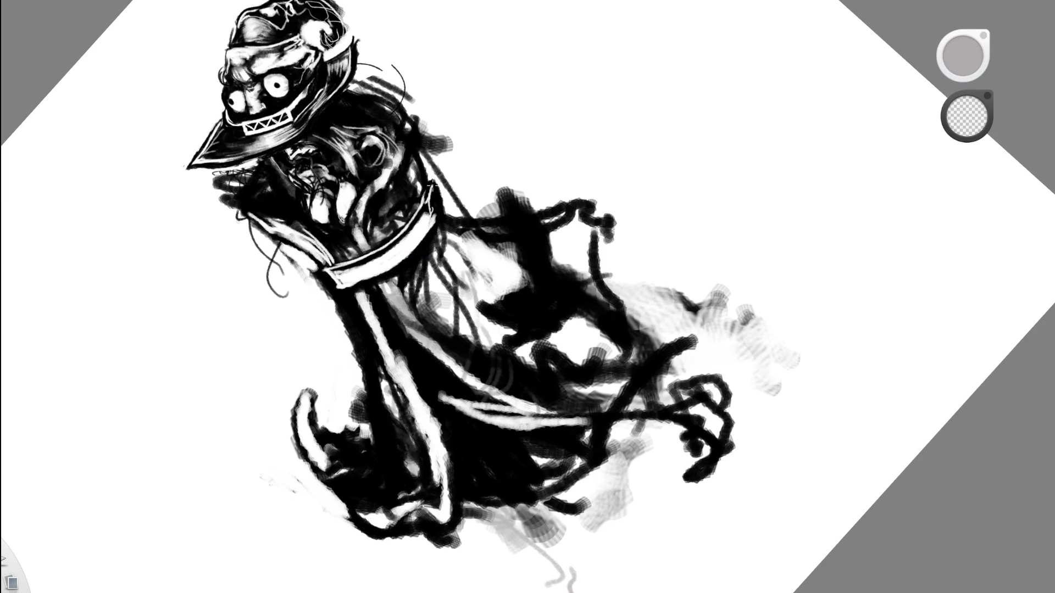
{"action": "key", "text": "space"}
{"action": "mouse_move", "coordinate": [483, 290]}
{"action": "left_mouse_down"}
{"action": "mouse_move", "coordinate": [549, 309]}
{"action": "mouse_move", "coordinate": [547, 330]}
{"action": "mouse_move", "coordinate": [495, 252]}
{"action": "mouse_move", "coordinate": [466, 274]}
{"action": "mouse_move", "coordinate": [522, 332]}
{"action": "mouse_move", "coordinate": [571, 310]}
{"action": "mouse_move", "coordinate": [303, 535]}
{"action": "left_mouse_up"}
{"action": "key", "text": "e"}
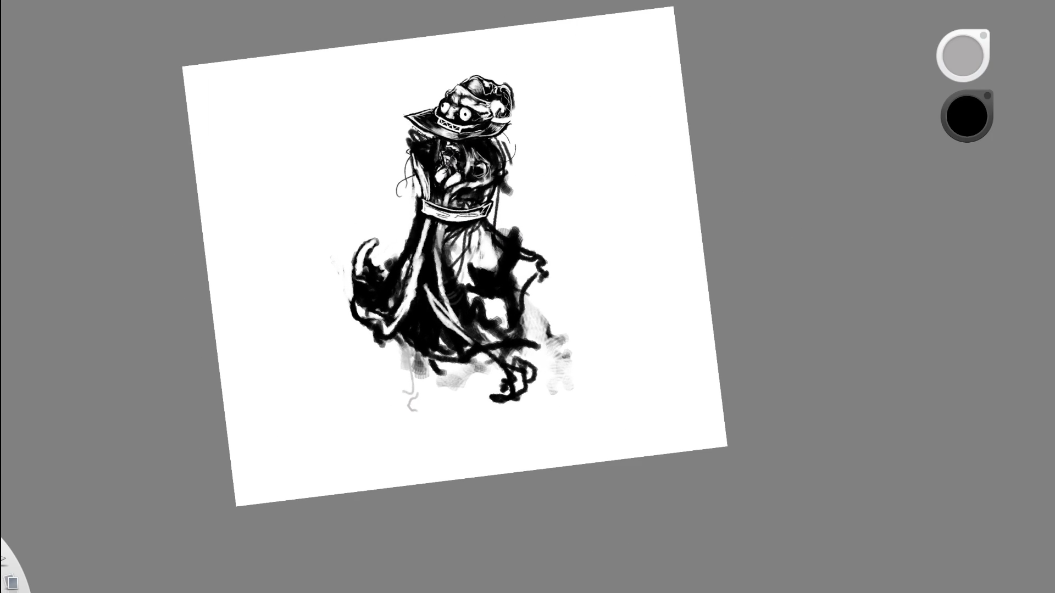
Paint dark strokes down the robe below the collar.
{"action": "scroll", "coordinate": [490, 202], "scroll_direction": "up", "scroll_amount": 2}
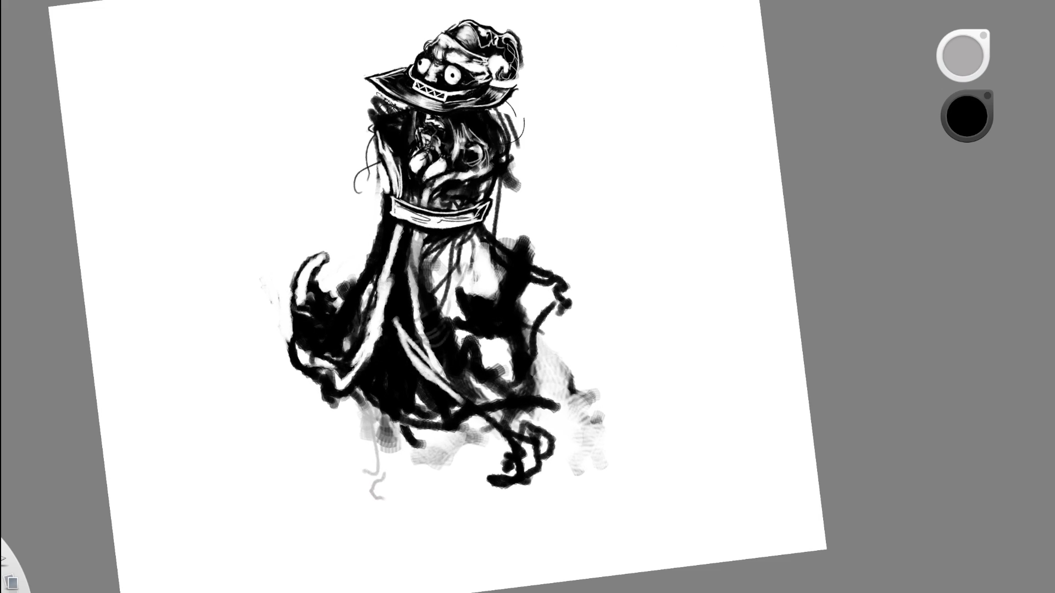
{"action": "key", "text": "e"}
{"action": "scroll", "coordinate": [437, 254], "scroll_direction": "up", "scroll_amount": 1}
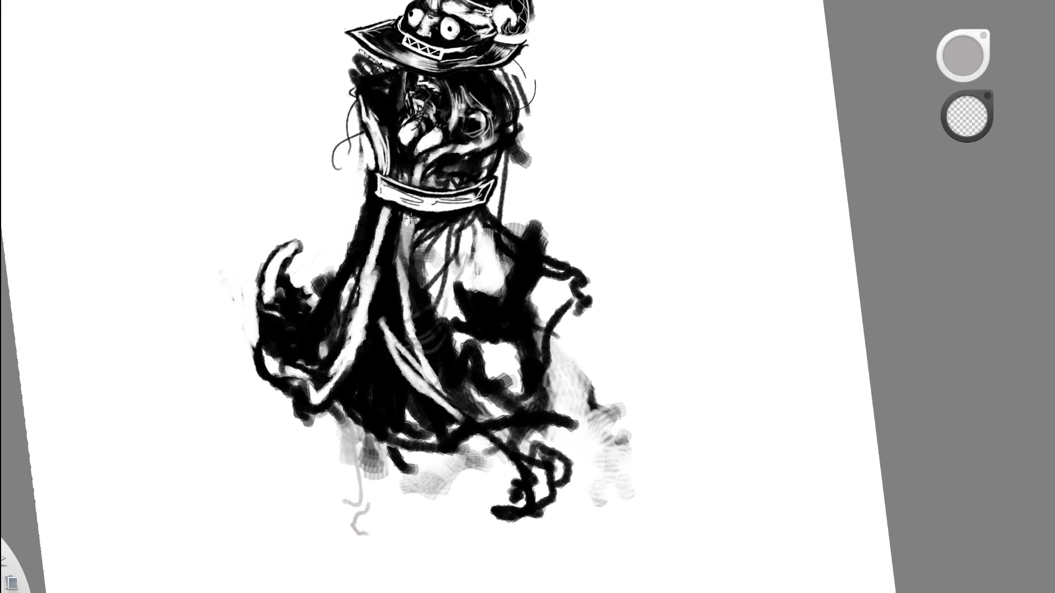
{"action": "key", "text": "e"}
{"action": "mouse_move", "coordinate": [413, 212]}
{"action": "left_mouse_down"}
{"action": "mouse_move", "coordinate": [398, 275]}
{"action": "mouse_move", "coordinate": [410, 220]}
{"action": "mouse_move", "coordinate": [399, 264]}
{"action": "mouse_move", "coordinate": [403, 240]}
{"action": "mouse_move", "coordinate": [436, 434]}
{"action": "mouse_move", "coordinate": [435, 391]}
{"action": "mouse_move", "coordinate": [461, 418]}
{"action": "mouse_move", "coordinate": [417, 294]}
{"action": "mouse_move", "coordinate": [420, 231]}
{"action": "mouse_move", "coordinate": [415, 276]}
{"action": "mouse_move", "coordinate": [445, 401]}
{"action": "mouse_move", "coordinate": [456, 421]}
{"action": "mouse_move", "coordinate": [440, 338]}
{"action": "mouse_move", "coordinate": [476, 442]}
{"action": "left_mouse_up"}
Carve white lines into the dark robe and lighten its grey strokes.
{"action": "key", "text": "e"}
{"action": "key", "text": "e"}
{"action": "key", "text": "space"}
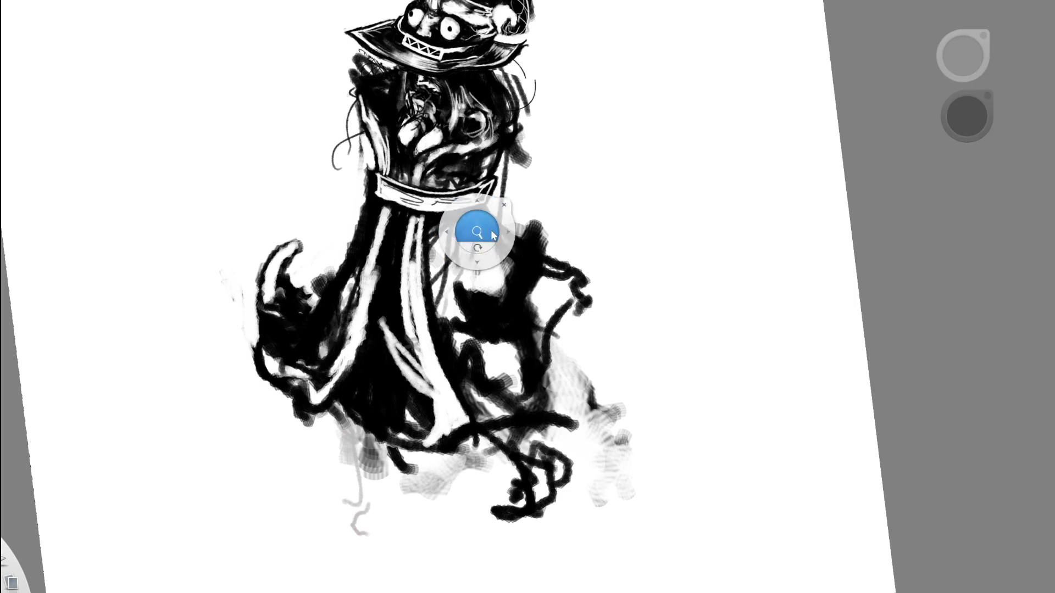
{"action": "left_click_drag", "start_coordinate": [492, 246], "coordinate": [511, 208]}
{"action": "scroll", "coordinate": [511, 208], "scroll_direction": "up", "scroll_amount": 5}
{"action": "key", "text": "e"}
{"action": "mouse_move", "coordinate": [383, 257]}
{"action": "left_mouse_down"}
{"action": "mouse_move", "coordinate": [407, 195]}
{"action": "mouse_move", "coordinate": [381, 271]}
{"action": "left_mouse_up"}
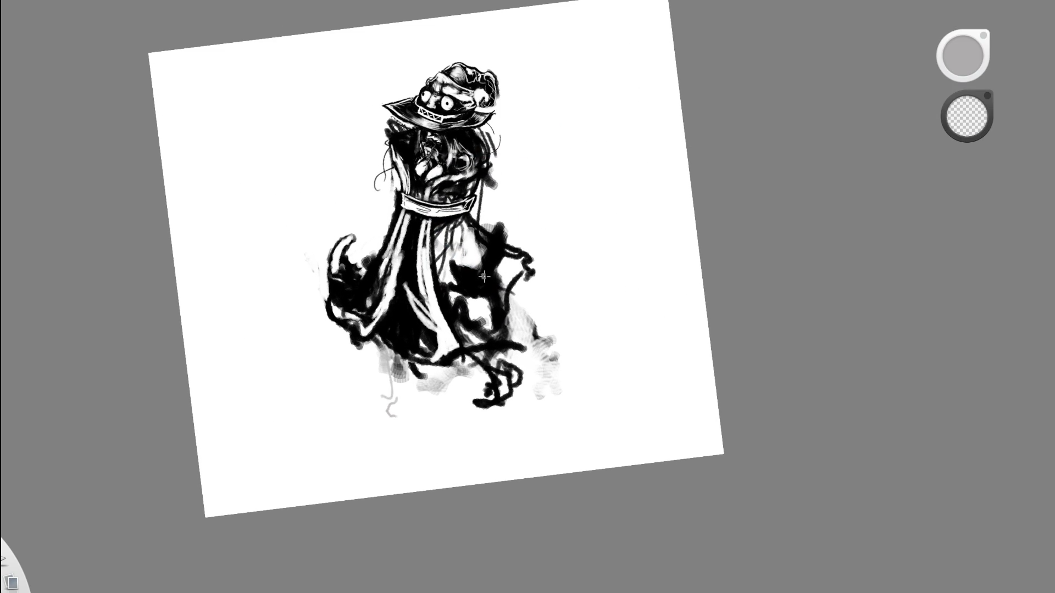
{"action": "left_click_drag", "start_coordinate": [478, 274], "coordinate": [493, 231]}
Erase a light stripe along the robe band and lighten the robe left of centre.
{"action": "key", "text": "e"}
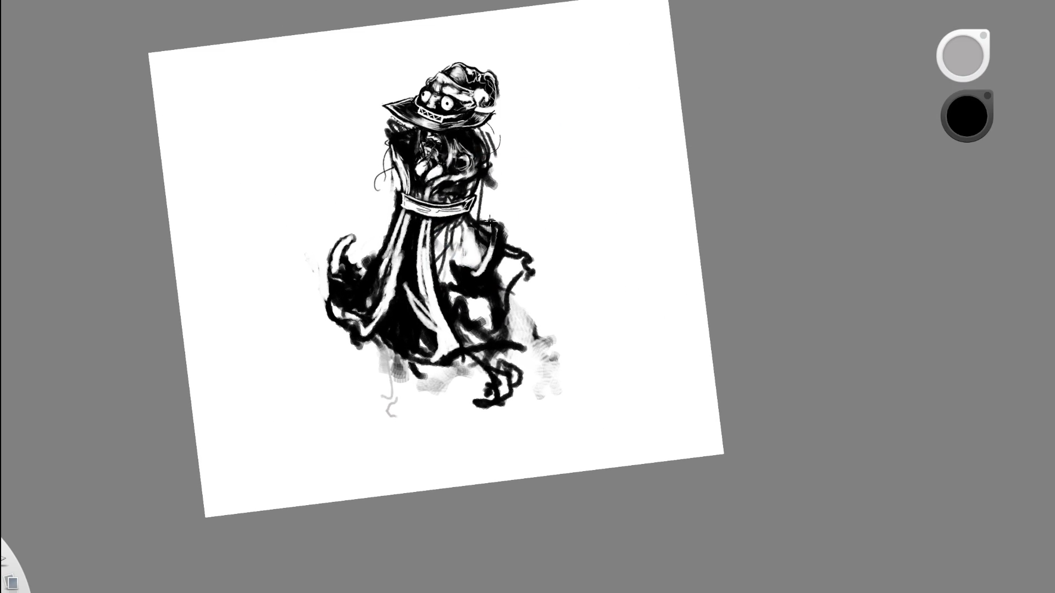
{"action": "key", "text": "e"}
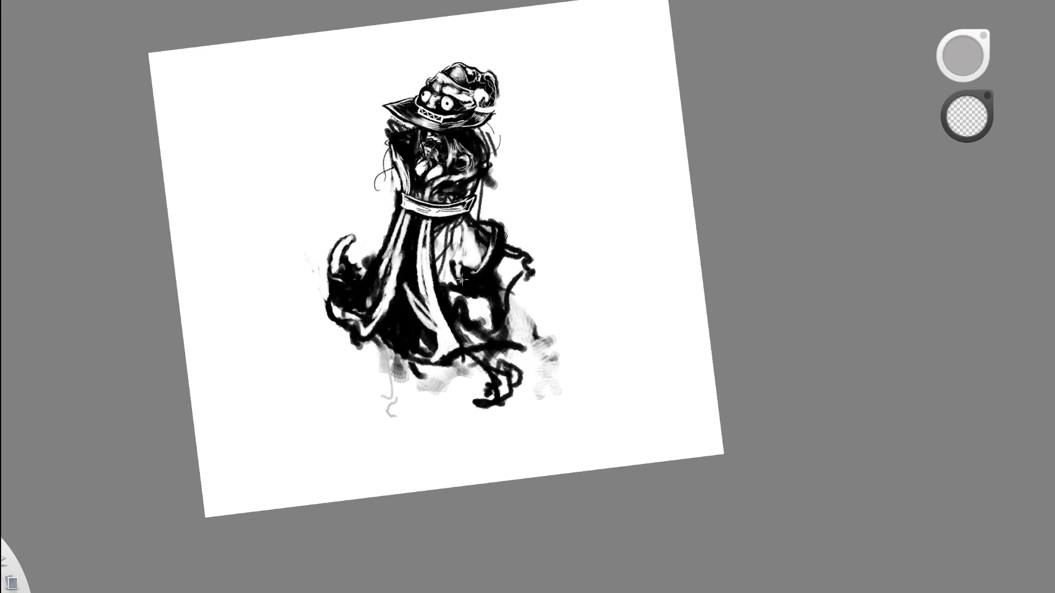
{"action": "key", "text": "e"}
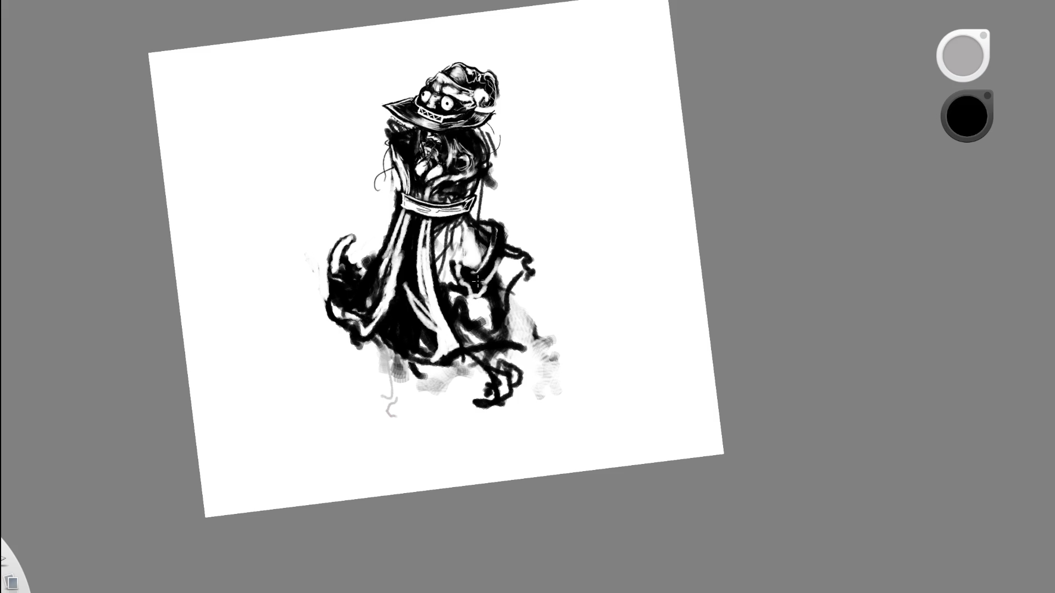
{"action": "key", "text": "e"}
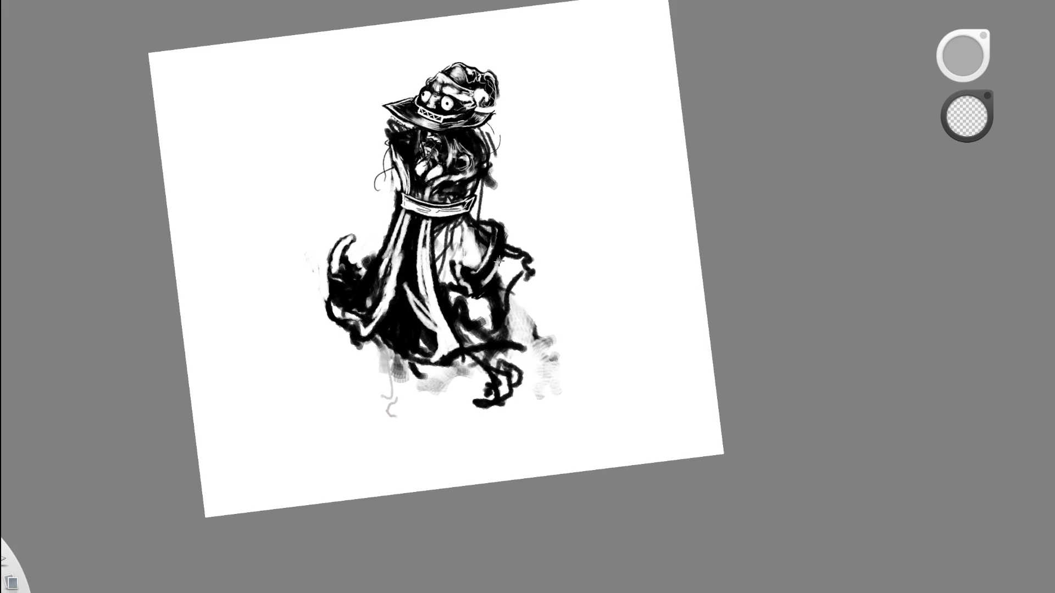
{"action": "mouse_move", "coordinate": [479, 286]}
{"action": "left_mouse_down"}
{"action": "mouse_move", "coordinate": [501, 231]}
{"action": "mouse_move", "coordinate": [480, 291]}
{"action": "mouse_move", "coordinate": [417, 275]}
{"action": "left_mouse_up"}
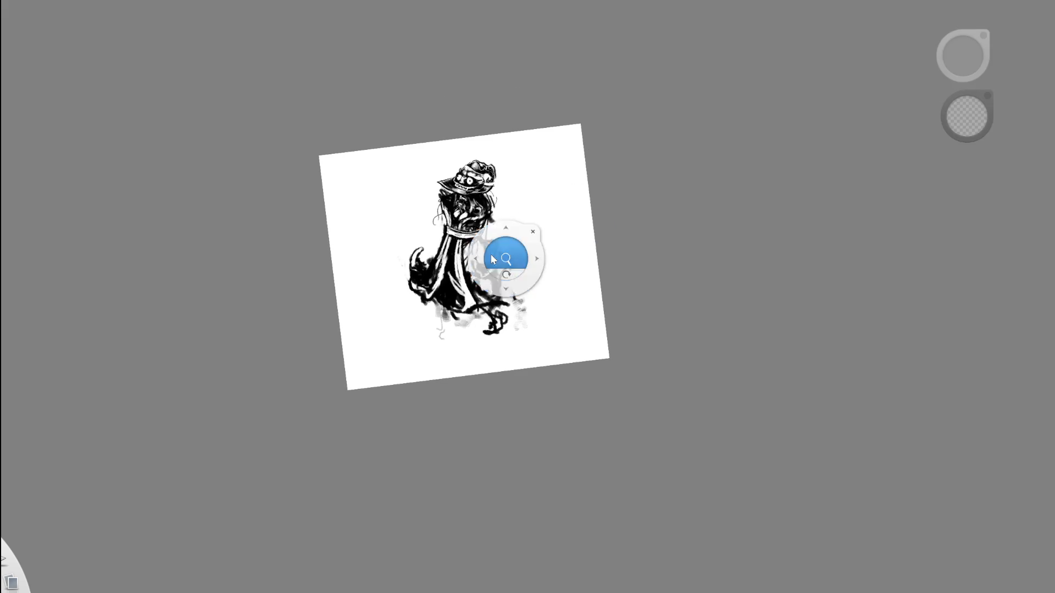
{"action": "left_click_drag", "start_coordinate": [482, 258], "coordinate": [951, 201]}
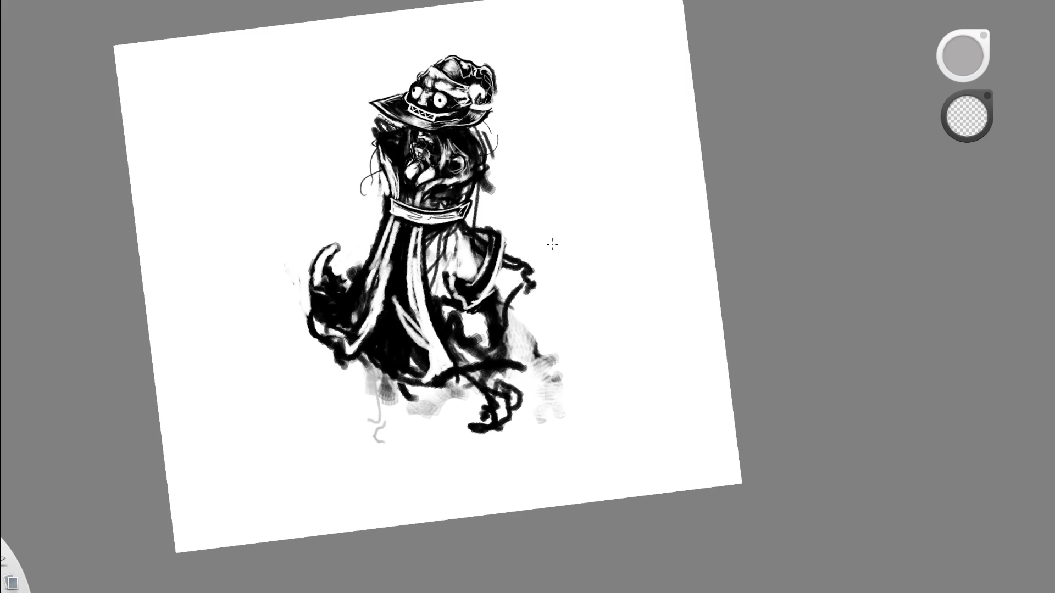
{"action": "mouse_move", "coordinate": [335, 303]}
{"action": "left_mouse_down"}
{"action": "mouse_move", "coordinate": [312, 296]}
{"action": "mouse_move", "coordinate": [330, 302]}
{"action": "left_mouse_up"}
Paint new dark strokes on the lower robe, then undo them.
{"action": "key", "text": "e"}
{"action": "mouse_move", "coordinate": [373, 269]}
{"action": "left_mouse_down"}
{"action": "mouse_move", "coordinate": [346, 343]}
{"action": "mouse_move", "coordinate": [348, 420]}
{"action": "mouse_move", "coordinate": [354, 346]}
{"action": "left_mouse_up"}
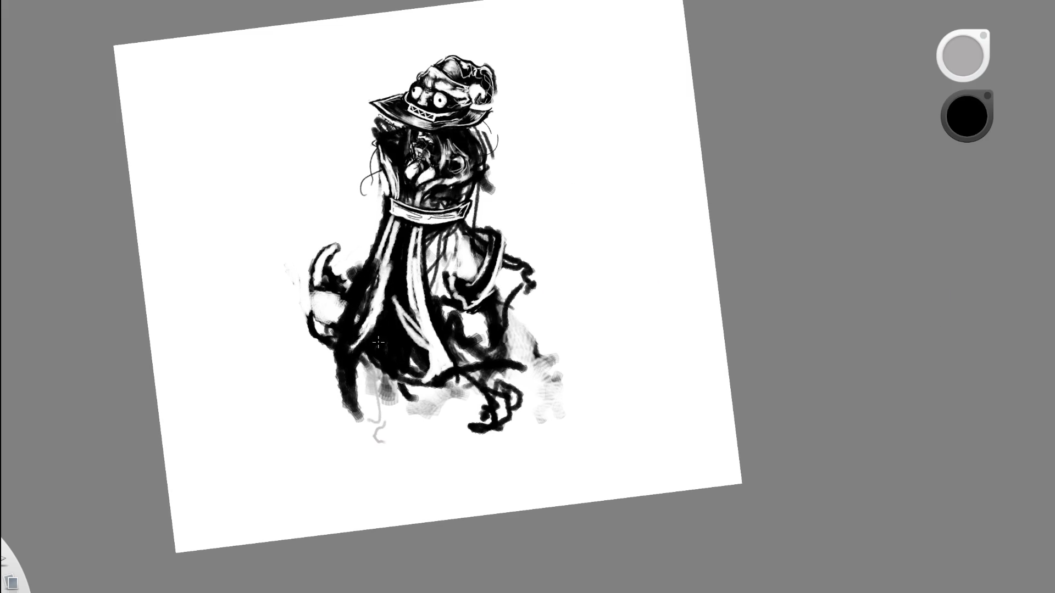
{"action": "key", "text": "ctrl+z"}
{"action": "key", "text": "ctrl+z"}
{"action": "key", "text": "ctrl+z"}
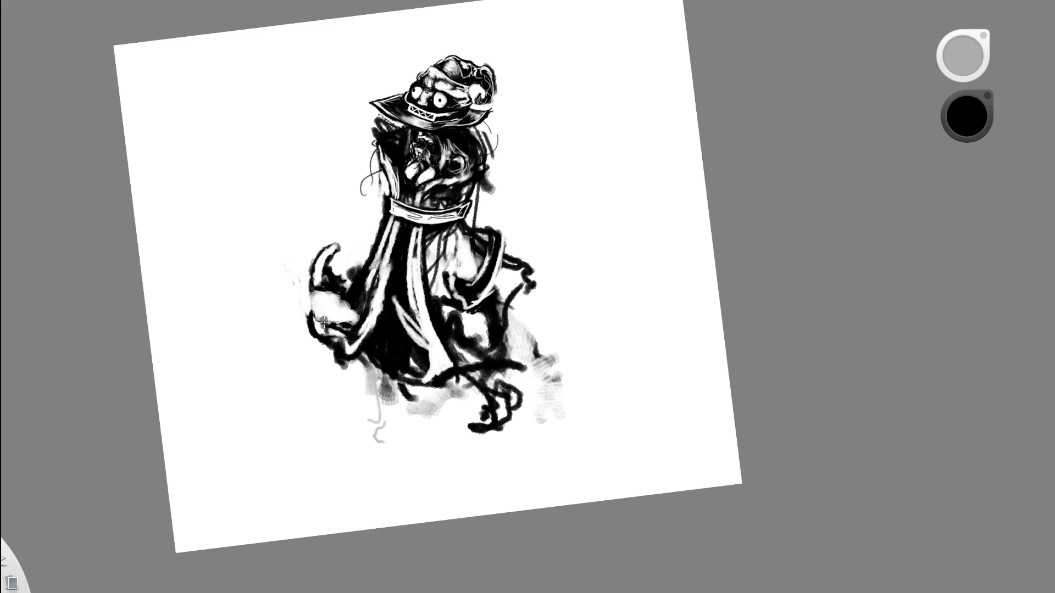
{"action": "left_click_drag", "start_coordinate": [473, 282], "coordinate": [369, 284]}
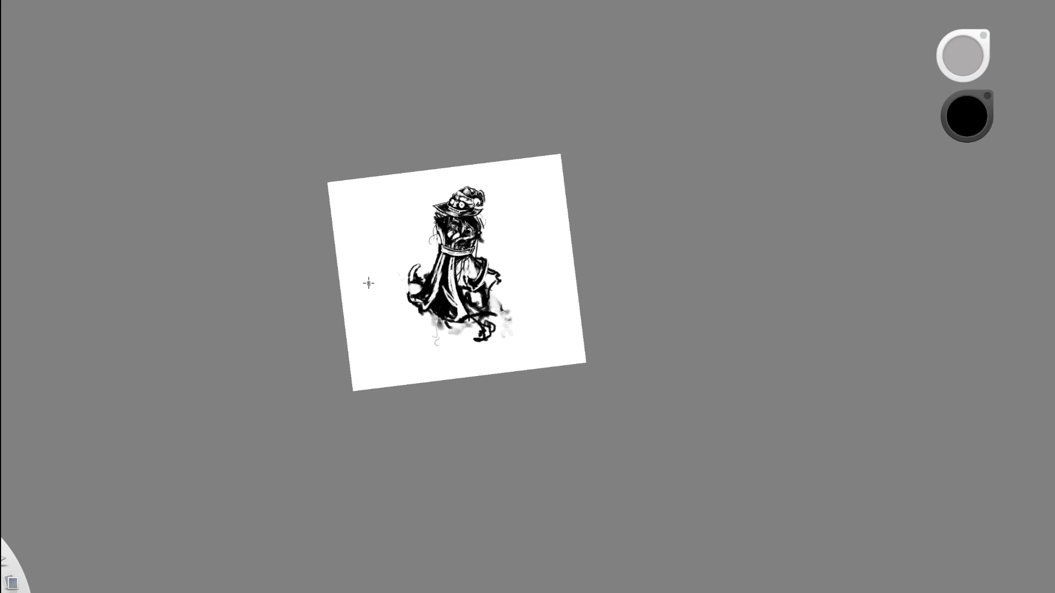
Fill the light robe streaks with black and erase white patches back in.
{"action": "mouse_move", "coordinate": [479, 297]}
{"action": "left_mouse_down"}
{"action": "mouse_move", "coordinate": [434, 251]}
{"action": "mouse_move", "coordinate": [415, 335]}
{"action": "left_mouse_up"}
{"action": "left_click_drag", "start_coordinate": [396, 263], "coordinate": [409, 304]}
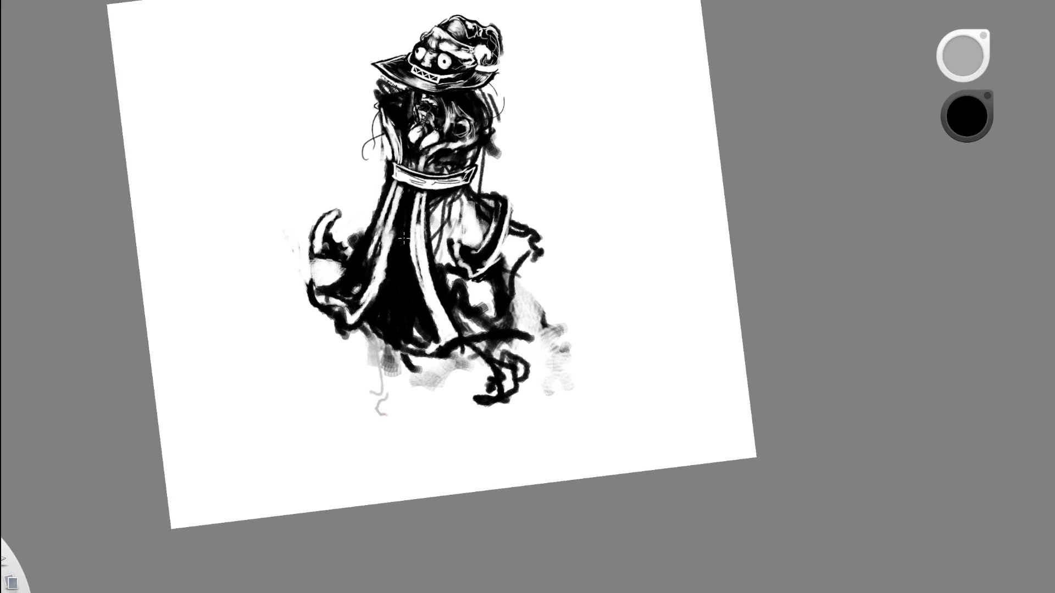
{"action": "key", "text": "e"}
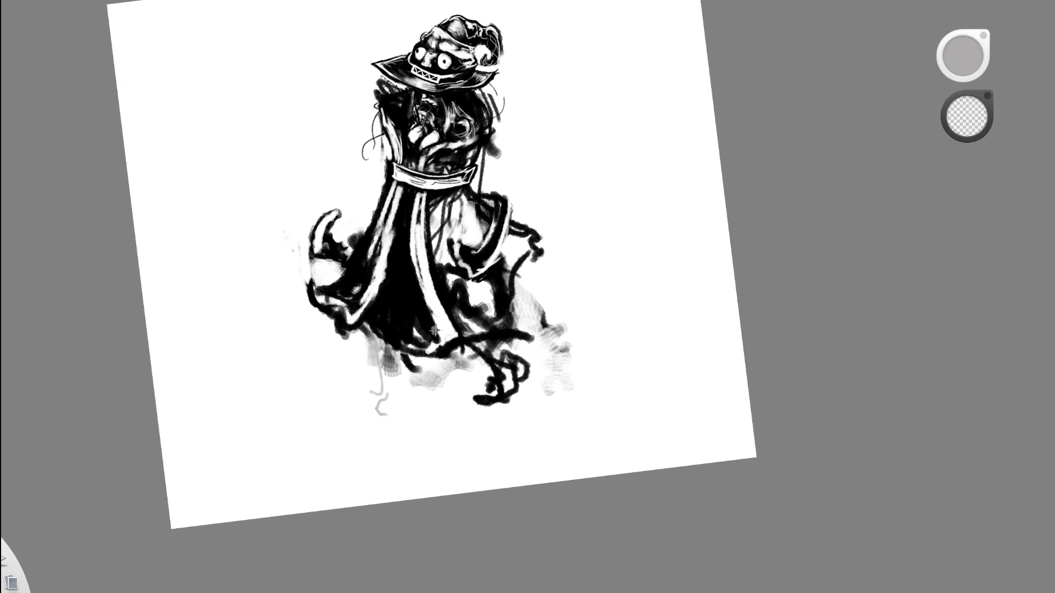
{"action": "mouse_move", "coordinate": [427, 337]}
{"action": "left_mouse_down"}
{"action": "mouse_move", "coordinate": [438, 339]}
{"action": "mouse_move", "coordinate": [437, 308]}
{"action": "left_mouse_up"}
{"action": "key", "text": "e"}
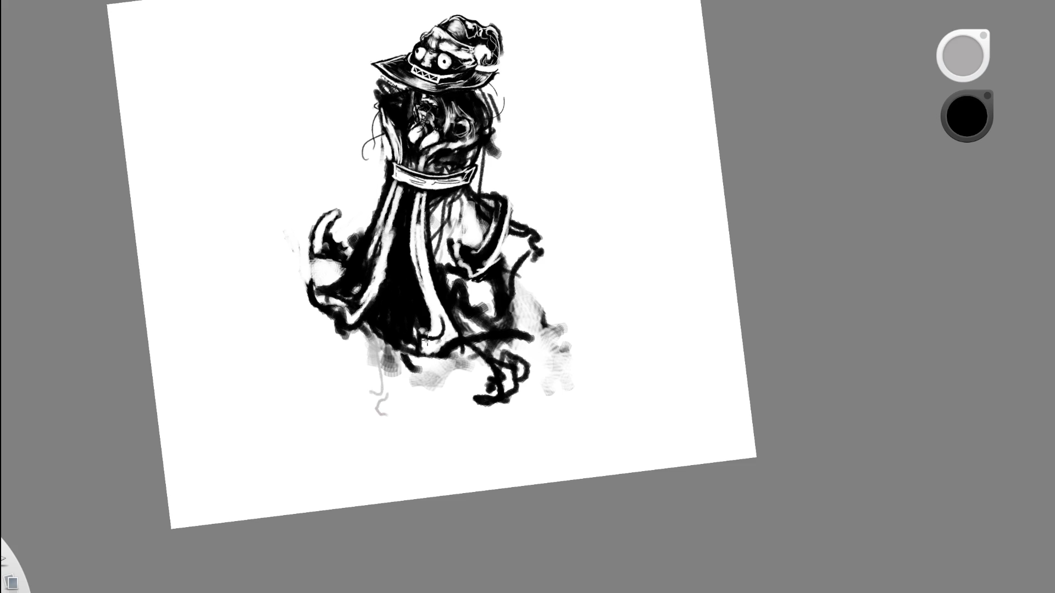
Paint strokes down the robe's white strip, then undo them.
{"action": "key", "text": "space"}
{"action": "mouse_move", "coordinate": [490, 223]}
{"action": "left_mouse_down"}
{"action": "mouse_move", "coordinate": [467, 226]}
{"action": "mouse_move", "coordinate": [479, 229]}
{"action": "mouse_move", "coordinate": [407, 195]}
{"action": "mouse_move", "coordinate": [417, 262]}
{"action": "left_mouse_up"}
{"action": "left_click_drag", "start_coordinate": [419, 181], "coordinate": [431, 310]}
{"action": "key", "text": "ctrl+z"}
{"action": "key", "text": "ctrl+z"}
{"action": "left_click_drag", "start_coordinate": [417, 178], "coordinate": [430, 298]}
{"action": "key", "text": "e"}
{"action": "key", "text": "ctrl+z"}
{"action": "key", "text": "ctrl+z"}
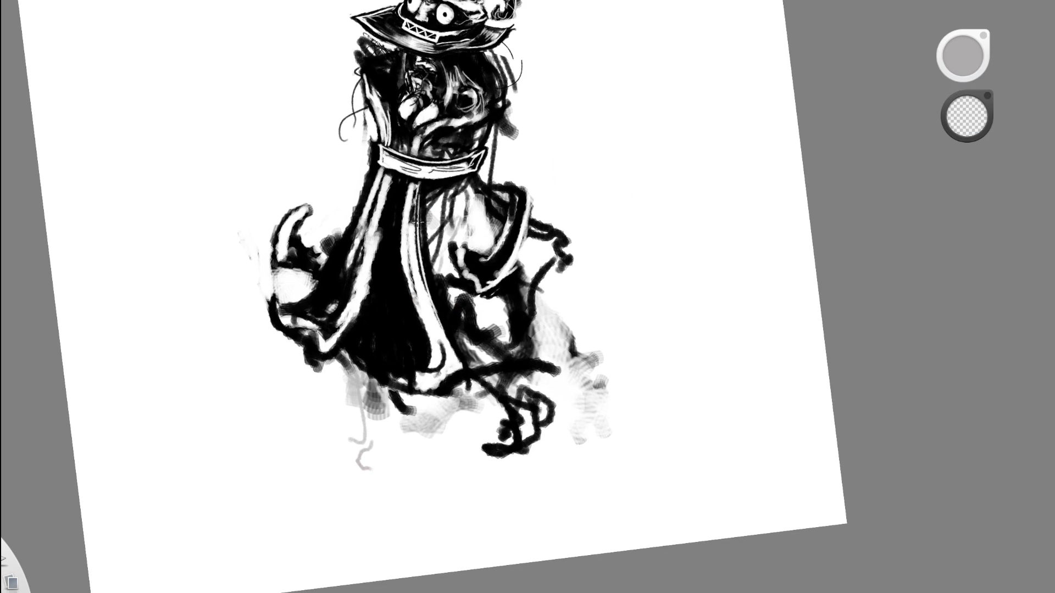
{"action": "key", "text": "b"}
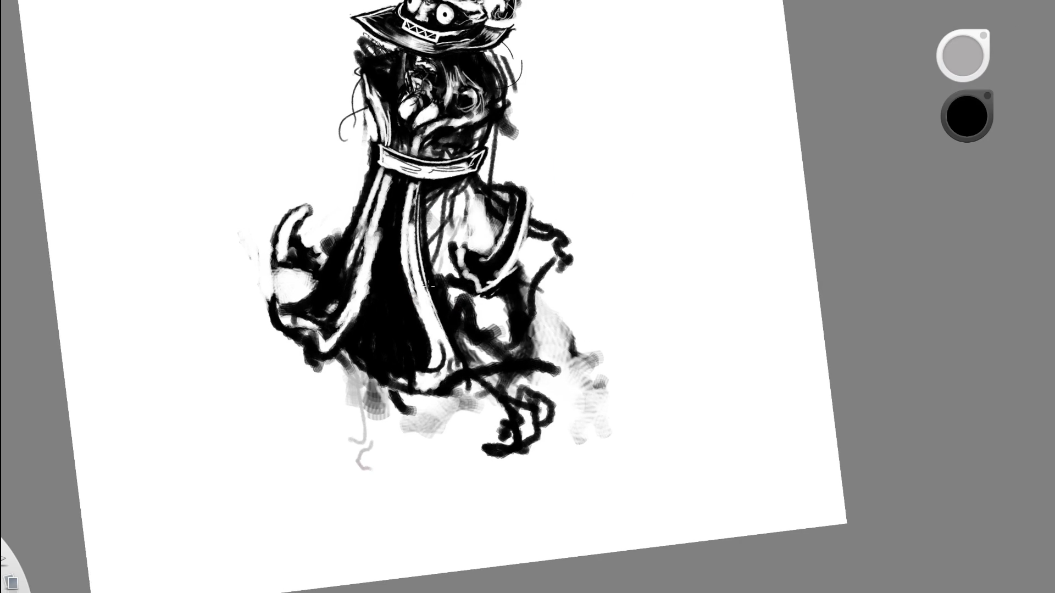
Add two long diagonal black strokes on the figure's right, undoing the last one.
{"action": "key", "text": "e"}
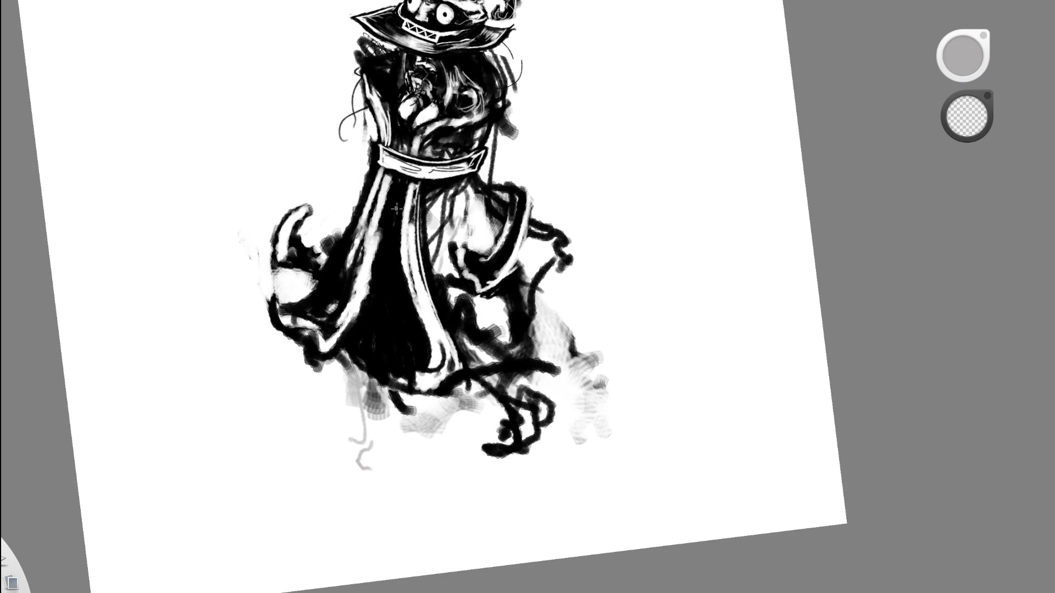
{"action": "left_click_drag", "start_coordinate": [494, 207], "coordinate": [454, 234]}
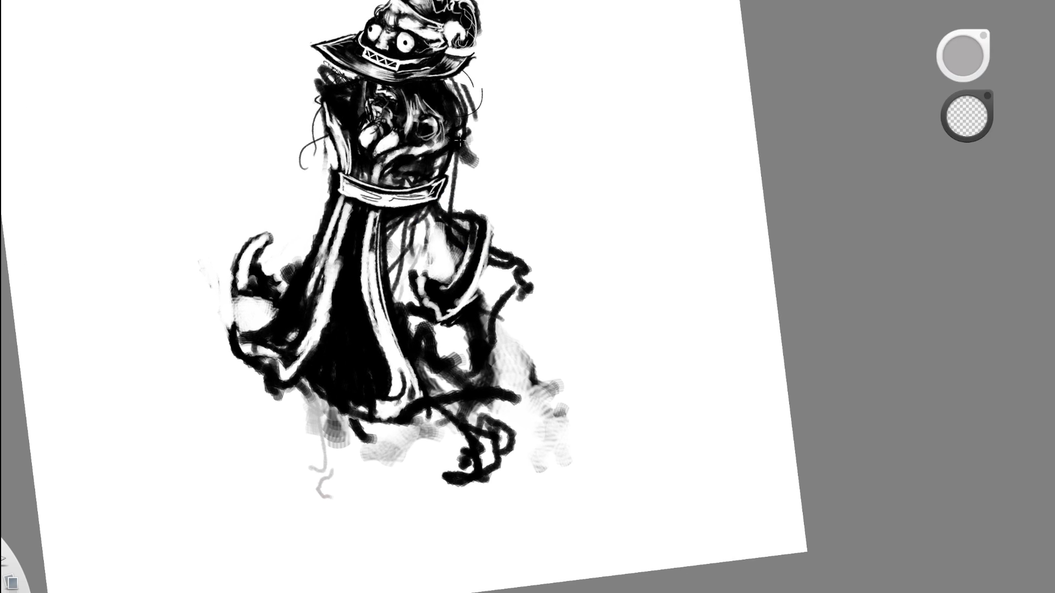
{"action": "key", "text": "b"}
{"action": "left_click_drag", "start_coordinate": [478, 387], "coordinate": [554, 266]}
{"action": "mouse_move", "coordinate": [495, 365]}
{"action": "left_mouse_down"}
{"action": "mouse_move", "coordinate": [543, 287]}
{"action": "mouse_move", "coordinate": [672, 242]}
{"action": "left_mouse_up"}
{"action": "key", "text": "ctrl+z"}
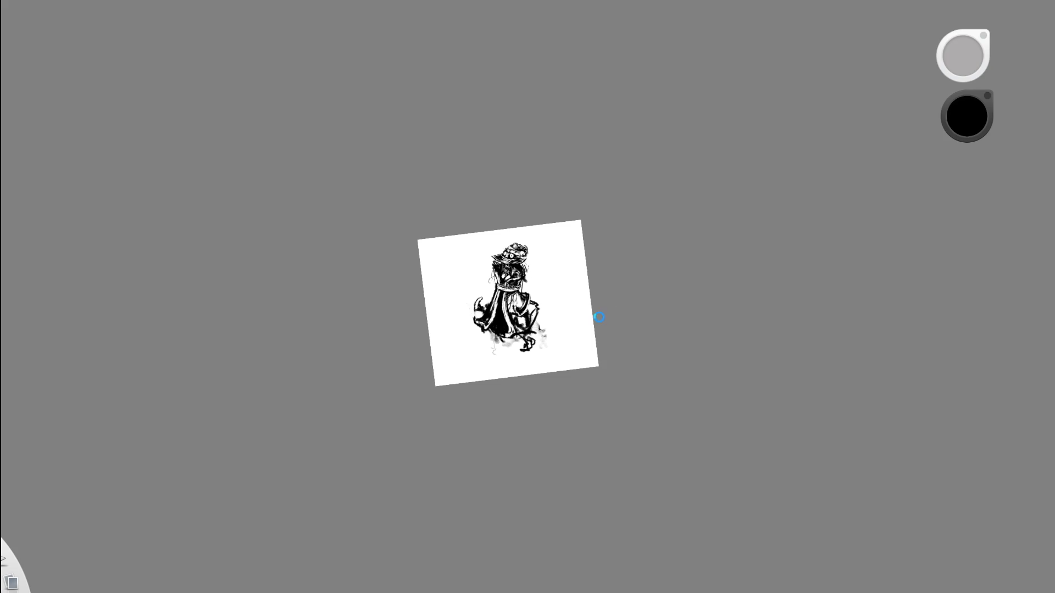
Redo the strokes, add a hooked black stroke at the bottom, and erase streaks below.
{"action": "scroll", "coordinate": [526, 312], "scroll_direction": "up", "scroll_amount": 10}
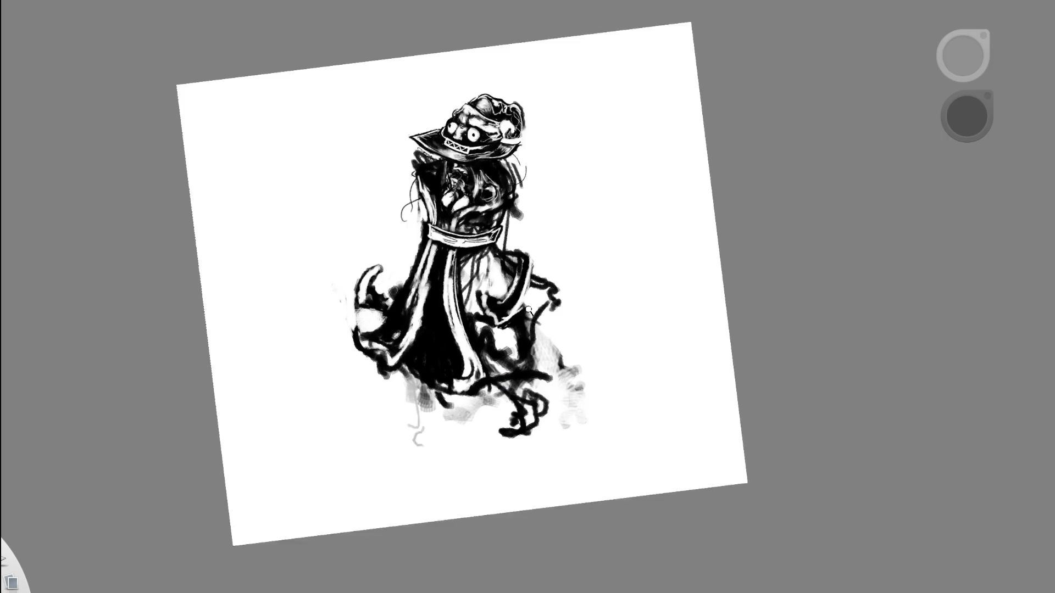
{"action": "key", "text": "ctrl+y"}
{"action": "key", "text": "ctrl+y"}
{"action": "mouse_move", "coordinate": [513, 394]}
{"action": "left_mouse_down"}
{"action": "mouse_move", "coordinate": [503, 449]}
{"action": "mouse_move", "coordinate": [544, 412]}
{"action": "mouse_move", "coordinate": [521, 393]}
{"action": "left_mouse_up"}
{"action": "key", "text": "c"}
{"action": "mouse_move", "coordinate": [521, 446]}
{"action": "left_mouse_down"}
{"action": "mouse_move", "coordinate": [531, 423]}
{"action": "mouse_move", "coordinate": [533, 442]}
{"action": "mouse_move", "coordinate": [516, 345]}
{"action": "left_mouse_up"}
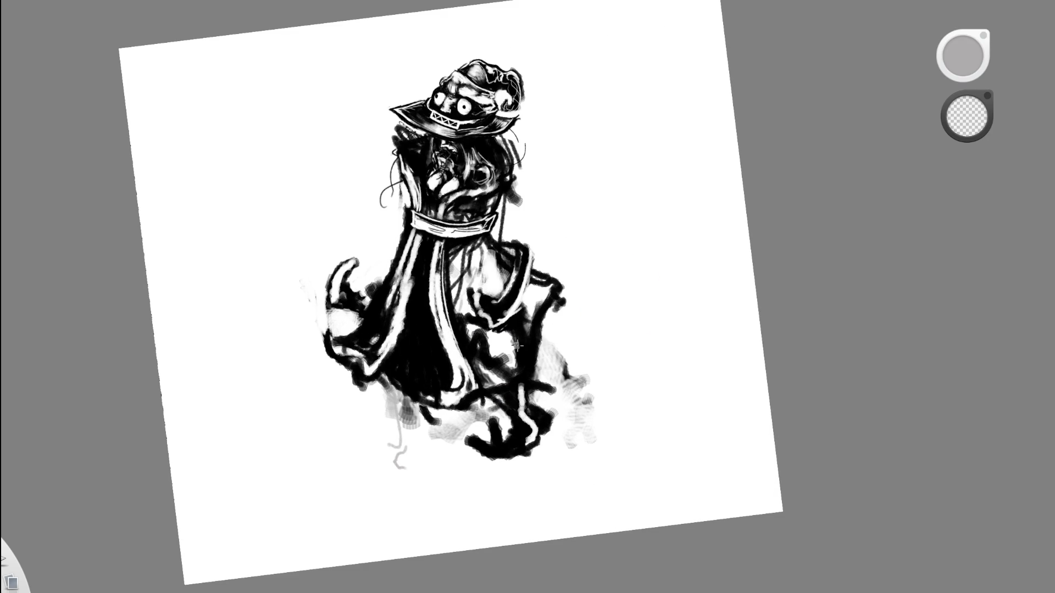
Fill the figure's lower body and lower-left with black strokes.
{"action": "scroll", "coordinate": [577, 301], "scroll_direction": "down", "scroll_amount": 5}
{"action": "left_click_drag", "start_coordinate": [641, 318], "coordinate": [643, 318]}
{"action": "scroll", "coordinate": [513, 377], "scroll_direction": "up", "scroll_amount": 5}
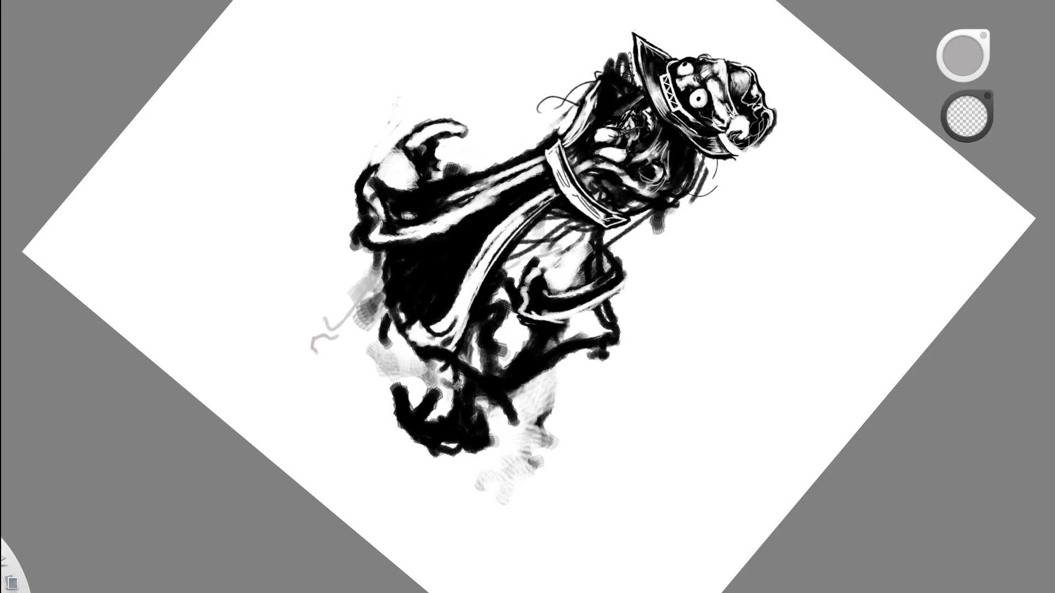
{"action": "key", "text": "c"}
{"action": "mouse_move", "coordinate": [443, 367]}
{"action": "left_mouse_down"}
{"action": "mouse_move", "coordinate": [394, 367]}
{"action": "mouse_move", "coordinate": [379, 330]}
{"action": "mouse_move", "coordinate": [363, 365]}
{"action": "mouse_move", "coordinate": [412, 379]}
{"action": "left_mouse_up"}
{"action": "mouse_move", "coordinate": [374, 316]}
{"action": "left_mouse_down"}
{"action": "mouse_move", "coordinate": [388, 374]}
{"action": "mouse_move", "coordinate": [459, 376]}
{"action": "left_mouse_up"}
Rotate the page upright, zoom in on the figure, and switch the brush to red.
{"action": "scroll", "coordinate": [550, 330], "scroll_direction": "down", "scroll_amount": 5}
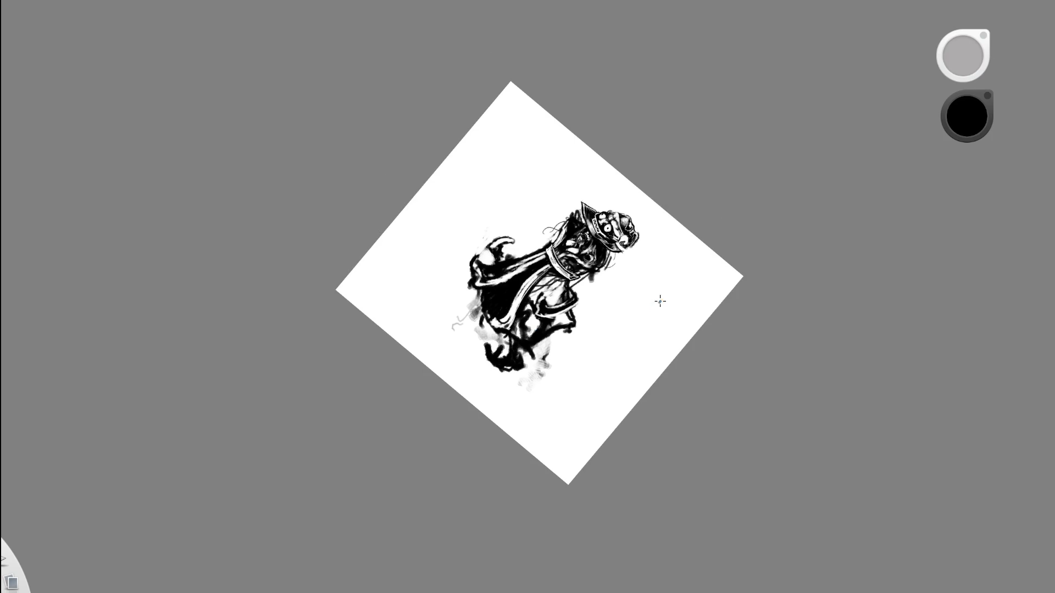
{"action": "mouse_move", "coordinate": [627, 293]}
{"action": "left_mouse_down"}
{"action": "mouse_move", "coordinate": [574, 381]}
{"action": "mouse_move", "coordinate": [643, 295]}
{"action": "left_mouse_up"}
{"action": "left_click_drag", "start_coordinate": [542, 247], "coordinate": [968, 215]}
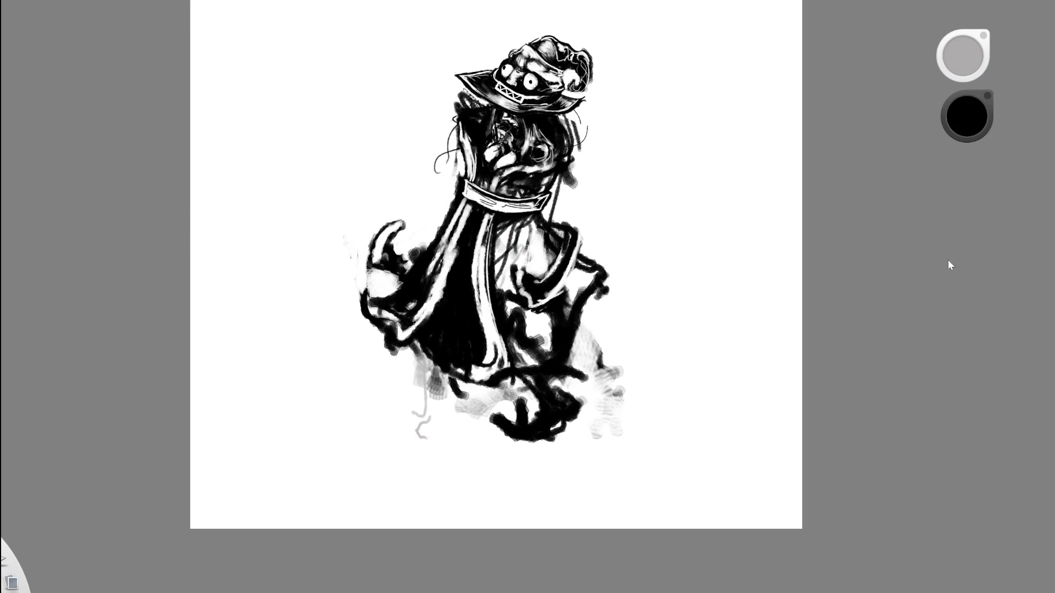
{"action": "left_click_drag", "start_coordinate": [584, 254], "coordinate": [675, 242]}
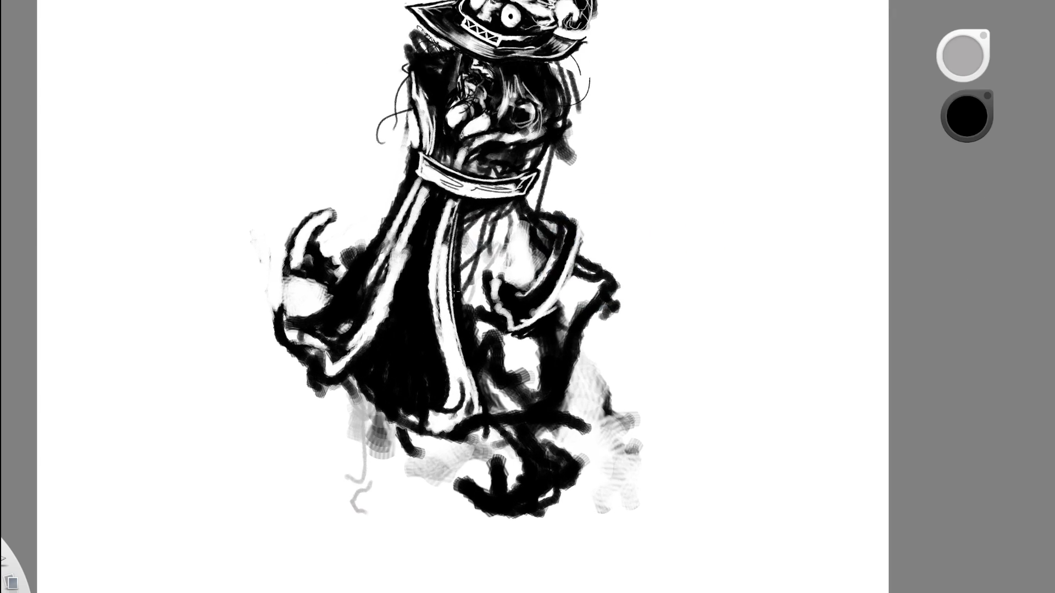
{"action": "left_click", "coordinate": [9, 544], "text": "alt"}
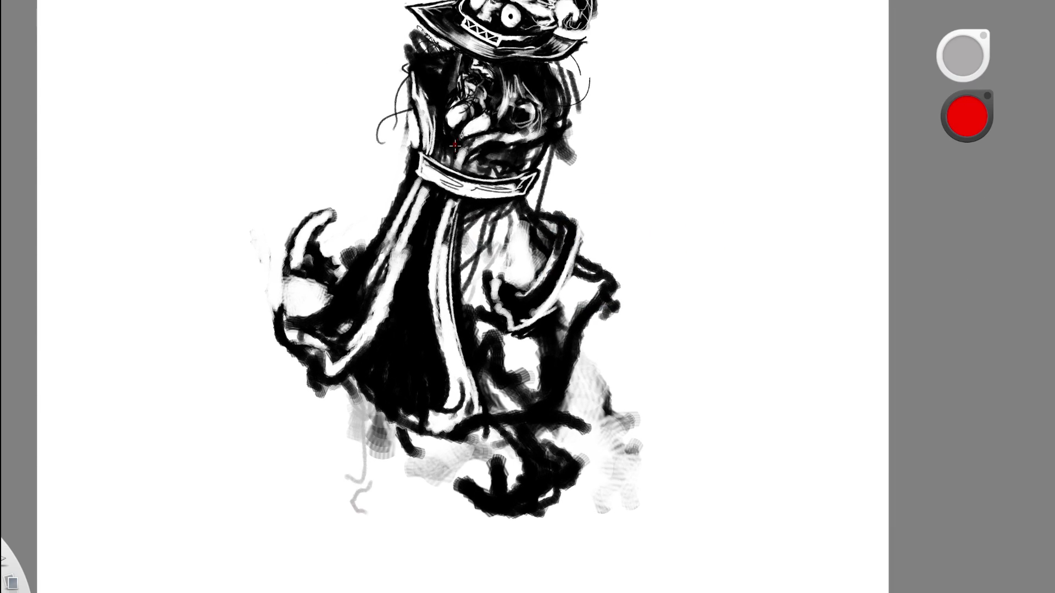
Sketch red curves and loops over the face, collar and mouth, plus a line down the chest.
{"action": "mouse_move", "coordinate": [443, 165]}
{"action": "left_mouse_down"}
{"action": "mouse_move", "coordinate": [522, 132]}
{"action": "mouse_move", "coordinate": [462, 223]}
{"action": "left_mouse_up"}
{"action": "mouse_move", "coordinate": [442, 142]}
{"action": "left_mouse_down"}
{"action": "mouse_move", "coordinate": [417, 220]}
{"action": "mouse_move", "coordinate": [428, 182]}
{"action": "mouse_move", "coordinate": [503, 231]}
{"action": "mouse_move", "coordinate": [505, 167]}
{"action": "mouse_move", "coordinate": [511, 263]}
{"action": "left_mouse_up"}
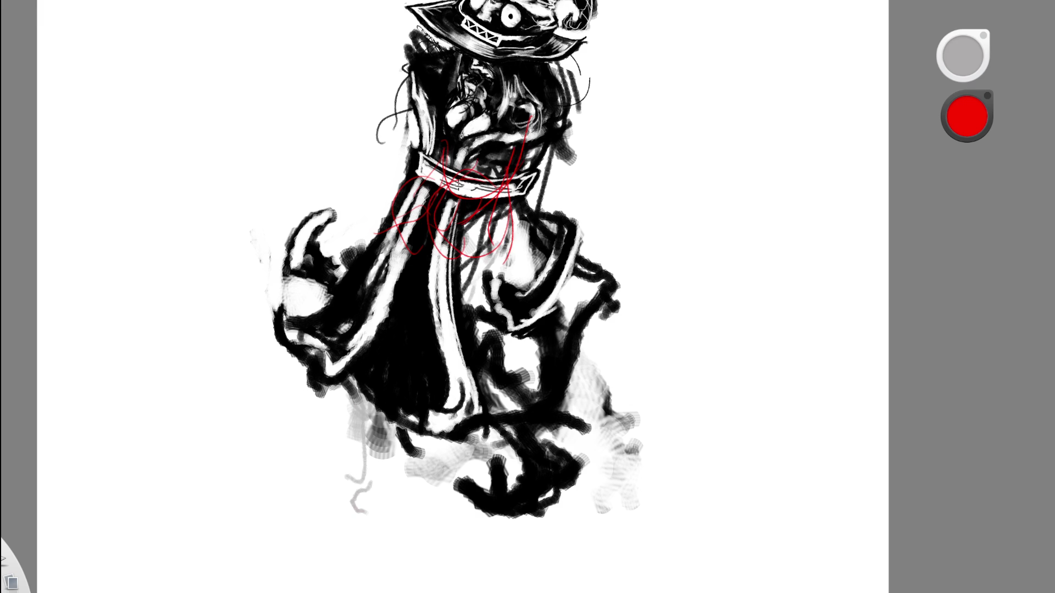
{"action": "mouse_move", "coordinate": [527, 144]}
{"action": "left_mouse_down"}
{"action": "mouse_move", "coordinate": [467, 176]}
{"action": "mouse_move", "coordinate": [464, 132]}
{"action": "mouse_move", "coordinate": [525, 132]}
{"action": "mouse_move", "coordinate": [492, 248]}
{"action": "mouse_move", "coordinate": [434, 263]}
{"action": "mouse_move", "coordinate": [491, 248]}
{"action": "left_mouse_up"}
{"action": "mouse_move", "coordinate": [474, 169]}
{"action": "left_mouse_down"}
{"action": "mouse_move", "coordinate": [423, 275]}
{"action": "mouse_move", "coordinate": [418, 203]}
{"action": "mouse_move", "coordinate": [357, 274]}
{"action": "mouse_move", "coordinate": [372, 286]}
{"action": "mouse_move", "coordinate": [379, 269]}
{"action": "mouse_move", "coordinate": [450, 253]}
{"action": "mouse_move", "coordinate": [476, 202]}
{"action": "mouse_move", "coordinate": [363, 242]}
{"action": "mouse_move", "coordinate": [429, 192]}
{"action": "mouse_move", "coordinate": [377, 260]}
{"action": "mouse_move", "coordinate": [439, 329]}
{"action": "mouse_move", "coordinate": [407, 263]}
{"action": "mouse_move", "coordinate": [433, 292]}
{"action": "left_mouse_up"}
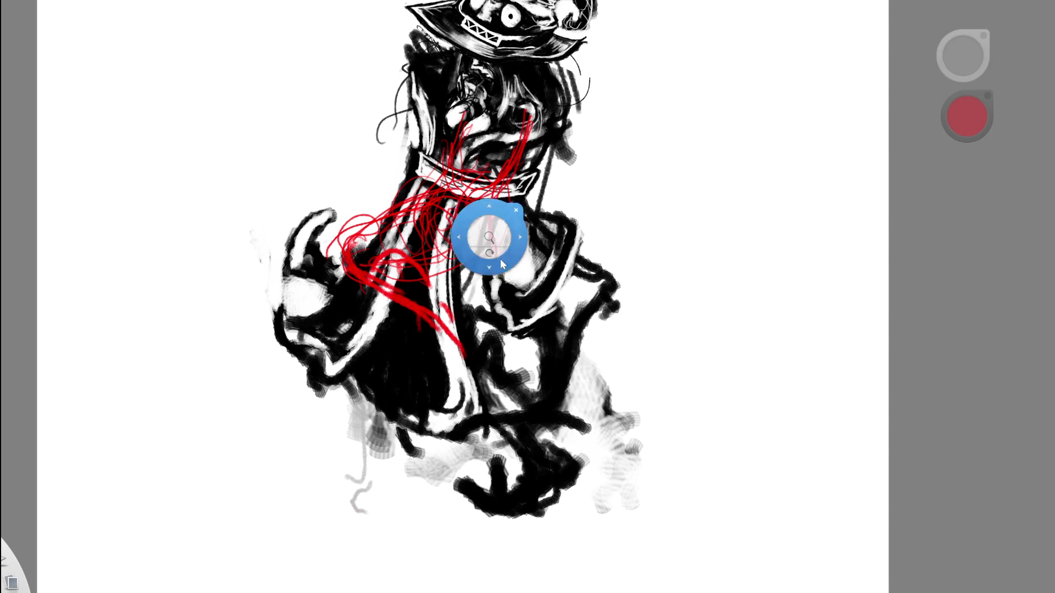
{"action": "scroll", "coordinate": [556, 165], "scroll_direction": "down", "scroll_amount": 5}
{"action": "scroll", "coordinate": [560, 237], "scroll_direction": "up", "scroll_amount": 5}
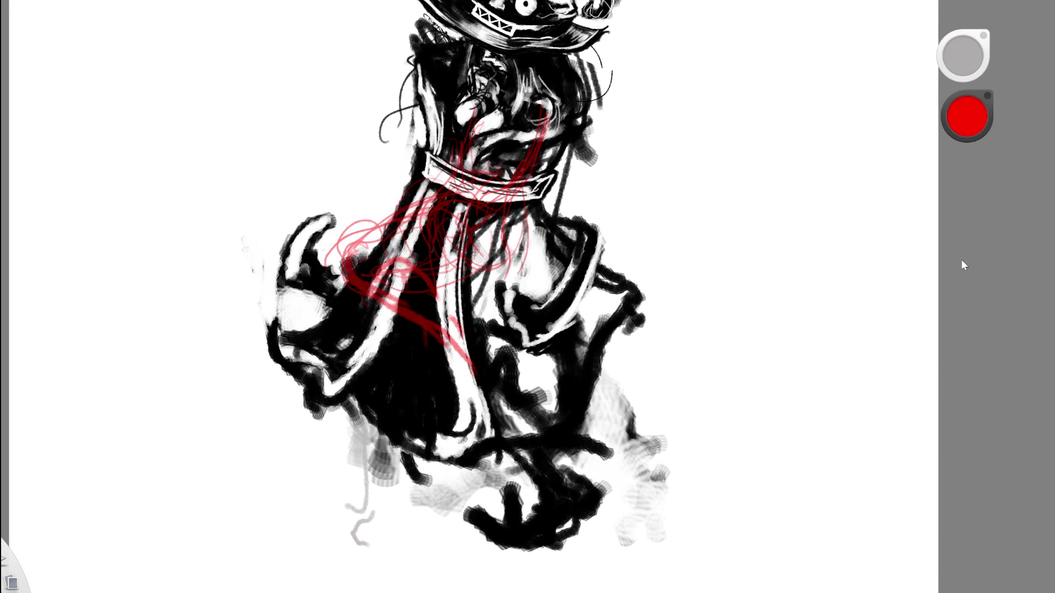
{"action": "scroll", "coordinate": [447, 325], "scroll_direction": "up", "scroll_amount": 1}
{"action": "left_click", "coordinate": [396, 163], "text": "alt"}
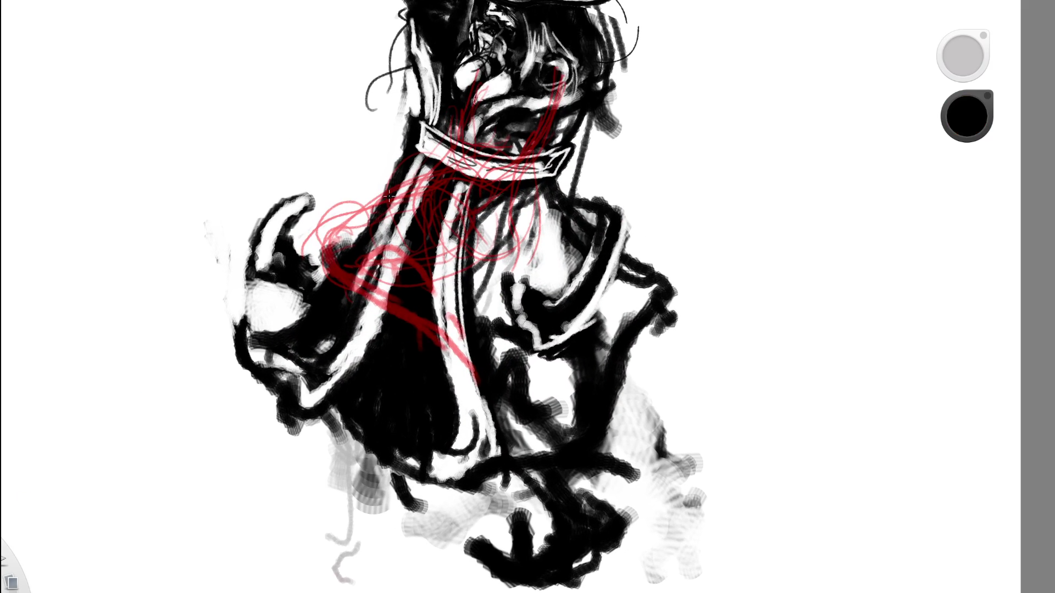
Ink dark strokes over the red shoulder sketch and thicken the diagonal arm line.
{"action": "mouse_move", "coordinate": [327, 249]}
{"action": "left_mouse_down"}
{"action": "mouse_move", "coordinate": [379, 203]}
{"action": "mouse_move", "coordinate": [354, 218]}
{"action": "left_mouse_up"}
{"action": "mouse_move", "coordinate": [434, 170]}
{"action": "left_mouse_down"}
{"action": "mouse_move", "coordinate": [318, 238]}
{"action": "mouse_move", "coordinate": [331, 242]}
{"action": "mouse_move", "coordinate": [391, 183]}
{"action": "left_mouse_up"}
{"action": "left_click_drag", "start_coordinate": [466, 181], "coordinate": [379, 277]}
{"action": "mouse_move", "coordinate": [470, 209]}
{"action": "left_mouse_down"}
{"action": "mouse_move", "coordinate": [362, 258]}
{"action": "mouse_move", "coordinate": [321, 238]}
{"action": "mouse_move", "coordinate": [393, 297]}
{"action": "mouse_move", "coordinate": [387, 308]}
{"action": "mouse_move", "coordinate": [391, 292]}
{"action": "mouse_move", "coordinate": [383, 305]}
{"action": "left_mouse_up"}
{"action": "mouse_move", "coordinate": [363, 261]}
{"action": "left_mouse_down"}
{"action": "mouse_move", "coordinate": [400, 252]}
{"action": "mouse_move", "coordinate": [398, 266]}
{"action": "left_mouse_up"}
{"action": "key", "text": "Home"}
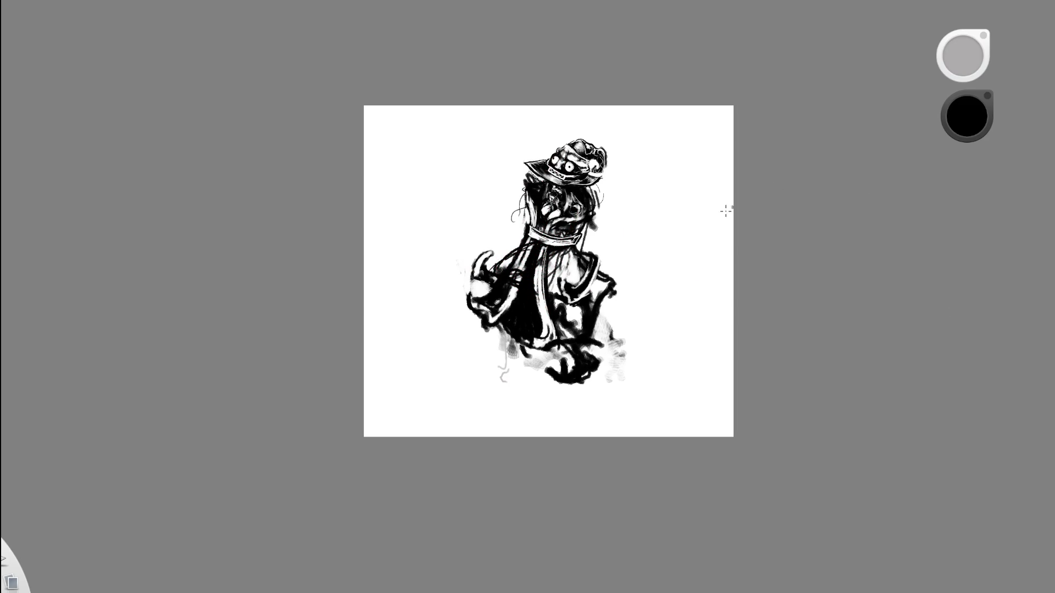
{"action": "key", "text": "Home"}
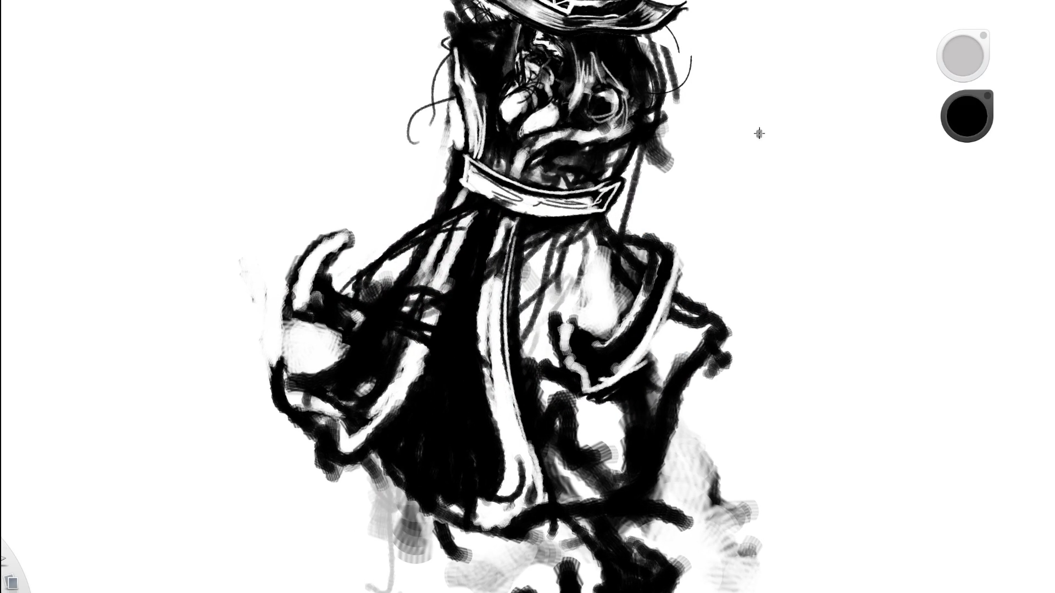
Sample a light grey tone and paint it over the left shoulder.
{"action": "left_click", "coordinate": [768, 167], "text": "alt"}
{"action": "left_click", "coordinate": [418, 280], "text": "alt"}
{"action": "mouse_move", "coordinate": [369, 287]}
{"action": "left_mouse_down"}
{"action": "mouse_move", "coordinate": [486, 218]}
{"action": "mouse_move", "coordinate": [439, 275]}
{"action": "mouse_move", "coordinate": [489, 229]}
{"action": "mouse_move", "coordinate": [473, 242]}
{"action": "mouse_move", "coordinate": [456, 231]}
{"action": "mouse_move", "coordinate": [505, 204]}
{"action": "mouse_move", "coordinate": [483, 277]}
{"action": "left_mouse_up"}
{"action": "key", "text": "e"}
{"action": "key", "text": "space"}
{"action": "left_click", "coordinate": [525, 275]}
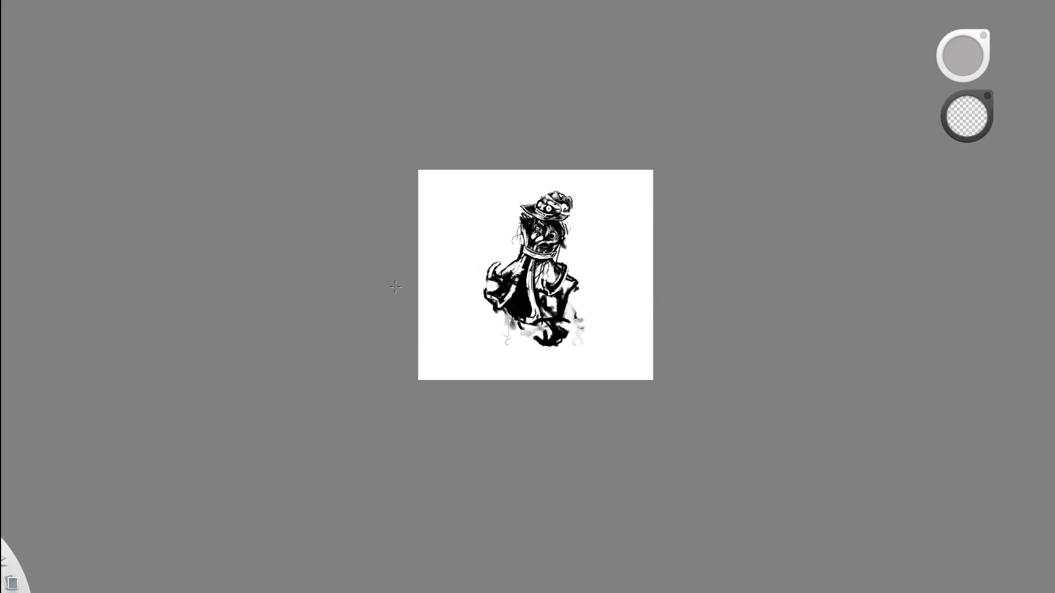
Repaint the raised arm in white, lightening its top.
{"action": "key", "text": "space"}
{"action": "left_click", "coordinate": [602, 268]}
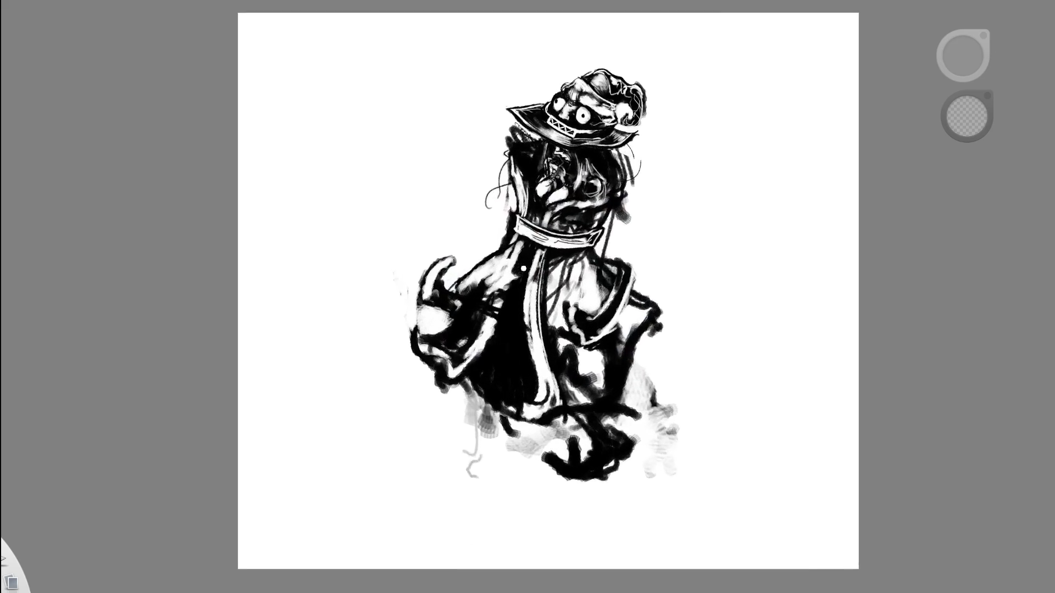
{"action": "key", "text": "space"}
{"action": "left_click_drag", "start_coordinate": [544, 324], "coordinate": [571, 308]}
{"action": "key", "text": "e"}
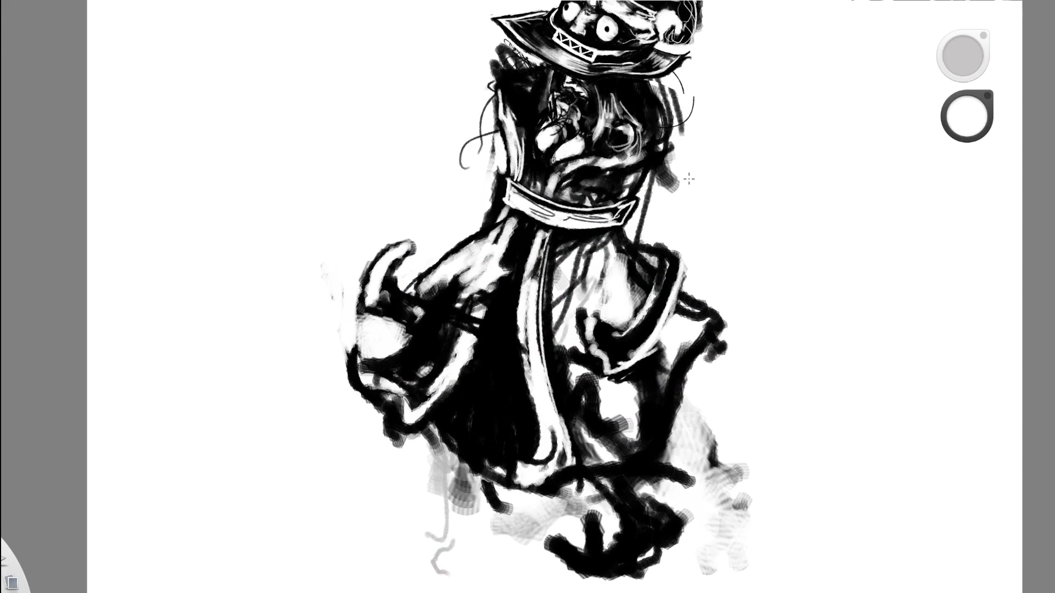
{"action": "key", "text": "space"}
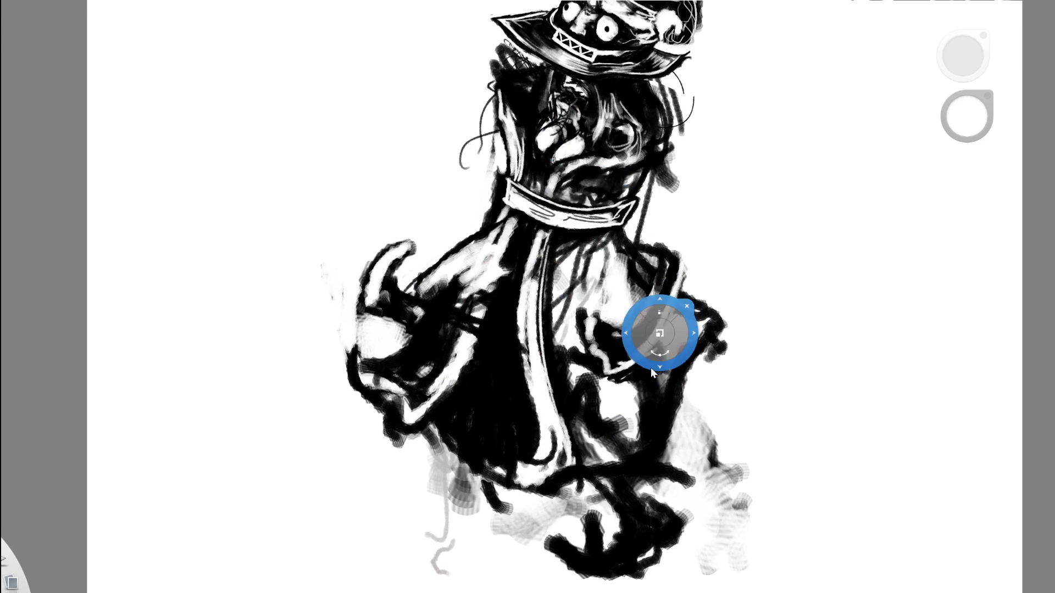
{"action": "mouse_move", "coordinate": [495, 237]}
{"action": "left_mouse_down"}
{"action": "mouse_move", "coordinate": [428, 308]}
{"action": "mouse_move", "coordinate": [484, 263]}
{"action": "mouse_move", "coordinate": [417, 330]}
{"action": "mouse_move", "coordinate": [472, 275]}
{"action": "left_mouse_up"}
{"action": "key", "text": "space"}
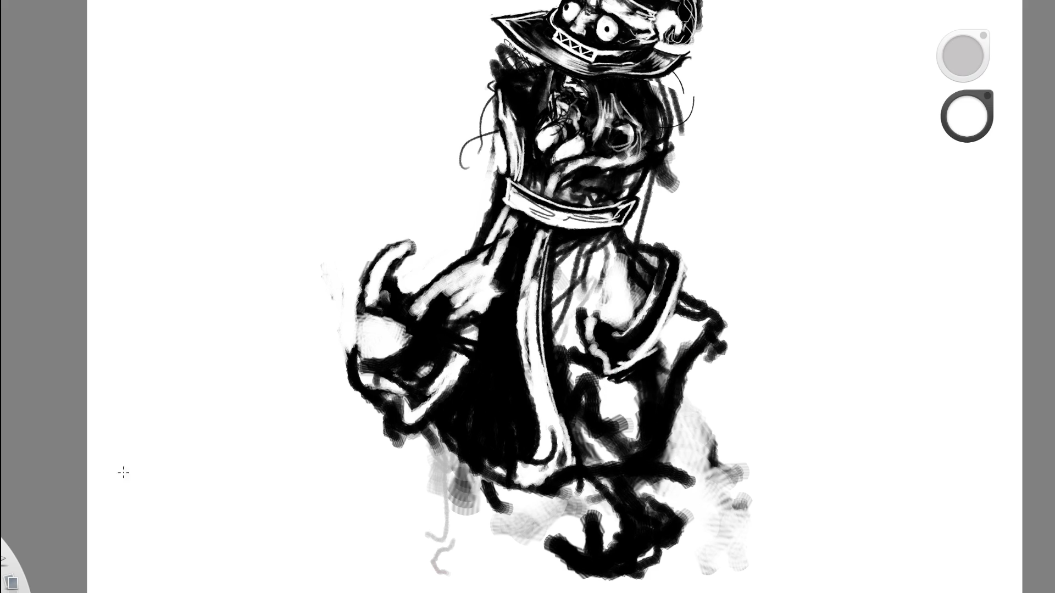
{"action": "mouse_move", "coordinate": [464, 274]}
{"action": "left_mouse_down"}
{"action": "mouse_move", "coordinate": [519, 236]}
{"action": "mouse_move", "coordinate": [488, 257]}
{"action": "mouse_move", "coordinate": [498, 291]}
{"action": "mouse_move", "coordinate": [448, 313]}
{"action": "mouse_move", "coordinate": [420, 310]}
{"action": "mouse_move", "coordinate": [431, 325]}
{"action": "mouse_move", "coordinate": [489, 341]}
{"action": "left_mouse_up"}
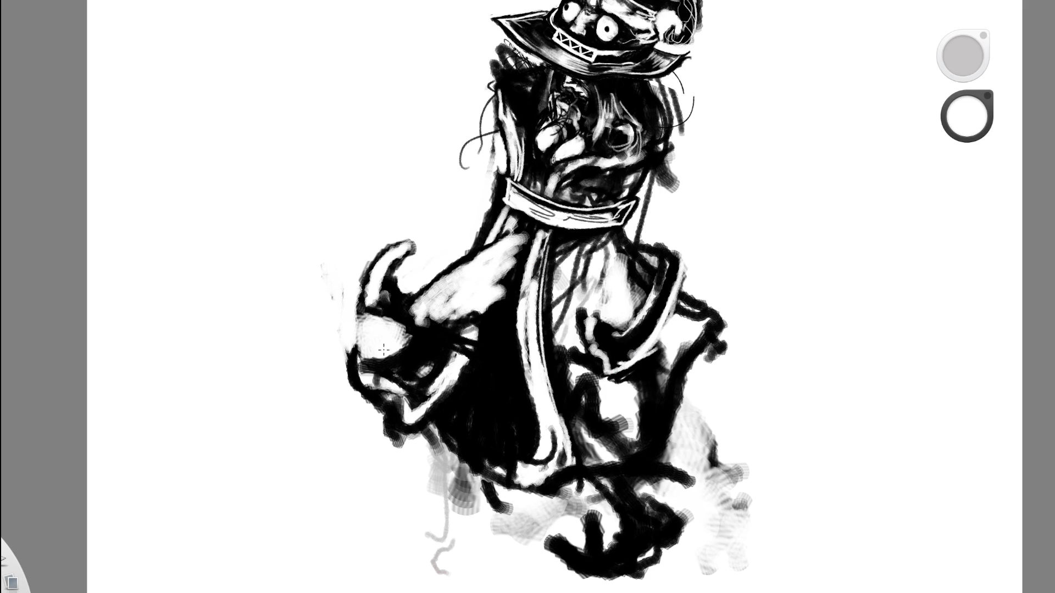
Sample black and draw a thin line along the forearm's lower edge.
{"action": "left_click", "coordinate": [475, 266], "text": "alt"}
{"action": "left_click_drag", "start_coordinate": [450, 274], "coordinate": [489, 311]}
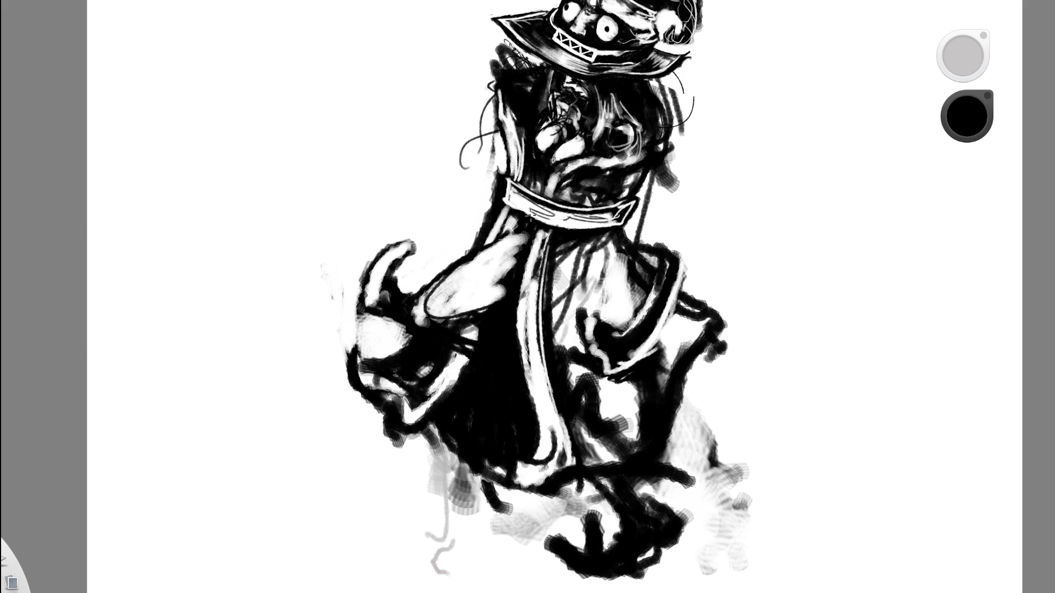
{"action": "left_click_drag", "start_coordinate": [581, 243], "coordinate": [489, 238]}
{"action": "left_click_drag", "start_coordinate": [601, 243], "coordinate": [514, 259]}
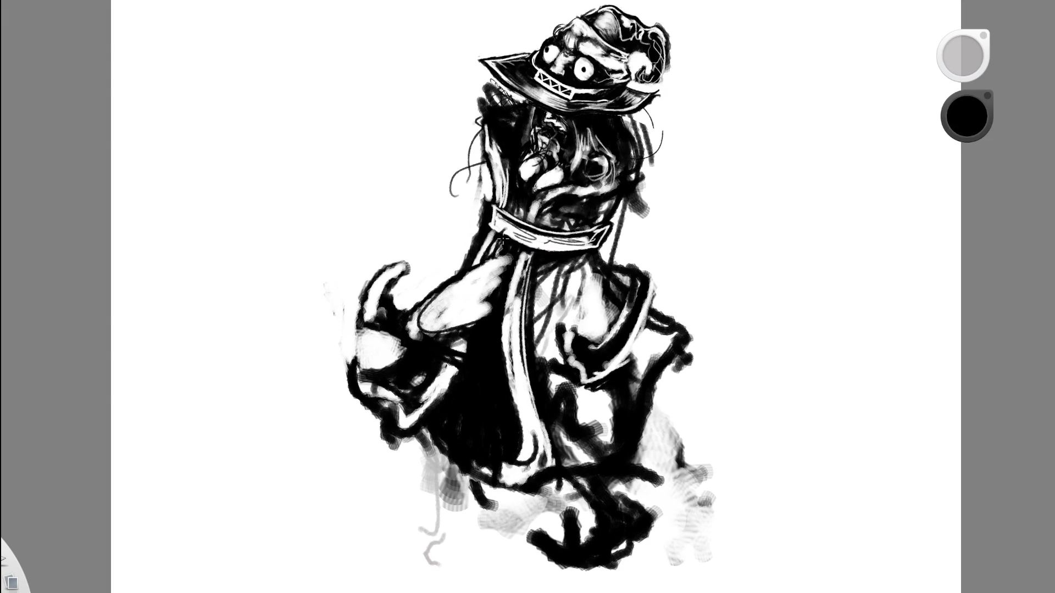
Paint white over the gap between arm and scarf and around the wrist cuff.
{"action": "left_click", "coordinate": [695, 224], "text": "alt"}
{"action": "mouse_move", "coordinate": [513, 250]}
{"action": "left_mouse_down"}
{"action": "mouse_move", "coordinate": [494, 302]}
{"action": "mouse_move", "coordinate": [502, 279]}
{"action": "mouse_move", "coordinate": [489, 277]}
{"action": "mouse_move", "coordinate": [439, 313]}
{"action": "mouse_move", "coordinate": [442, 327]}
{"action": "left_mouse_up"}
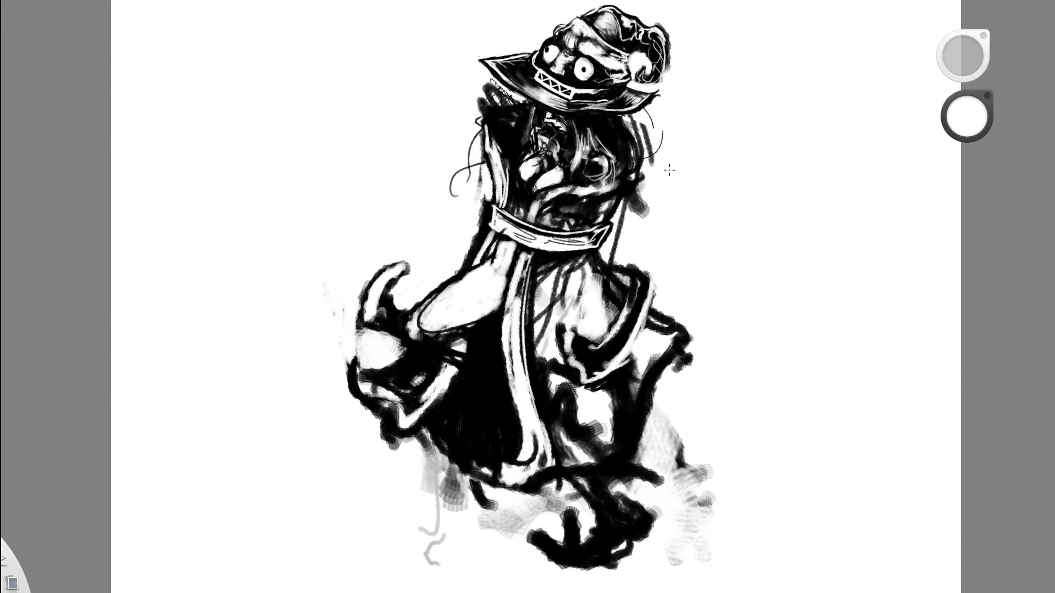
{"action": "left_click_drag", "start_coordinate": [492, 286], "coordinate": [445, 294]}
{"action": "mouse_move", "coordinate": [379, 334]}
{"action": "left_mouse_down"}
{"action": "mouse_move", "coordinate": [368, 343]}
{"action": "mouse_move", "coordinate": [393, 356]}
{"action": "mouse_move", "coordinate": [371, 354]}
{"action": "mouse_move", "coordinate": [425, 374]}
{"action": "mouse_move", "coordinate": [431, 365]}
{"action": "mouse_move", "coordinate": [412, 384]}
{"action": "mouse_move", "coordinate": [446, 386]}
{"action": "left_mouse_up"}
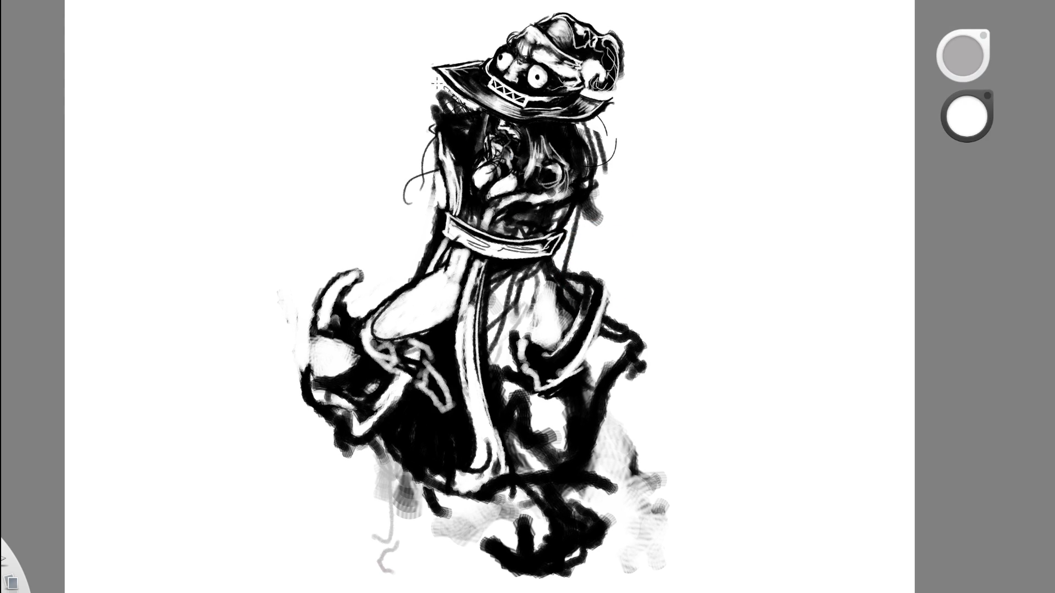
{"action": "scroll", "coordinate": [403, 246], "scroll_direction": "down", "scroll_amount": 5}
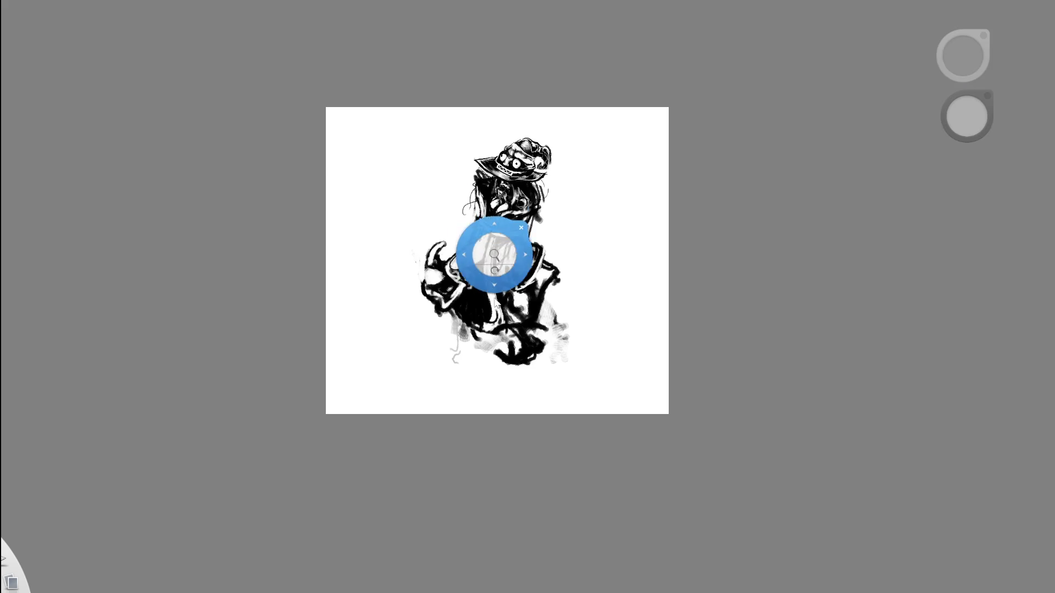
Sample black and dab small dark marks on the figure's neck.
{"action": "scroll", "coordinate": [500, 255], "scroll_direction": "up", "scroll_amount": 5}
{"action": "left_click", "coordinate": [518, 242], "text": "alt"}
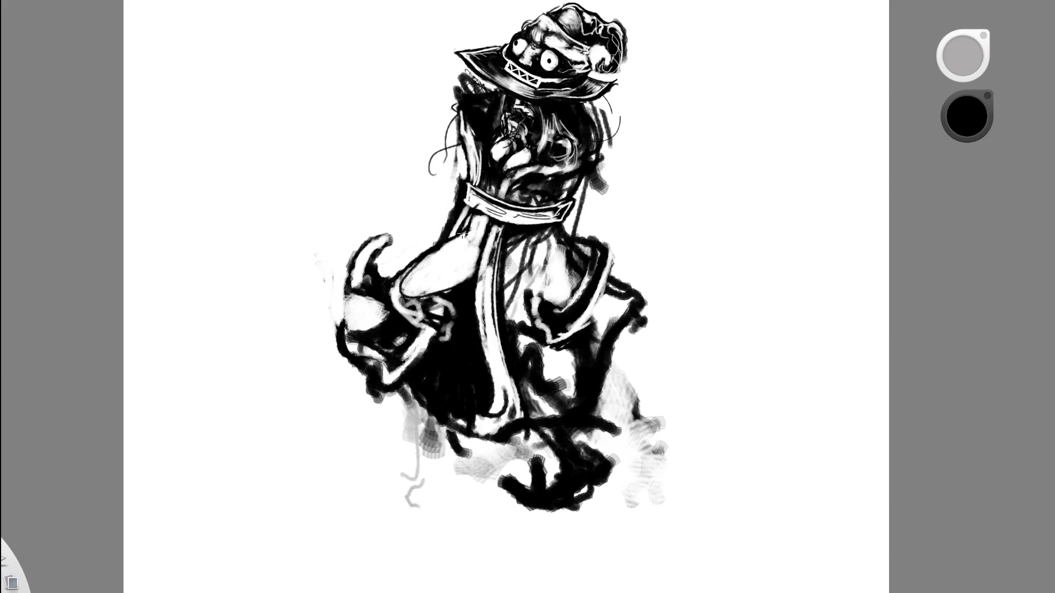
{"action": "left_click_drag", "start_coordinate": [489, 231], "coordinate": [468, 227]}
{"action": "key", "text": "e"}
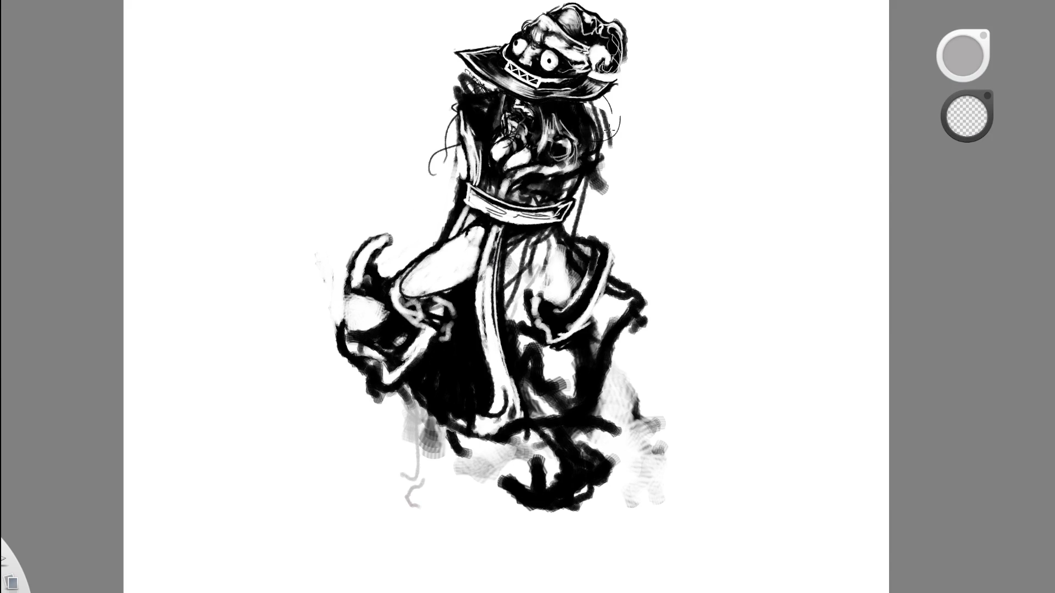
{"action": "left_click_drag", "start_coordinate": [557, 247], "coordinate": [518, 258]}
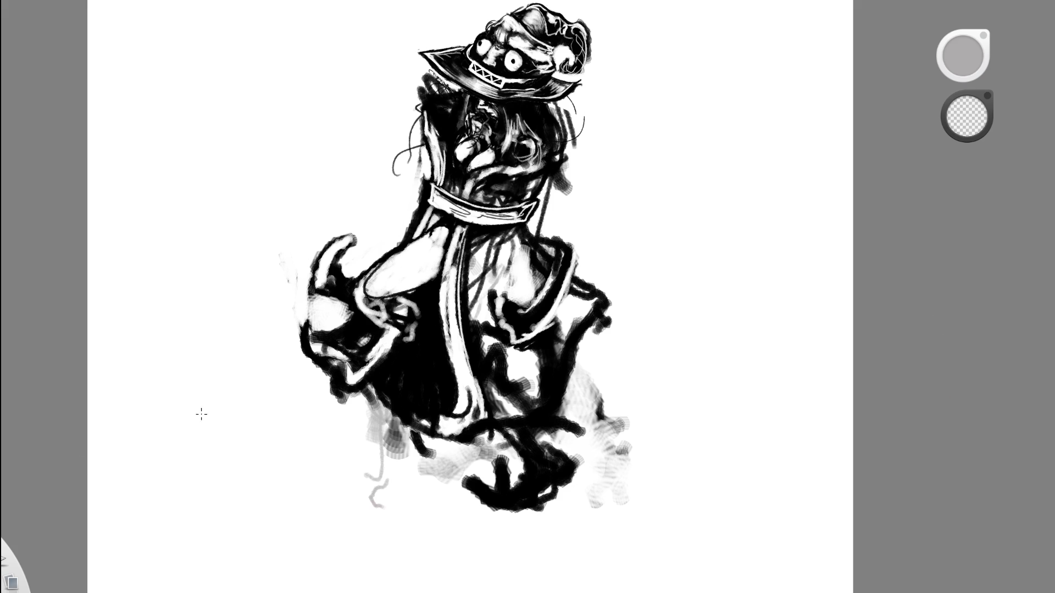
{"action": "key", "text": "e"}
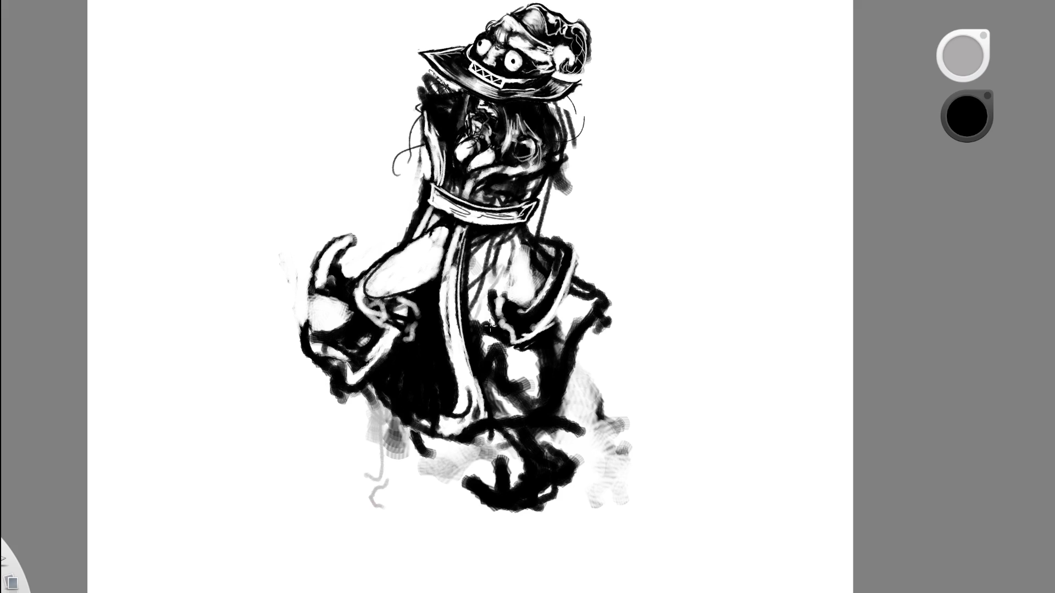
{"action": "scroll", "coordinate": [489, 326], "scroll_direction": "up", "scroll_amount": 2}
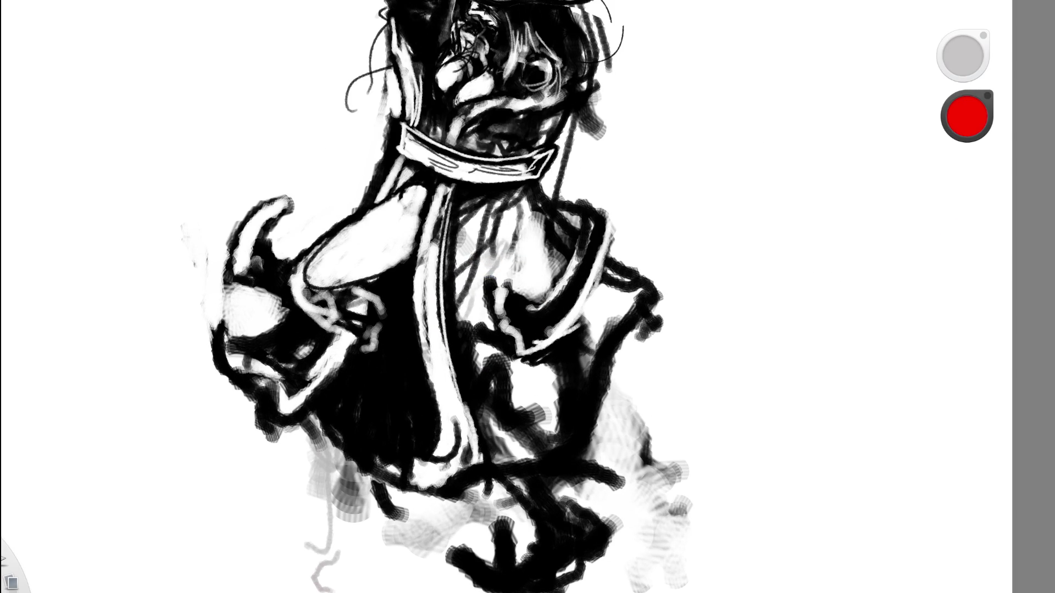
Sketch red scribble strokes along the arm, wrist and down the forearm.
{"action": "mouse_move", "coordinate": [296, 276]}
{"action": "left_mouse_down"}
{"action": "mouse_move", "coordinate": [323, 305]}
{"action": "mouse_move", "coordinate": [360, 285]}
{"action": "left_mouse_up"}
{"action": "mouse_move", "coordinate": [286, 305]}
{"action": "left_mouse_down"}
{"action": "mouse_move", "coordinate": [299, 300]}
{"action": "mouse_move", "coordinate": [336, 319]}
{"action": "mouse_move", "coordinate": [329, 327]}
{"action": "mouse_move", "coordinate": [390, 360]}
{"action": "left_mouse_up"}
{"action": "mouse_move", "coordinate": [354, 290]}
{"action": "left_mouse_down"}
{"action": "mouse_move", "coordinate": [368, 327]}
{"action": "mouse_move", "coordinate": [404, 334]}
{"action": "mouse_move", "coordinate": [423, 404]}
{"action": "left_mouse_up"}
{"action": "mouse_move", "coordinate": [412, 351]}
{"action": "left_mouse_down"}
{"action": "mouse_move", "coordinate": [443, 388]}
{"action": "mouse_move", "coordinate": [423, 437]}
{"action": "mouse_move", "coordinate": [438, 427]}
{"action": "mouse_move", "coordinate": [417, 421]}
{"action": "mouse_move", "coordinate": [442, 417]}
{"action": "mouse_move", "coordinate": [429, 426]}
{"action": "mouse_move", "coordinate": [435, 376]}
{"action": "mouse_move", "coordinate": [448, 417]}
{"action": "mouse_move", "coordinate": [464, 366]}
{"action": "left_mouse_up"}
{"action": "mouse_move", "coordinate": [410, 440]}
{"action": "left_mouse_down"}
{"action": "mouse_move", "coordinate": [330, 467]}
{"action": "mouse_move", "coordinate": [407, 456]}
{"action": "left_mouse_up"}
Fit the page in view and warp the red scribble's shape, applying the transform.
{"action": "key", "text": "space"}
{"action": "mouse_move", "coordinate": [482, 209]}
{"action": "left_mouse_down"}
{"action": "mouse_move", "coordinate": [469, 212]}
{"action": "mouse_move", "coordinate": [495, 198]}
{"action": "left_mouse_up"}
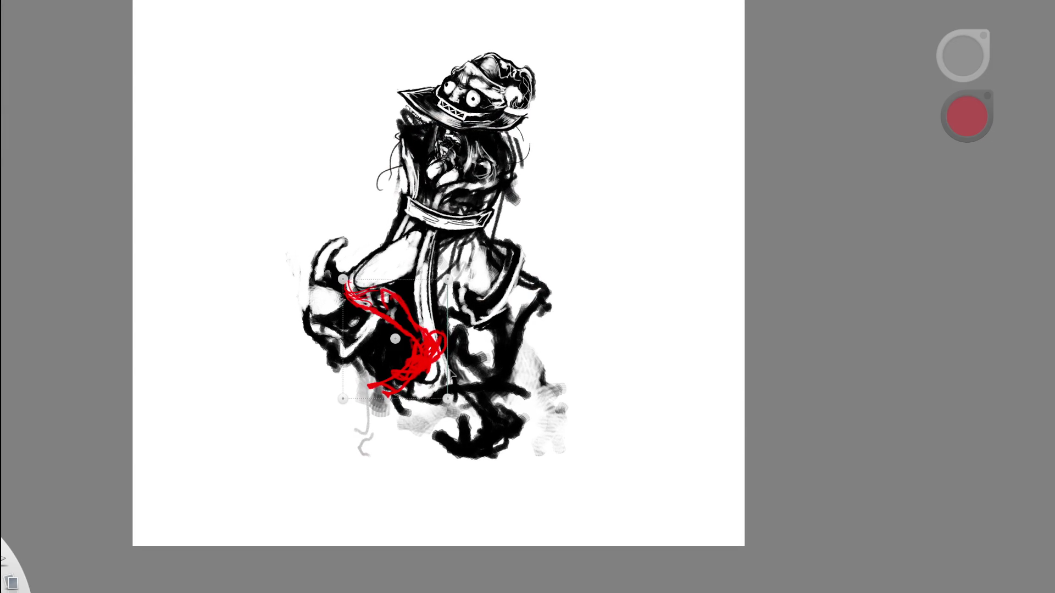
{"action": "key", "text": "4"}
{"action": "left_click_drag", "start_coordinate": [436, 387], "coordinate": [451, 398]}
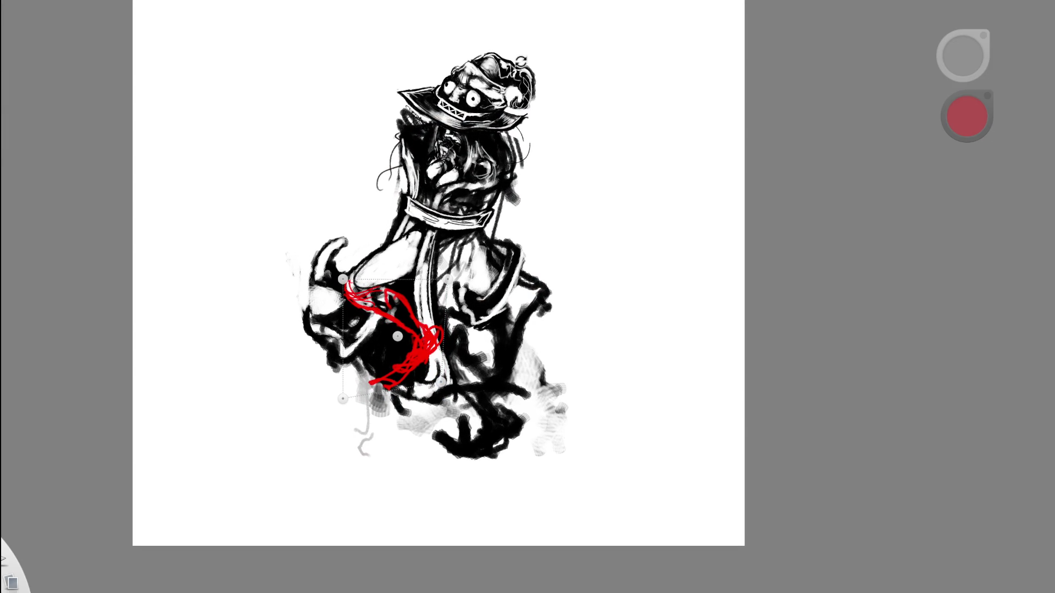
{"action": "key", "text": "Return"}
Zoom in on the figure and loop blue strokes over the red scribble down the arm.
{"action": "left_click_drag", "start_coordinate": [429, 278], "coordinate": [231, 351]}
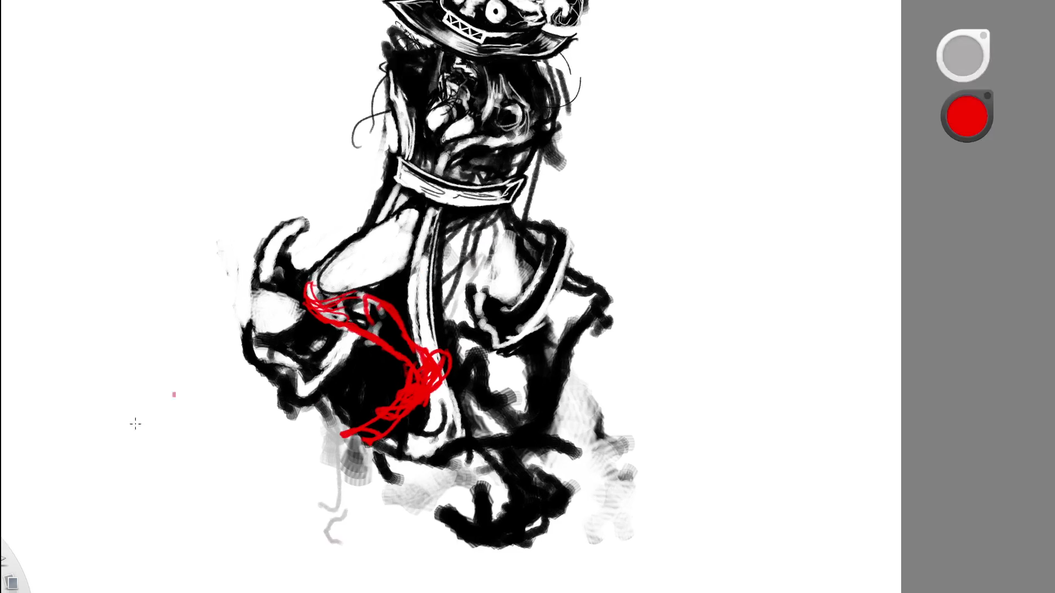
{"action": "key", "text": "x"}
{"action": "mouse_move", "coordinate": [343, 325]}
{"action": "left_mouse_down"}
{"action": "mouse_move", "coordinate": [368, 295]}
{"action": "mouse_move", "coordinate": [345, 329]}
{"action": "left_mouse_up"}
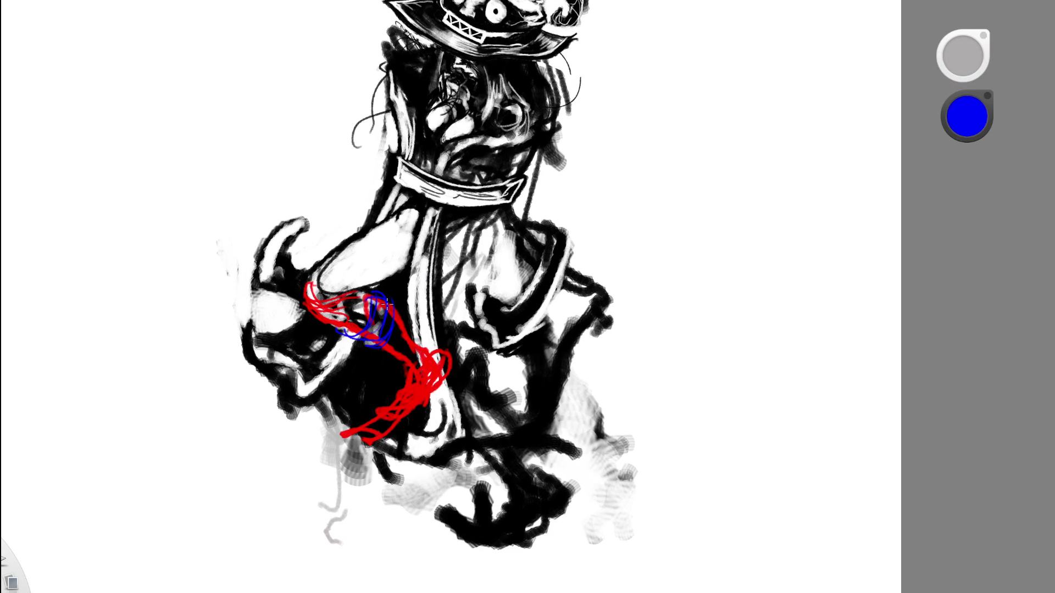
{"action": "left_click_drag", "start_coordinate": [394, 308], "coordinate": [401, 317]}
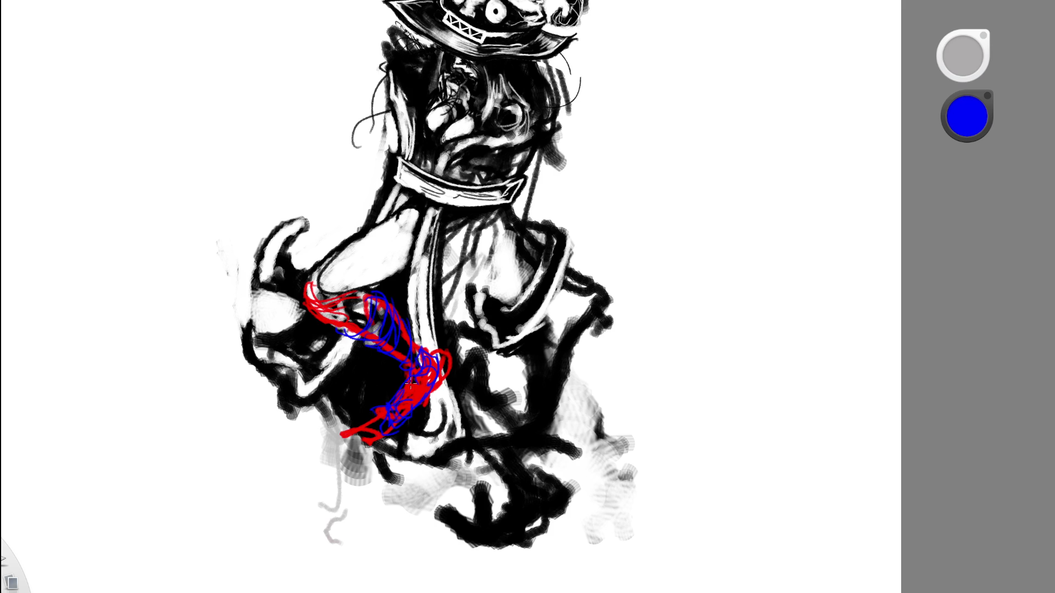
{"action": "left_click_drag", "start_coordinate": [409, 366], "coordinate": [407, 418]}
Undo the red and blue arm scribbles.
{"action": "scroll", "coordinate": [308, 325], "scroll_direction": "down", "scroll_amount": 5}
{"action": "scroll", "coordinate": [468, 291], "scroll_direction": "up", "scroll_amount": 3}
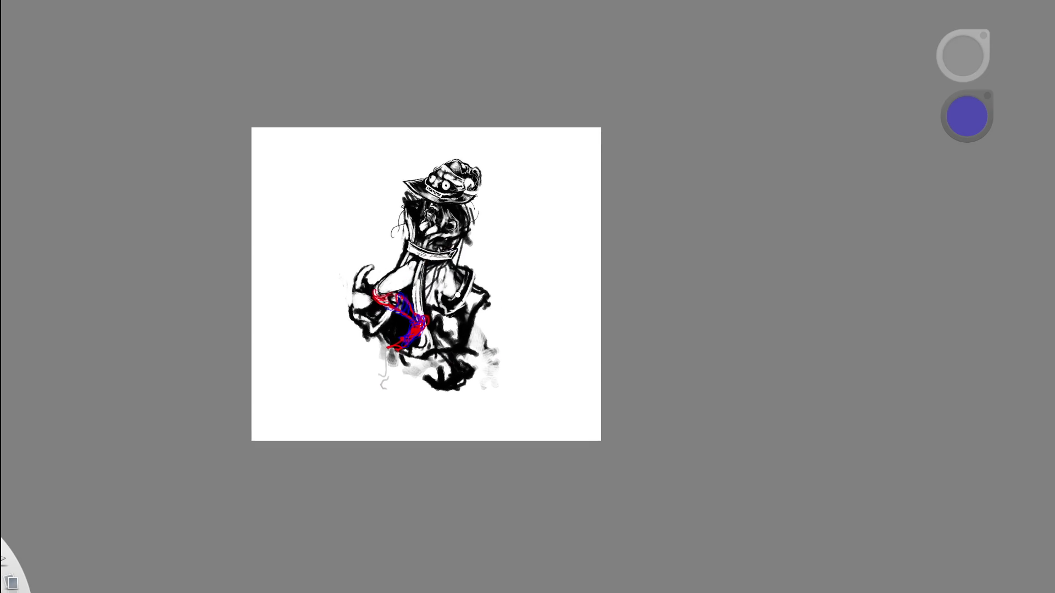
{"action": "scroll", "coordinate": [427, 307], "scroll_direction": "up", "scroll_amount": 2}
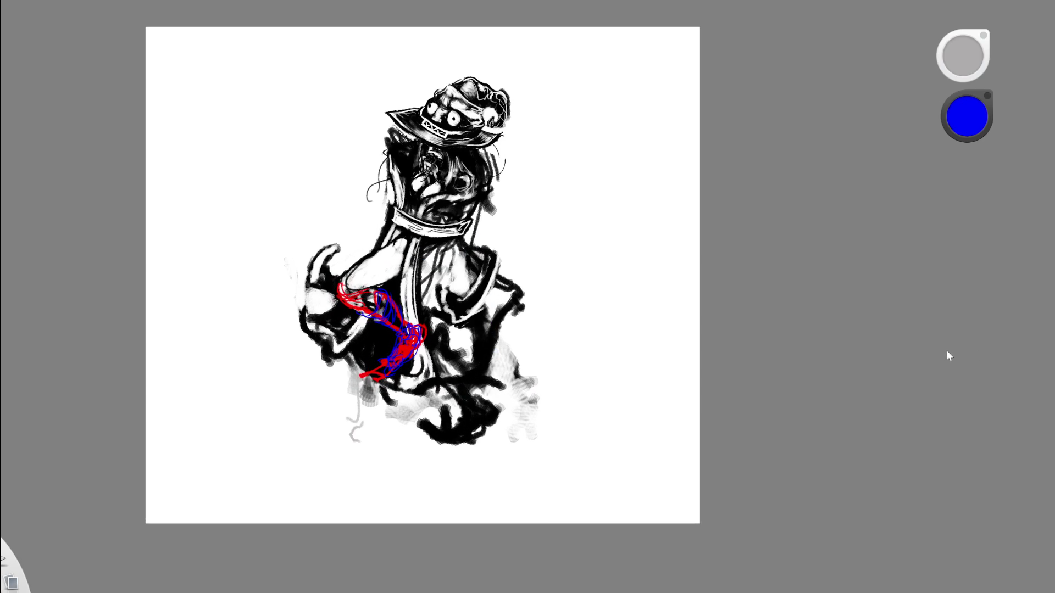
{"action": "key", "text": "ctrl+z"}
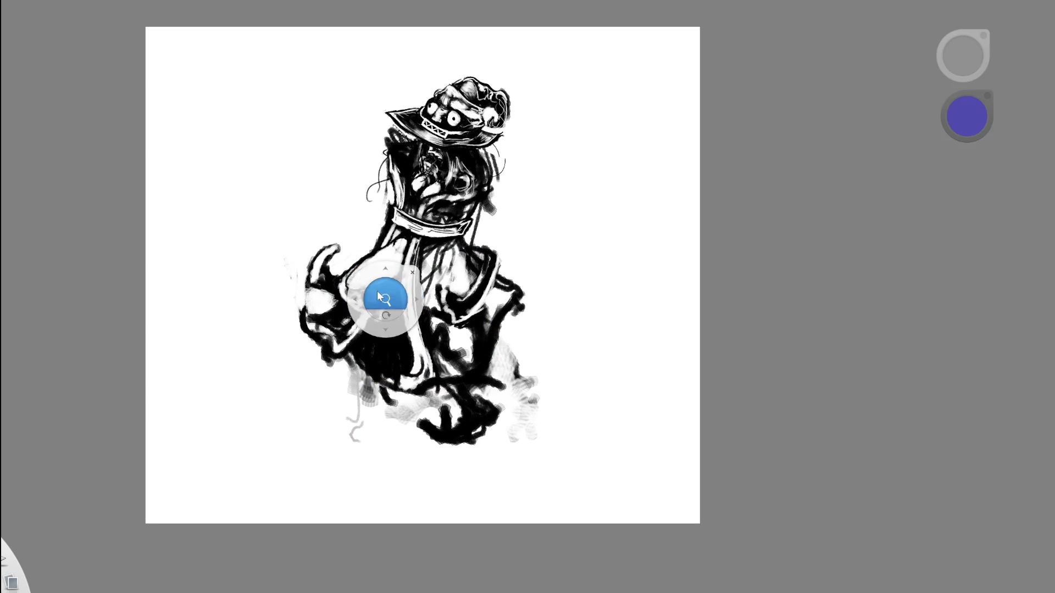
{"action": "scroll", "coordinate": [384, 290], "scroll_direction": "up", "scroll_amount": 2}
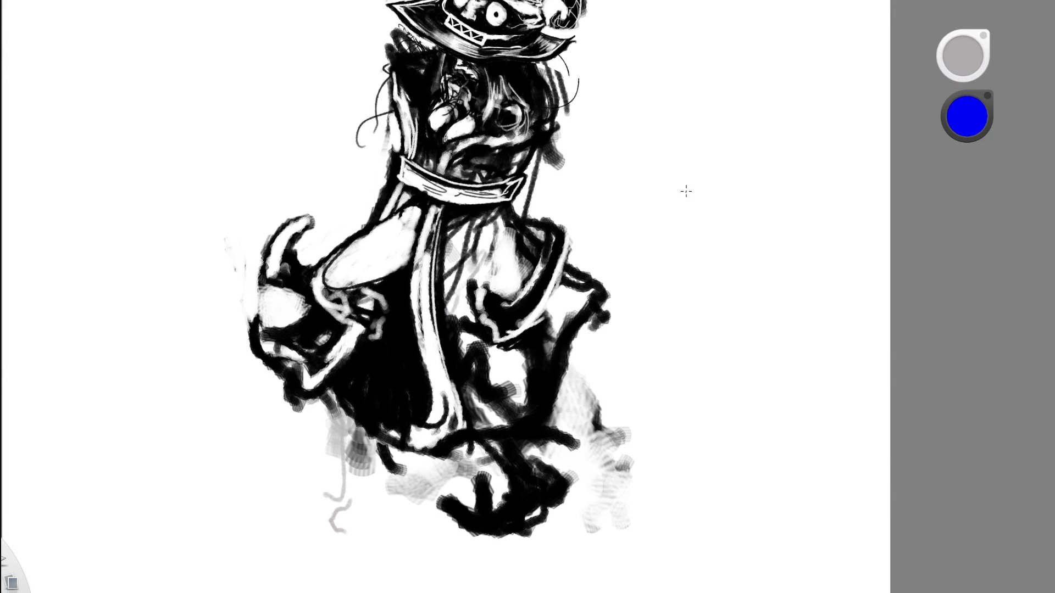
Brush several red lines and an upper arc across the figure's hips.
{"action": "key", "text": "r"}
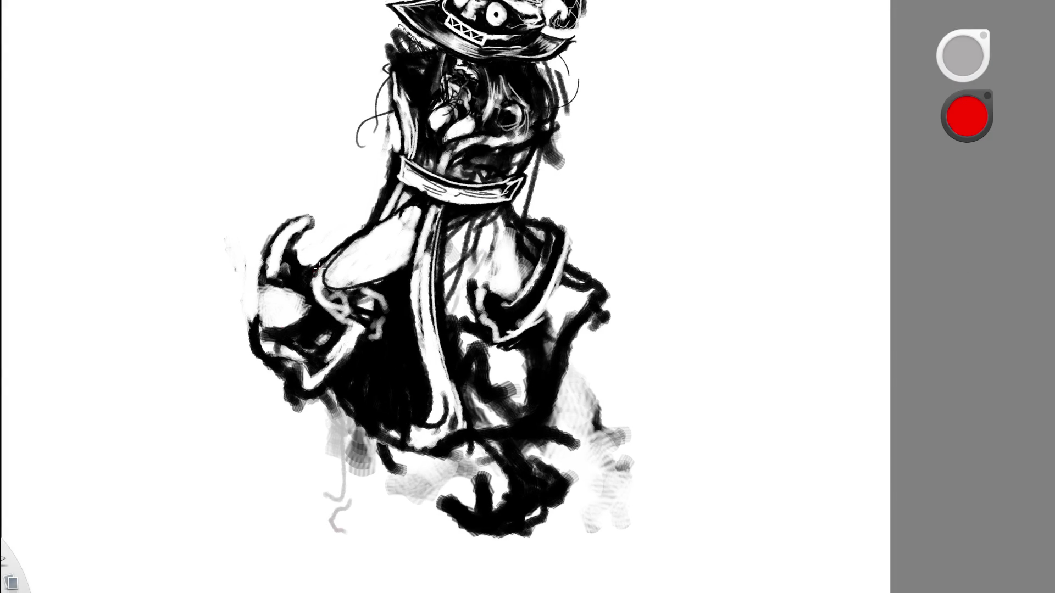
{"action": "mouse_move", "coordinate": [315, 293]}
{"action": "left_mouse_down"}
{"action": "mouse_move", "coordinate": [428, 315]}
{"action": "mouse_move", "coordinate": [466, 304]}
{"action": "left_mouse_up"}
{"action": "mouse_move", "coordinate": [381, 275]}
{"action": "left_mouse_down"}
{"action": "mouse_move", "coordinate": [354, 289]}
{"action": "mouse_move", "coordinate": [415, 295]}
{"action": "mouse_move", "coordinate": [473, 283]}
{"action": "left_mouse_up"}
{"action": "mouse_move", "coordinate": [352, 316]}
{"action": "left_mouse_down"}
{"action": "mouse_move", "coordinate": [475, 310]}
{"action": "mouse_move", "coordinate": [460, 329]}
{"action": "mouse_move", "coordinate": [397, 314]}
{"action": "mouse_move", "coordinate": [450, 305]}
{"action": "left_mouse_up"}
{"action": "mouse_move", "coordinate": [368, 287]}
{"action": "left_mouse_down"}
{"action": "mouse_move", "coordinate": [429, 278]}
{"action": "mouse_move", "coordinate": [483, 294]}
{"action": "mouse_move", "coordinate": [442, 293]}
{"action": "mouse_move", "coordinate": [495, 320]}
{"action": "mouse_move", "coordinate": [467, 336]}
{"action": "left_mouse_up"}
Erase the middle section of the red strokes with the eraser.
{"action": "key", "text": "ctrl+0"}
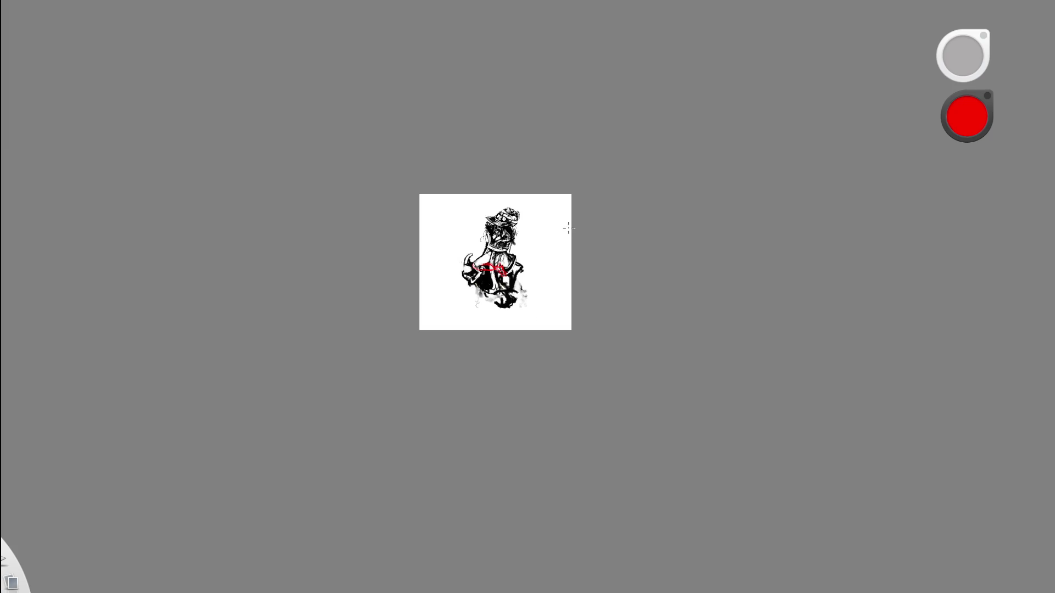
{"action": "key", "text": "ctrl+0"}
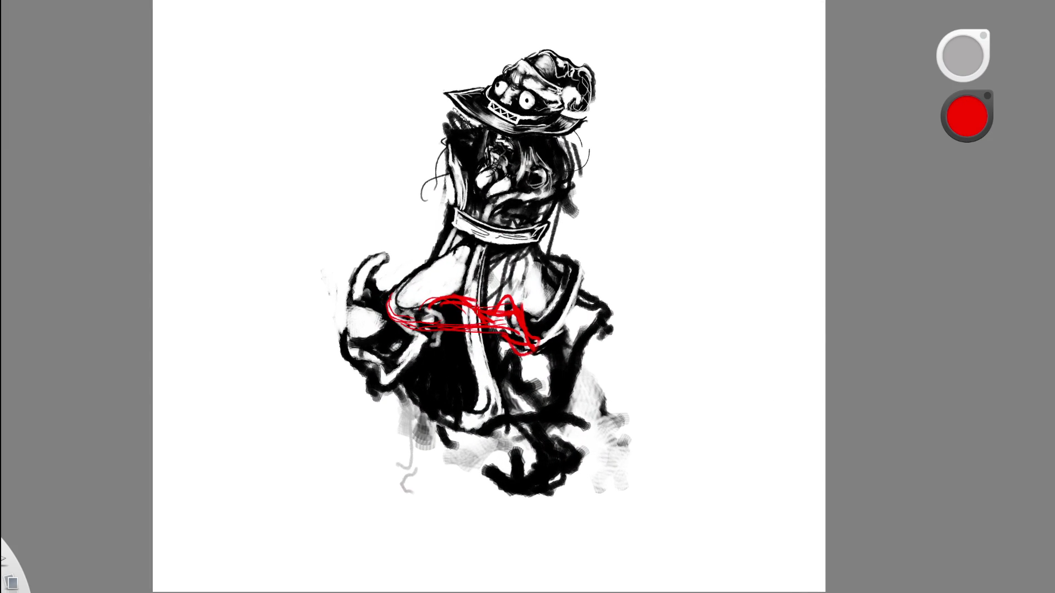
{"action": "key", "text": "e"}
{"action": "mouse_move", "coordinate": [464, 308]}
{"action": "left_mouse_down"}
{"action": "mouse_move", "coordinate": [478, 324]}
{"action": "mouse_move", "coordinate": [519, 330]}
{"action": "mouse_move", "coordinate": [536, 352]}
{"action": "mouse_move", "coordinate": [547, 317]}
{"action": "mouse_move", "coordinate": [586, 329]}
{"action": "mouse_move", "coordinate": [550, 388]}
{"action": "mouse_move", "coordinate": [84, 473]}
{"action": "left_mouse_up"}
{"action": "key", "text": "space"}
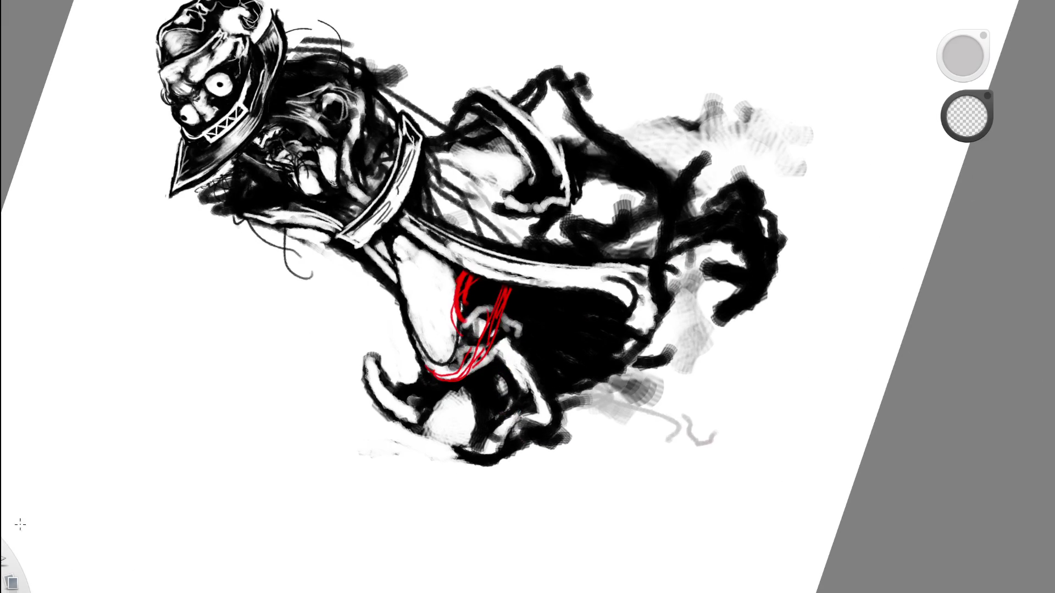
Paint black shading and a thin black curve beside the red lines.
{"action": "key", "text": "b"}
{"action": "mouse_move", "coordinate": [478, 379]}
{"action": "left_mouse_down"}
{"action": "mouse_move", "coordinate": [505, 313]}
{"action": "mouse_move", "coordinate": [514, 329]}
{"action": "mouse_move", "coordinate": [489, 335]}
{"action": "mouse_move", "coordinate": [472, 368]}
{"action": "left_mouse_up"}
{"action": "key", "text": "space"}
{"action": "mouse_move", "coordinate": [517, 266]}
{"action": "left_mouse_down"}
{"action": "mouse_move", "coordinate": [503, 294]}
{"action": "mouse_move", "coordinate": [418, 312]}
{"action": "mouse_move", "coordinate": [610, 311]}
{"action": "mouse_move", "coordinate": [560, 353]}
{"action": "mouse_move", "coordinate": [492, 339]}
{"action": "left_mouse_up"}
{"action": "scroll", "coordinate": [492, 339], "scroll_direction": "up", "scroll_amount": 3}
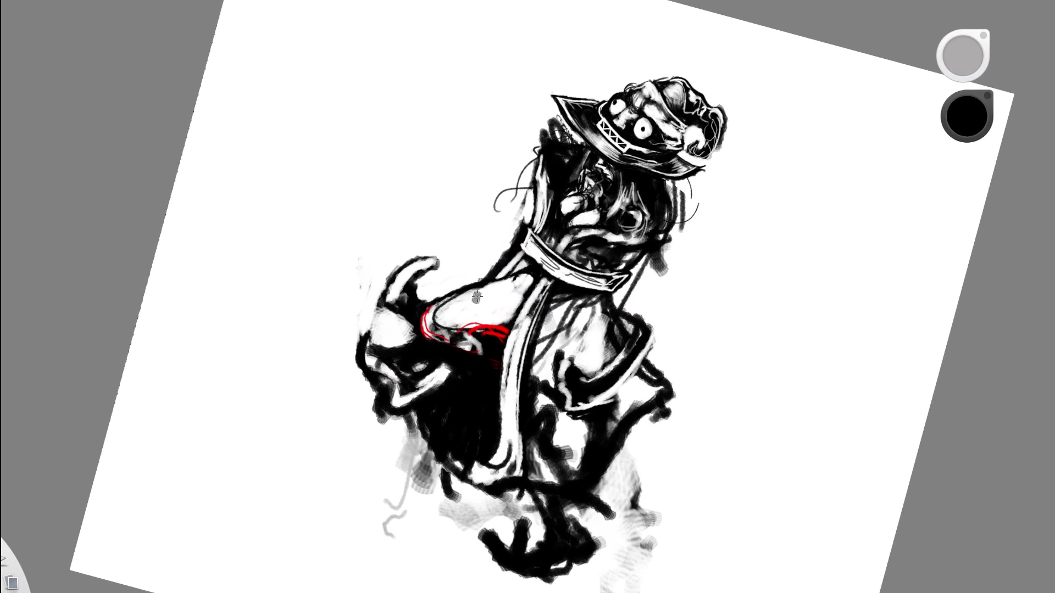
{"action": "left_click_drag", "start_coordinate": [461, 293], "coordinate": [458, 346]}
{"action": "mouse_move", "coordinate": [459, 288]}
{"action": "left_mouse_down"}
{"action": "mouse_move", "coordinate": [467, 327]}
{"action": "mouse_move", "coordinate": [454, 291]}
{"action": "mouse_move", "coordinate": [448, 330]}
{"action": "mouse_move", "coordinate": [479, 349]}
{"action": "left_mouse_up"}
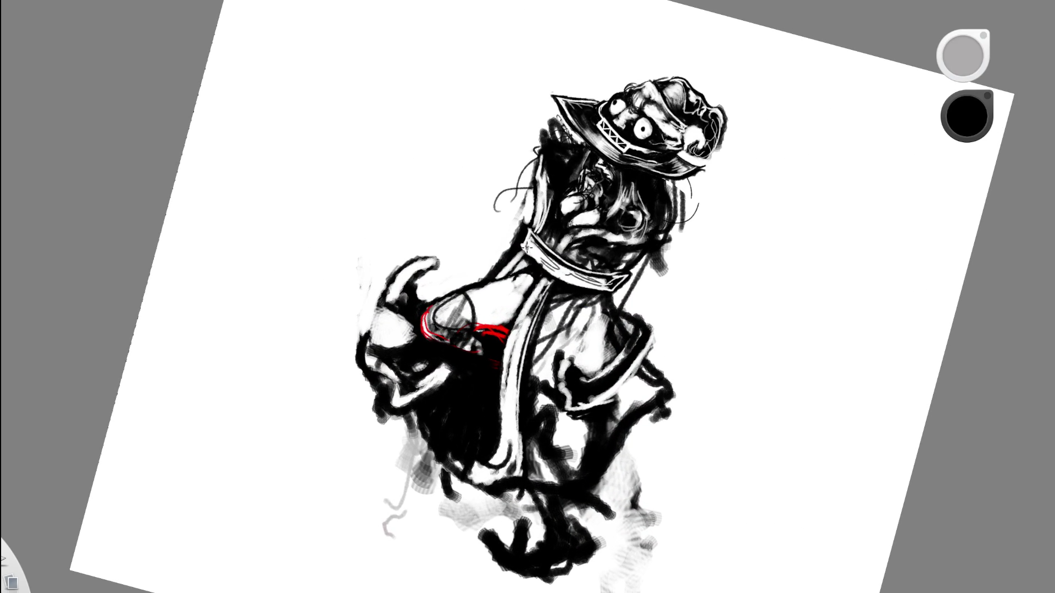
Paint white over the red lines on the arm.
{"action": "left_click_drag", "start_coordinate": [529, 290], "coordinate": [639, 179]}
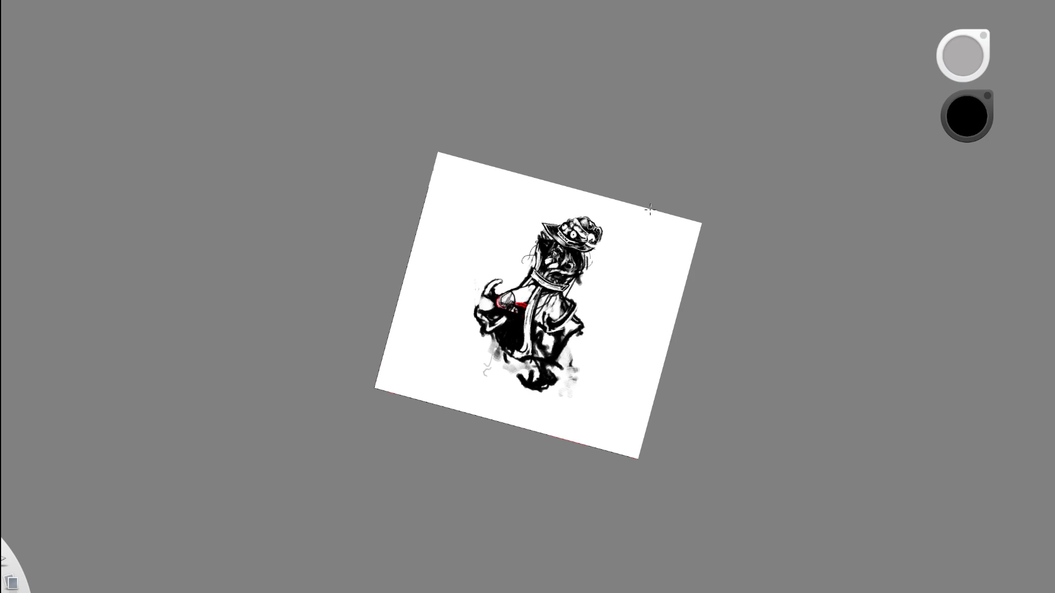
{"action": "left_click_drag", "start_coordinate": [638, 218], "coordinate": [544, 243]}
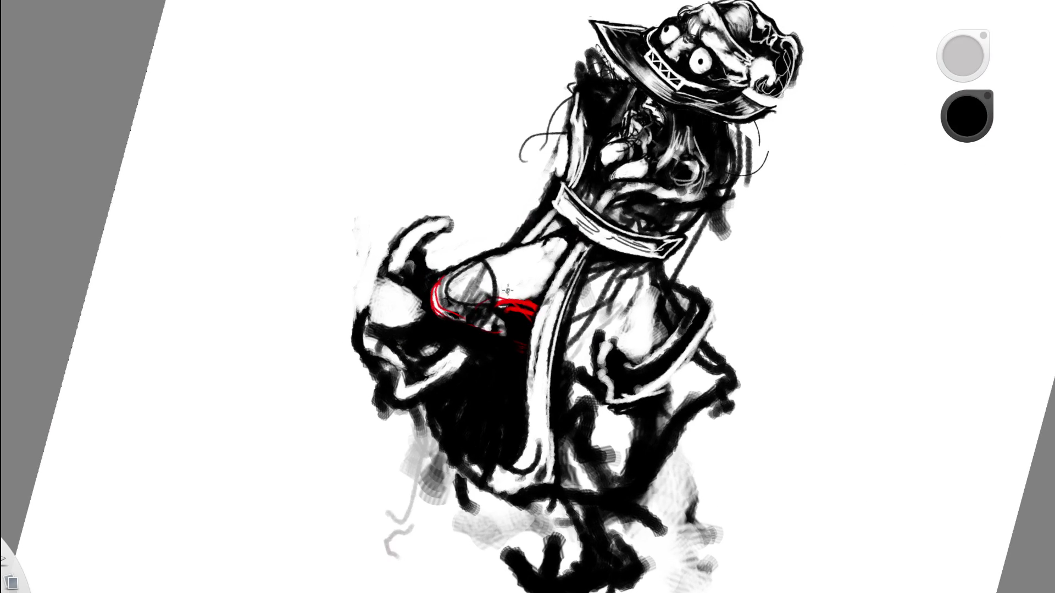
{"action": "left_click", "coordinate": [514, 258], "text": "alt"}
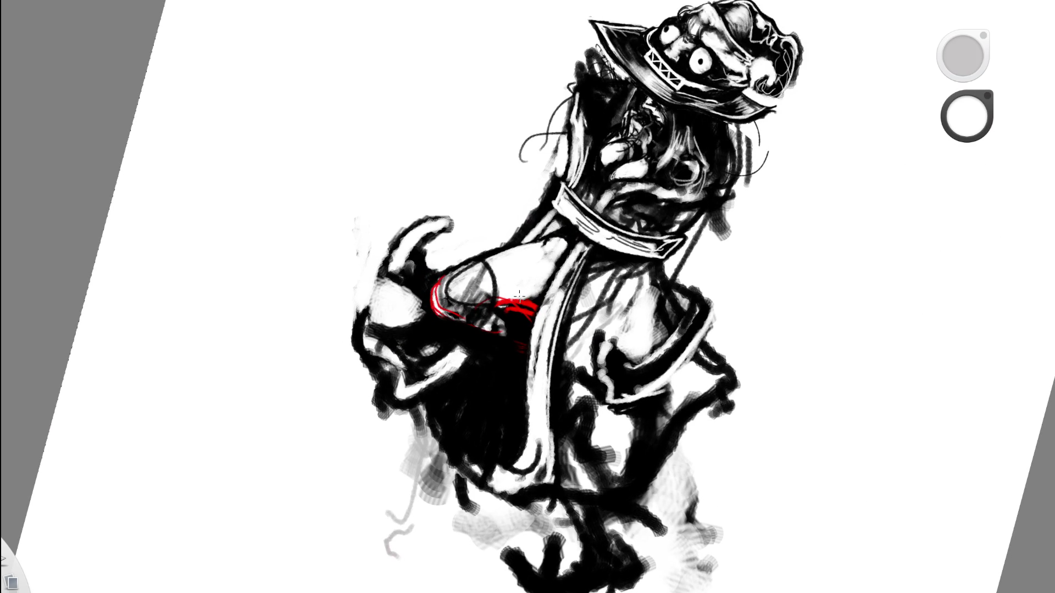
{"action": "left_click_drag", "start_coordinate": [503, 309], "coordinate": [528, 306]}
{"action": "mouse_move", "coordinate": [460, 324]}
{"action": "left_mouse_down"}
{"action": "mouse_move", "coordinate": [549, 280]}
{"action": "mouse_move", "coordinate": [436, 303]}
{"action": "mouse_move", "coordinate": [456, 337]}
{"action": "mouse_move", "coordinate": [511, 341]}
{"action": "mouse_move", "coordinate": [521, 328]}
{"action": "mouse_move", "coordinate": [496, 340]}
{"action": "mouse_move", "coordinate": [472, 324]}
{"action": "mouse_move", "coordinate": [522, 341]}
{"action": "left_mouse_up"}
{"action": "key", "text": "space"}
{"action": "left_click_drag", "start_coordinate": [546, 278], "coordinate": [675, 198]}
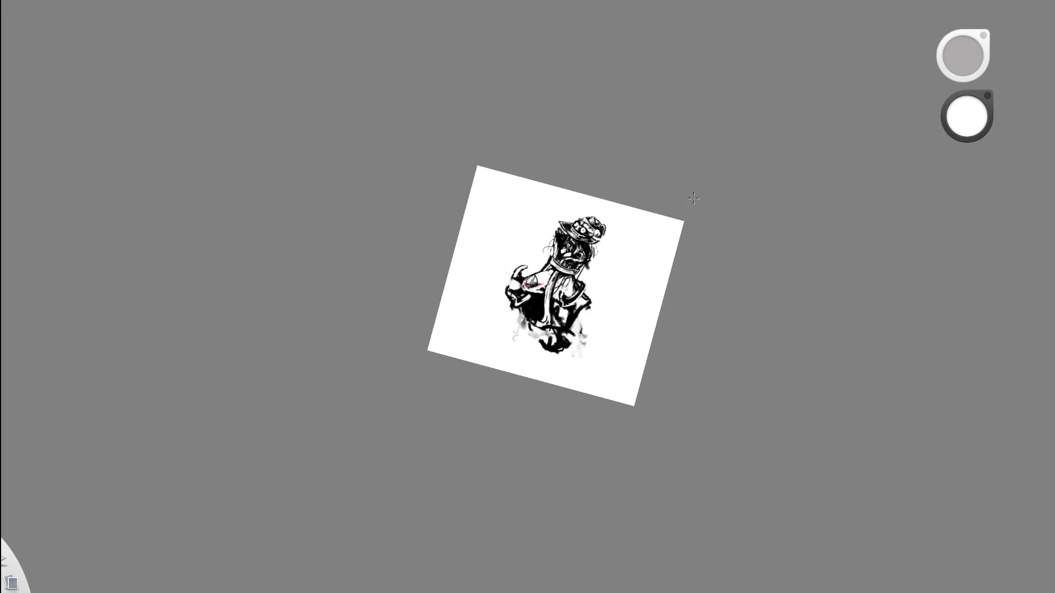
Paint black over the red outline and darken the light band with a thin stroke.
{"action": "scroll", "coordinate": [677, 250], "scroll_direction": "up", "scroll_amount": 5}
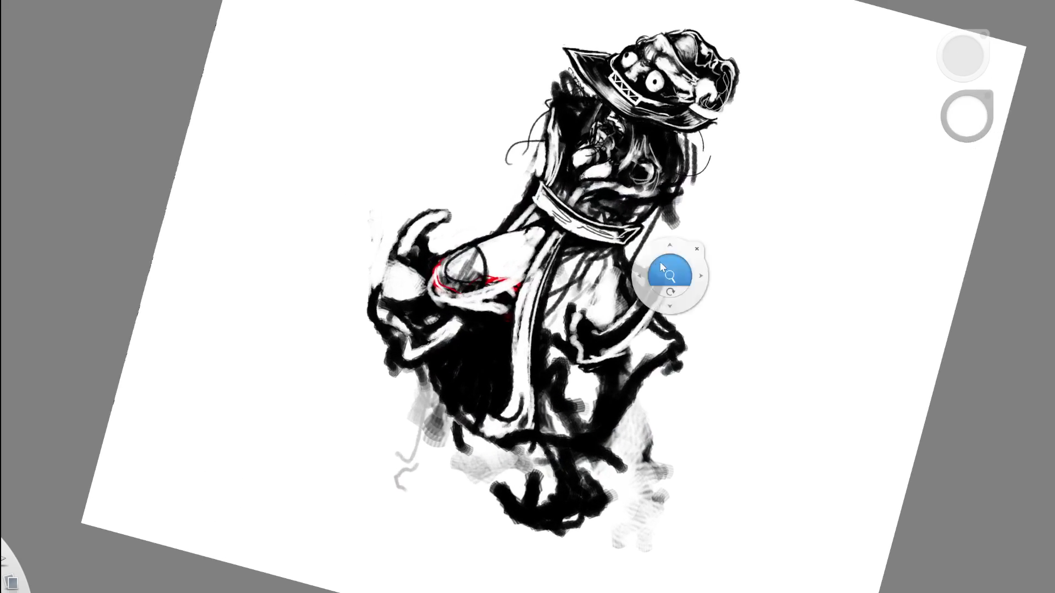
{"action": "mouse_move", "coordinate": [611, 281]}
{"action": "left_mouse_down"}
{"action": "mouse_move", "coordinate": [599, 291]}
{"action": "mouse_move", "coordinate": [620, 266]}
{"action": "left_mouse_up"}
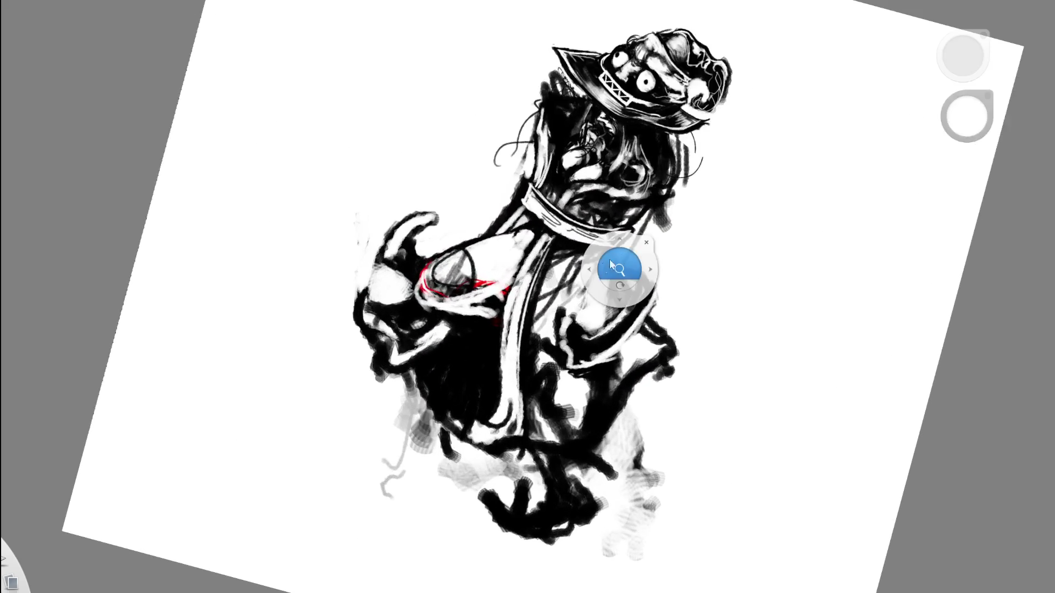
{"action": "scroll", "coordinate": [618, 248], "scroll_direction": "up", "scroll_amount": 2}
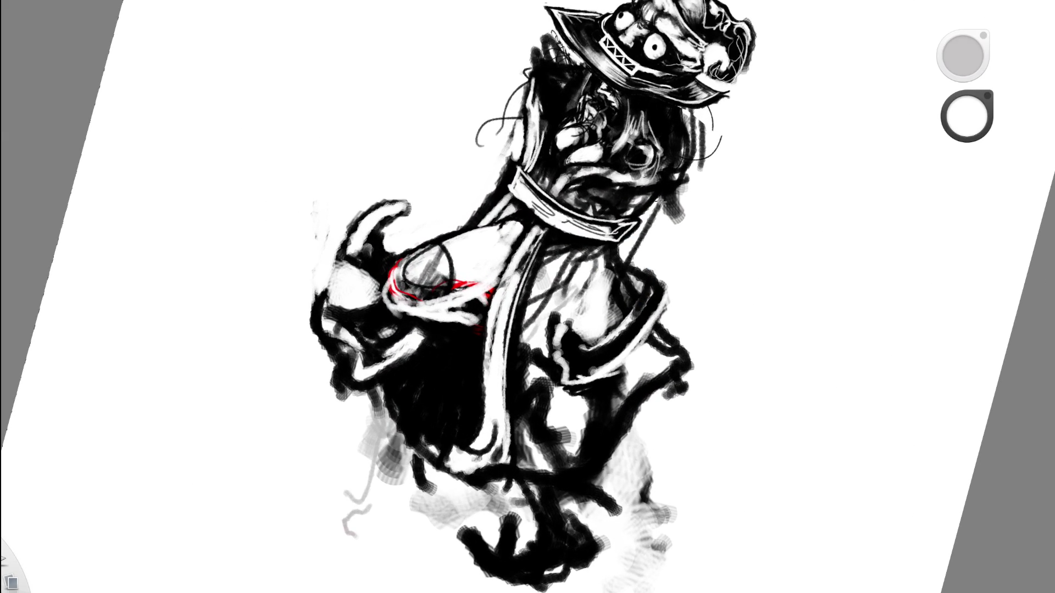
{"action": "left_click", "coordinate": [422, 247], "text": "alt"}
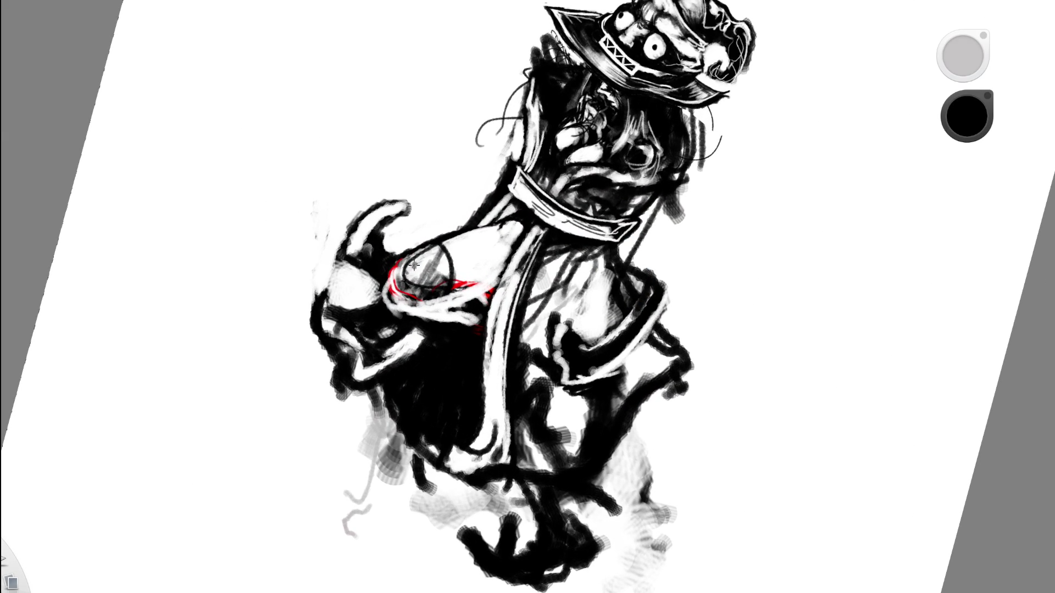
{"action": "mouse_move", "coordinate": [386, 279]}
{"action": "left_mouse_down"}
{"action": "mouse_move", "coordinate": [400, 314]}
{"action": "mouse_move", "coordinate": [384, 286]}
{"action": "left_mouse_up"}
{"action": "mouse_move", "coordinate": [423, 322]}
{"action": "left_mouse_down"}
{"action": "mouse_move", "coordinate": [473, 327]}
{"action": "mouse_move", "coordinate": [484, 297]}
{"action": "mouse_move", "coordinate": [428, 313]}
{"action": "mouse_move", "coordinate": [473, 319]}
{"action": "mouse_move", "coordinate": [511, 275]}
{"action": "left_mouse_up"}
Brighten the arm-scarf gap in white, then add dark strokes and an upper-edge line on the arm.
{"action": "key", "text": "space"}
{"action": "mouse_move", "coordinate": [537, 324]}
{"action": "left_mouse_down"}
{"action": "mouse_move", "coordinate": [550, 311]}
{"action": "mouse_move", "coordinate": [582, 318]}
{"action": "mouse_move", "coordinate": [601, 329]}
{"action": "mouse_move", "coordinate": [594, 350]}
{"action": "mouse_move", "coordinate": [607, 334]}
{"action": "mouse_move", "coordinate": [542, 242]}
{"action": "mouse_move", "coordinate": [622, 215]}
{"action": "left_mouse_up"}
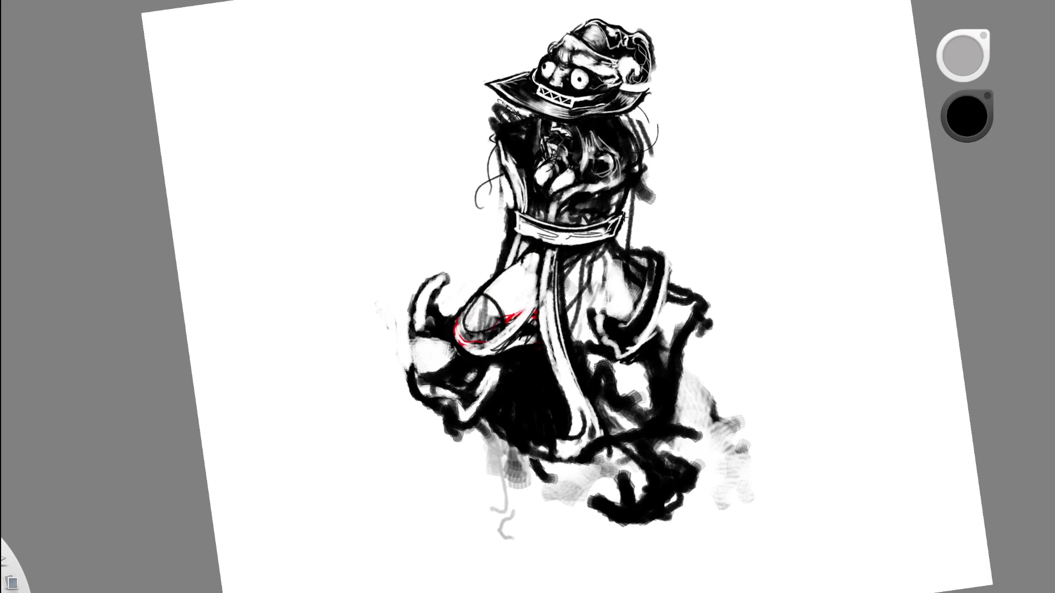
{"action": "key", "text": "e"}
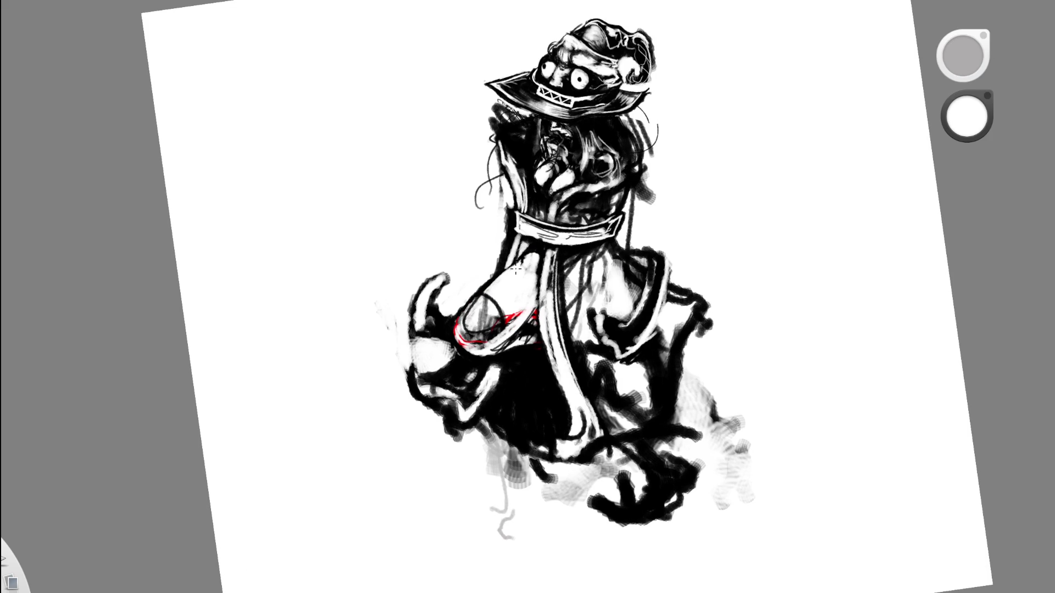
{"action": "left_click_drag", "start_coordinate": [537, 248], "coordinate": [508, 273]}
{"action": "key", "text": "e"}
{"action": "left_click_drag", "start_coordinate": [501, 344], "coordinate": [554, 299]}
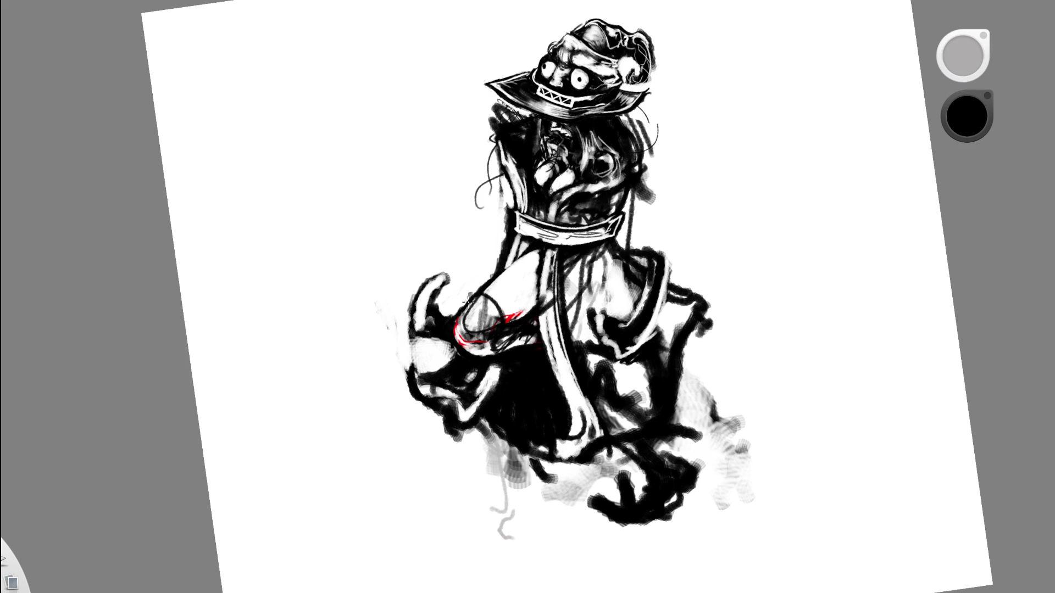
{"action": "mouse_move", "coordinate": [467, 305]}
{"action": "left_mouse_down"}
{"action": "mouse_move", "coordinate": [497, 266]}
{"action": "mouse_move", "coordinate": [542, 244]}
{"action": "left_mouse_up"}
Lighten part of the arm line and the pointed shape's edge, then add dark marks below the red outline.
{"action": "key", "text": "e"}
{"action": "left_click_drag", "start_coordinate": [486, 290], "coordinate": [515, 268]}
{"action": "mouse_move", "coordinate": [465, 327]}
{"action": "left_mouse_down"}
{"action": "mouse_move", "coordinate": [471, 311]}
{"action": "mouse_move", "coordinate": [467, 331]}
{"action": "left_mouse_up"}
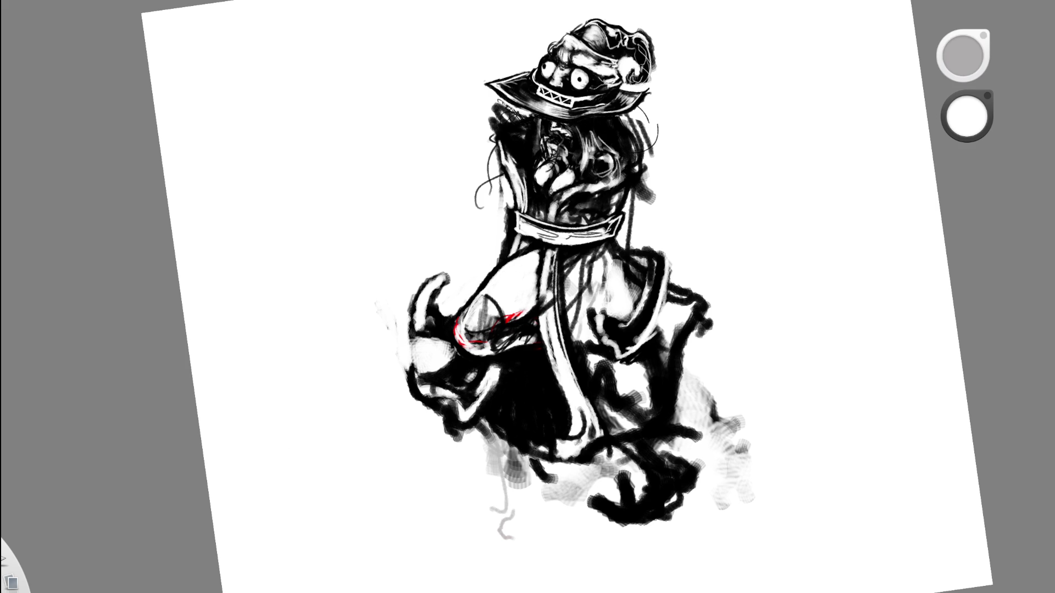
{"action": "key", "text": "x"}
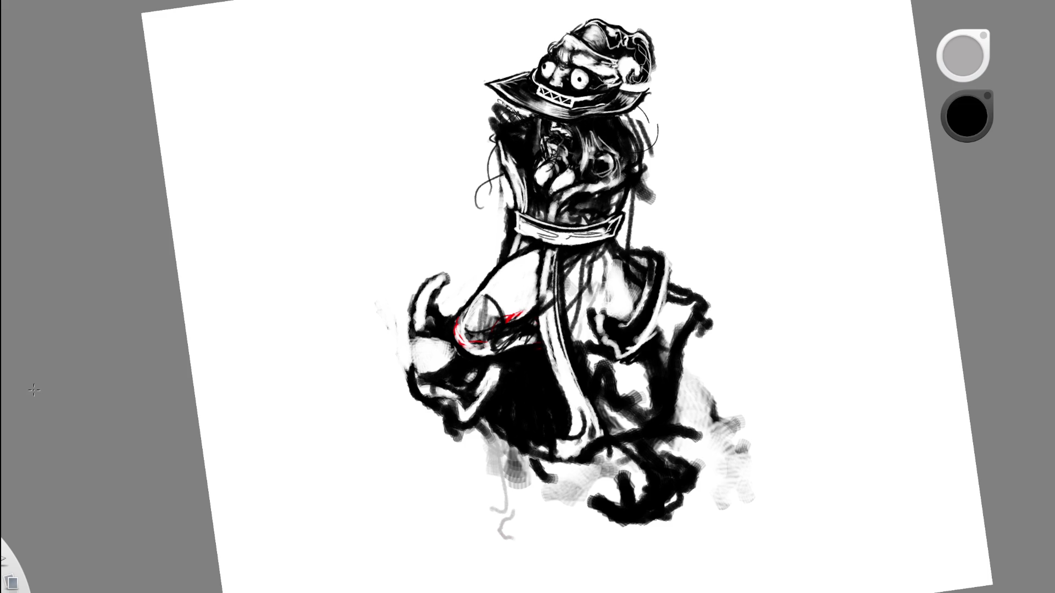
{"action": "scroll", "coordinate": [546, 301], "scroll_direction": "up", "scroll_amount": 2}
{"action": "mouse_move", "coordinate": [391, 324]}
{"action": "left_mouse_down"}
{"action": "mouse_move", "coordinate": [412, 333]}
{"action": "mouse_move", "coordinate": [482, 307]}
{"action": "left_mouse_up"}
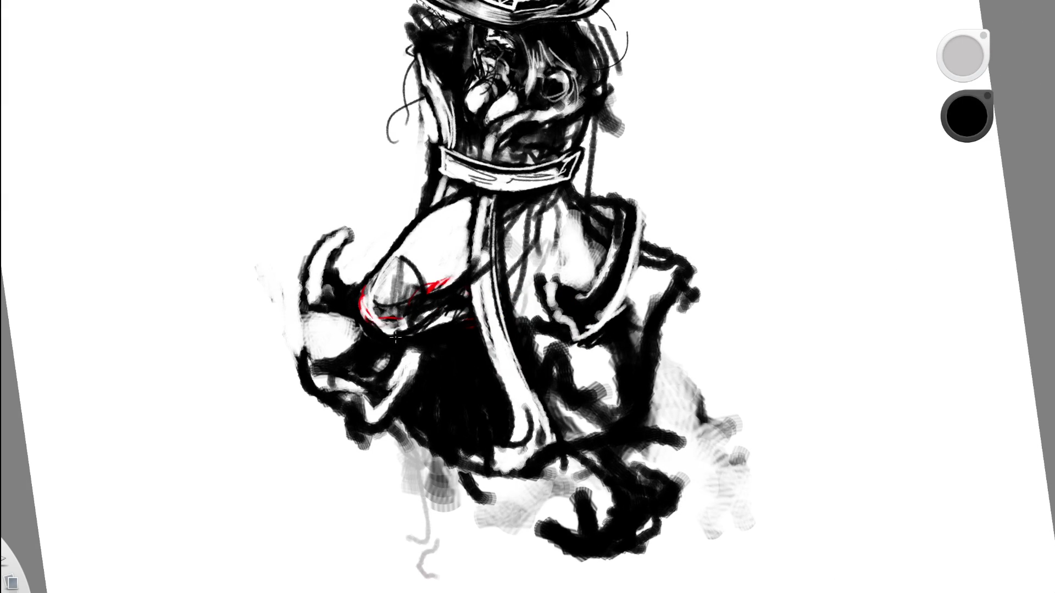
{"action": "key", "text": "x"}
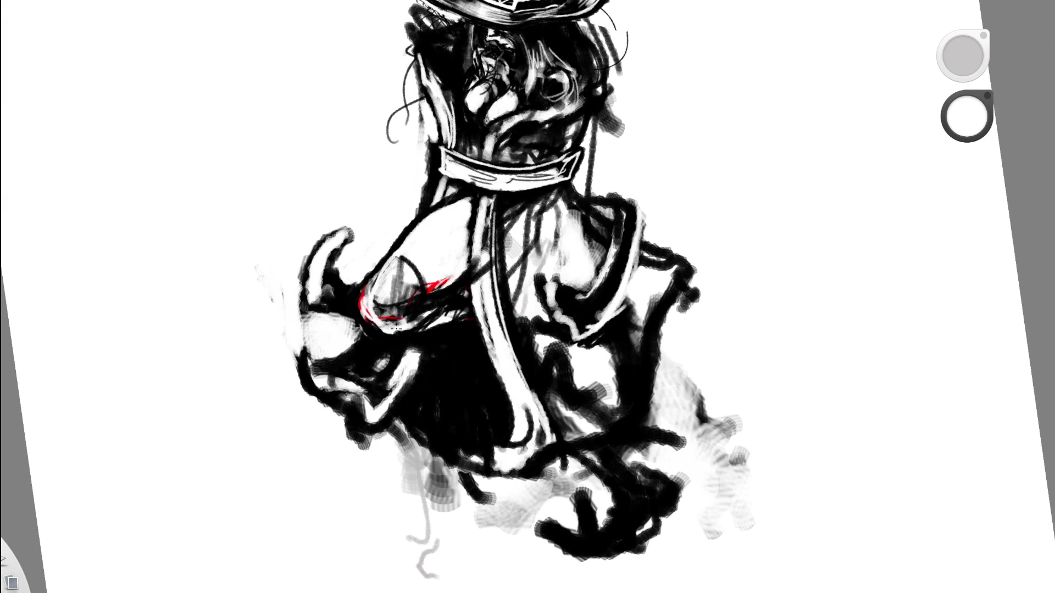
{"action": "scroll", "coordinate": [420, 325], "scroll_direction": "down", "scroll_amount": 5}
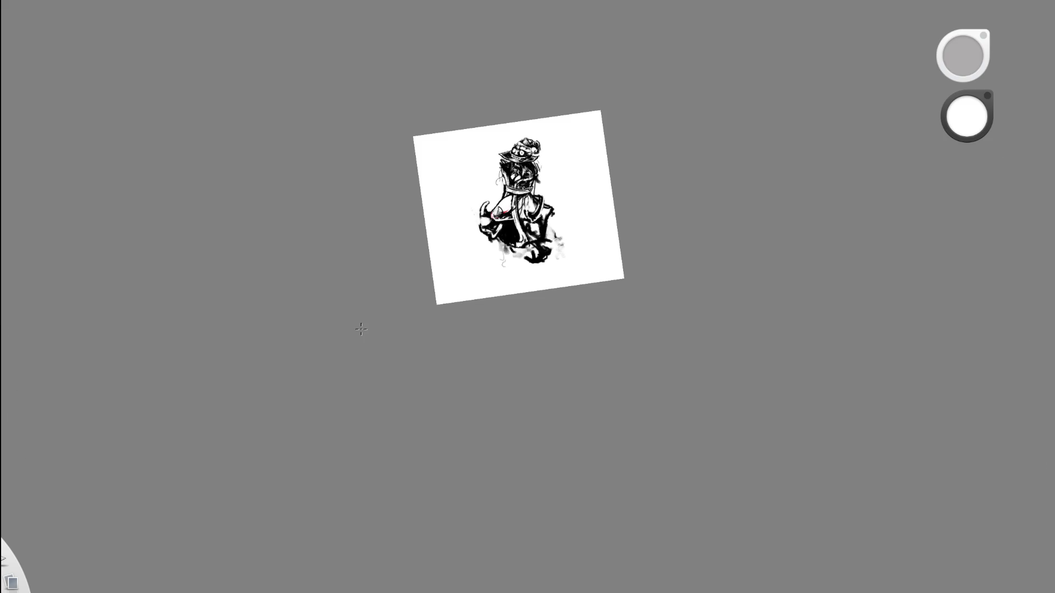
Darken the white strip under the hood edge and the strap below the collar in black.
{"action": "key", "text": "space"}
{"action": "left_click_drag", "start_coordinate": [497, 233], "coordinate": [587, 81]}
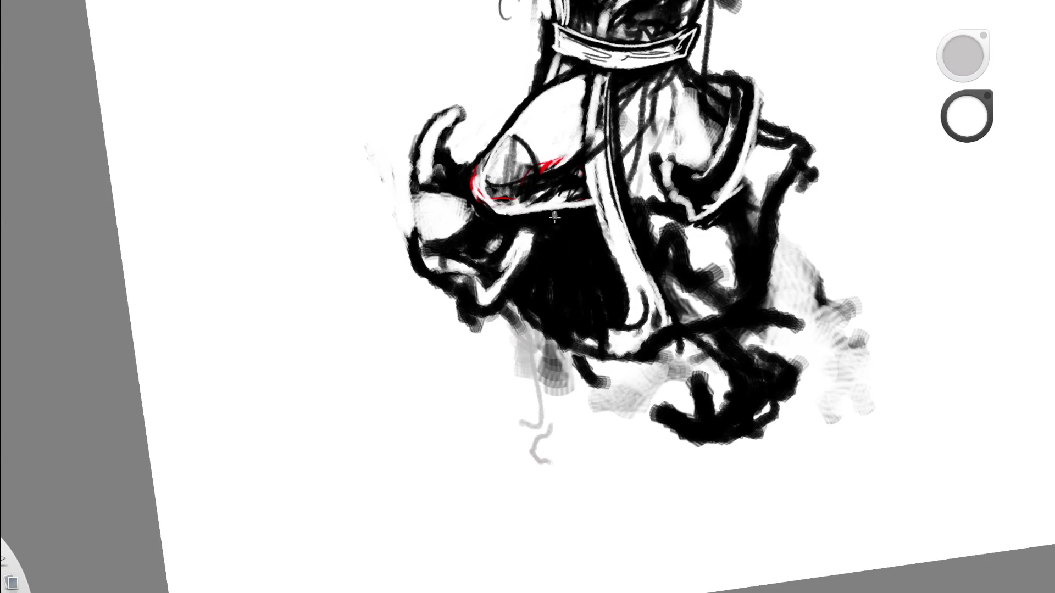
{"action": "left_click_drag", "start_coordinate": [967, 116], "coordinate": [966, 138]}
{"action": "left_click_drag", "start_coordinate": [549, 206], "coordinate": [550, 208]}
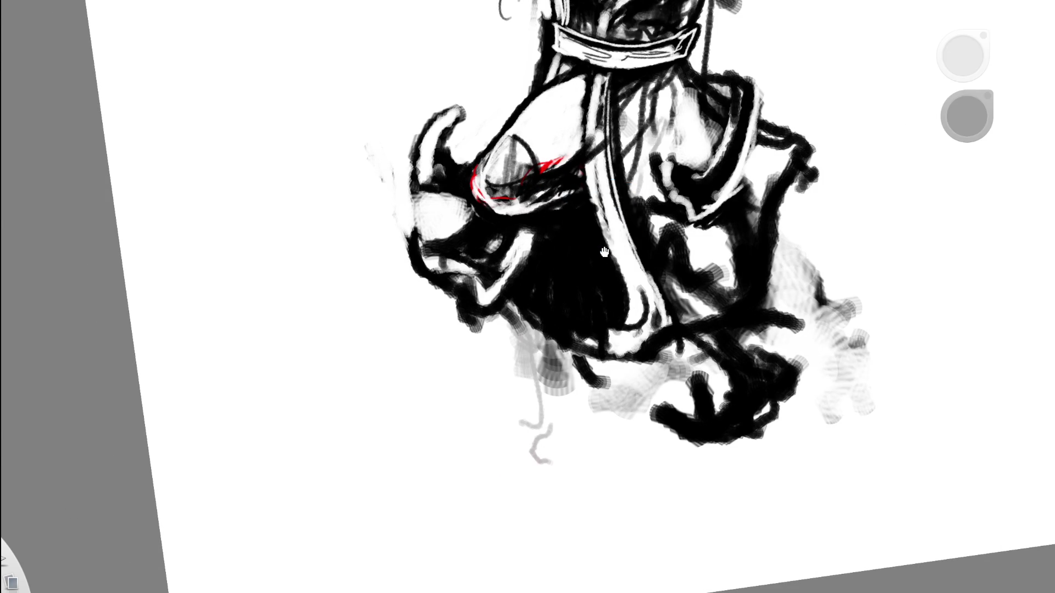
{"action": "left_click_drag", "start_coordinate": [613, 175], "coordinate": [423, 294]}
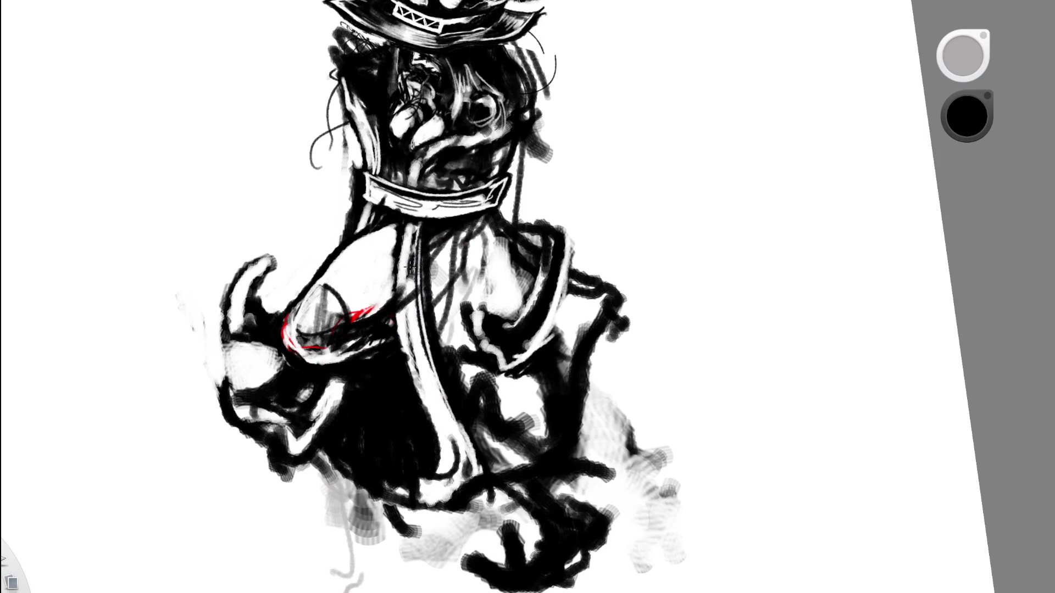
{"action": "mouse_move", "coordinate": [412, 230]}
{"action": "left_mouse_down"}
{"action": "mouse_move", "coordinate": [383, 309]}
{"action": "mouse_move", "coordinate": [401, 223]}
{"action": "left_mouse_up"}
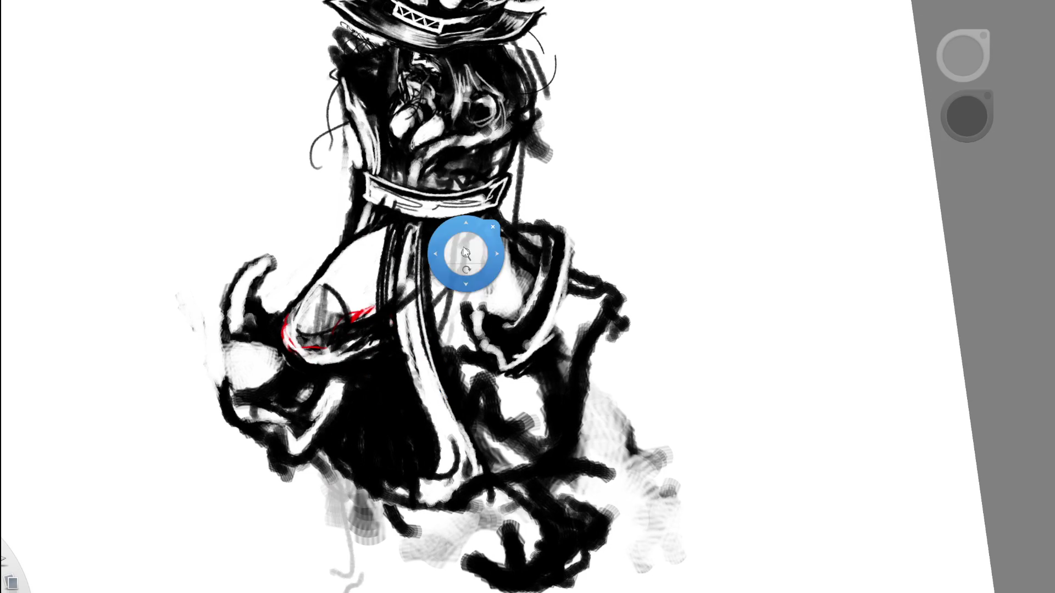
Cover the end of the red line in black and paint a white loop over the sash.
{"action": "scroll", "coordinate": [464, 254], "scroll_direction": "down", "scroll_amount": 5}
{"action": "scroll", "coordinate": [523, 229], "scroll_direction": "up", "scroll_amount": 5}
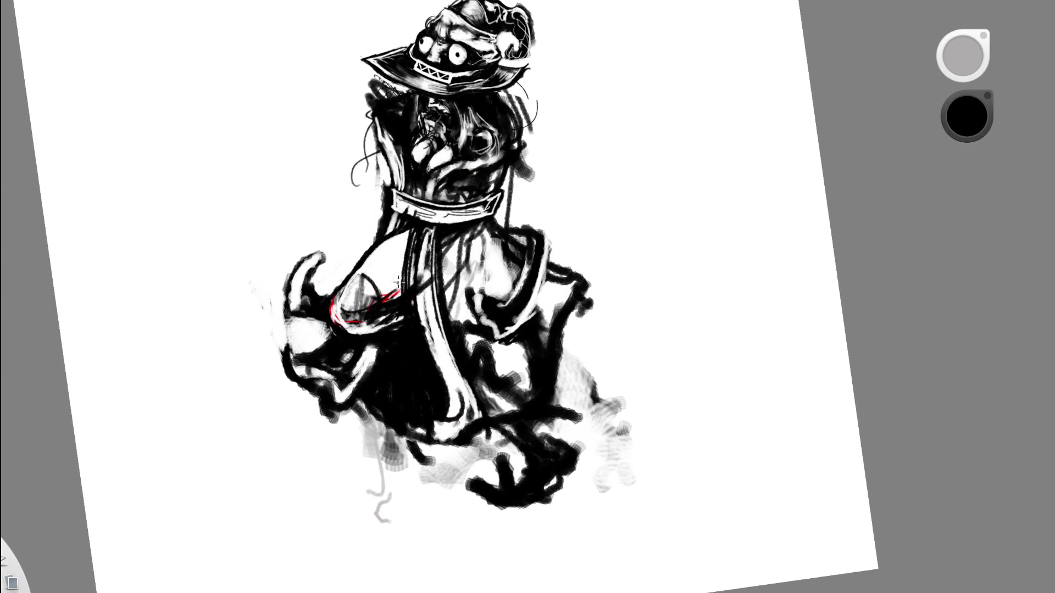
{"action": "left_click_drag", "start_coordinate": [404, 279], "coordinate": [383, 301]}
{"action": "left_click", "coordinate": [563, 226], "text": "alt"}
{"action": "mouse_move", "coordinate": [409, 297]}
{"action": "left_mouse_down"}
{"action": "mouse_move", "coordinate": [387, 346]}
{"action": "mouse_move", "coordinate": [406, 404]}
{"action": "mouse_move", "coordinate": [409, 297]}
{"action": "mouse_move", "coordinate": [427, 404]}
{"action": "mouse_move", "coordinate": [407, 458]}
{"action": "left_mouse_up"}
{"action": "scroll", "coordinate": [488, 250], "scroll_direction": "down", "scroll_amount": 5}
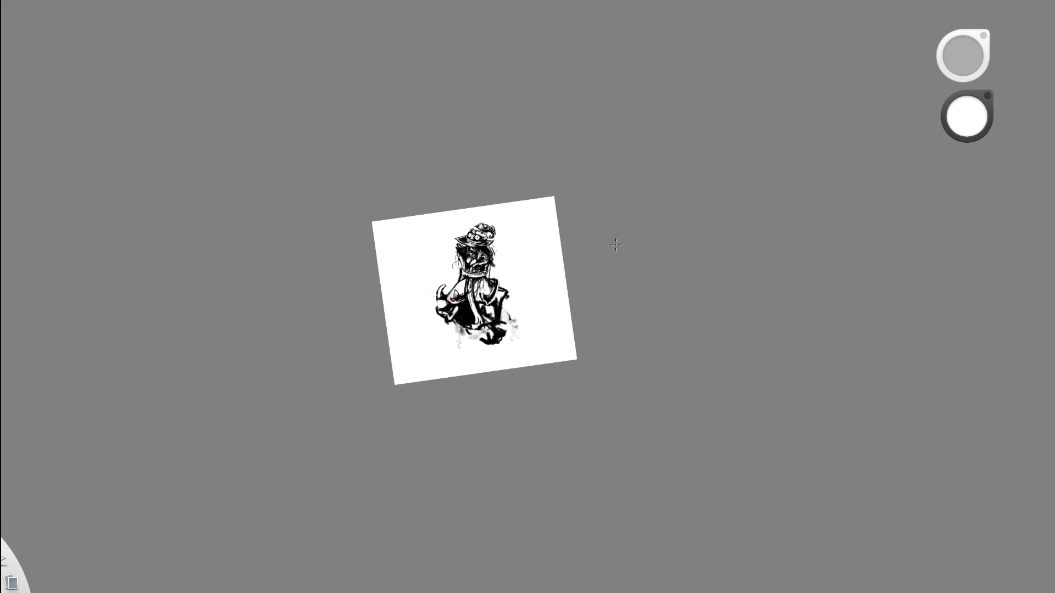
{"action": "left_click_drag", "start_coordinate": [558, 294], "coordinate": [530, 101]}
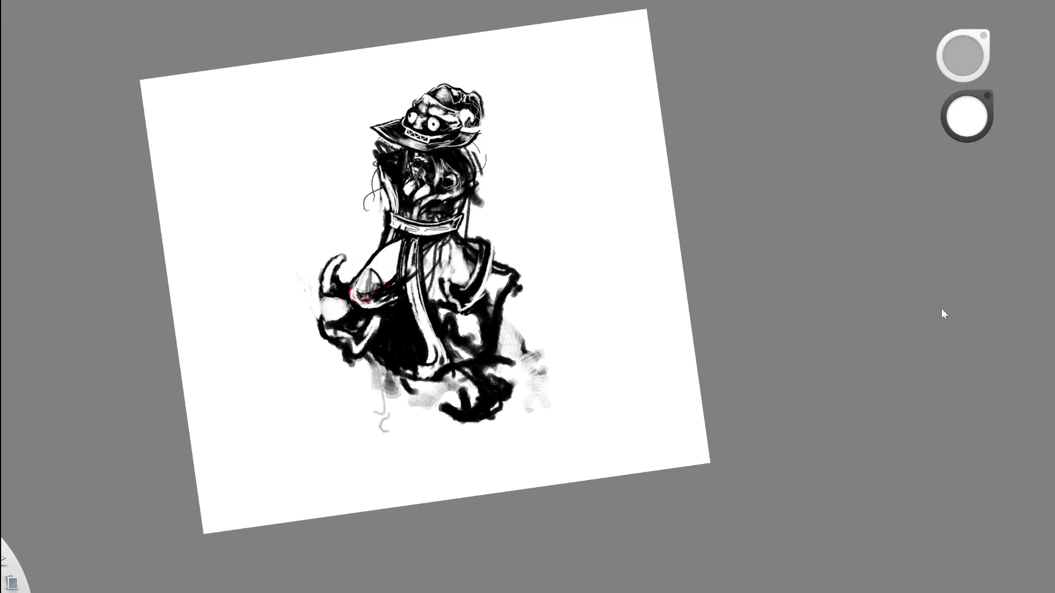
Undo the last robe stroke, then paint white strokes down the robe below the belt.
{"action": "key", "text": "ctrl+y"}
{"action": "scroll", "coordinate": [441, 283], "scroll_direction": "down", "scroll_amount": 5}
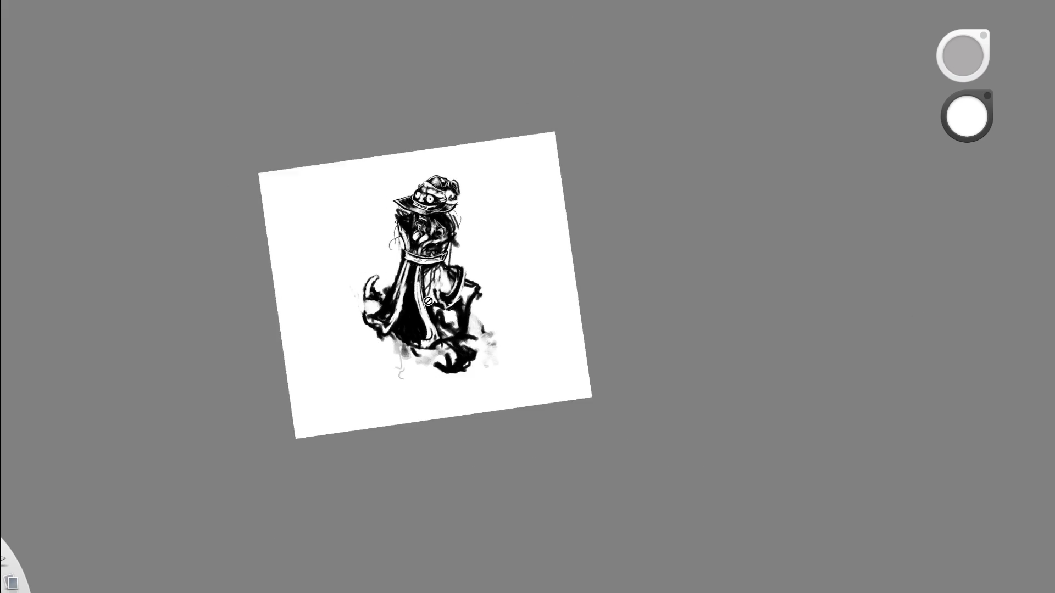
{"action": "scroll", "coordinate": [441, 282], "scroll_direction": "up", "scroll_amount": 5}
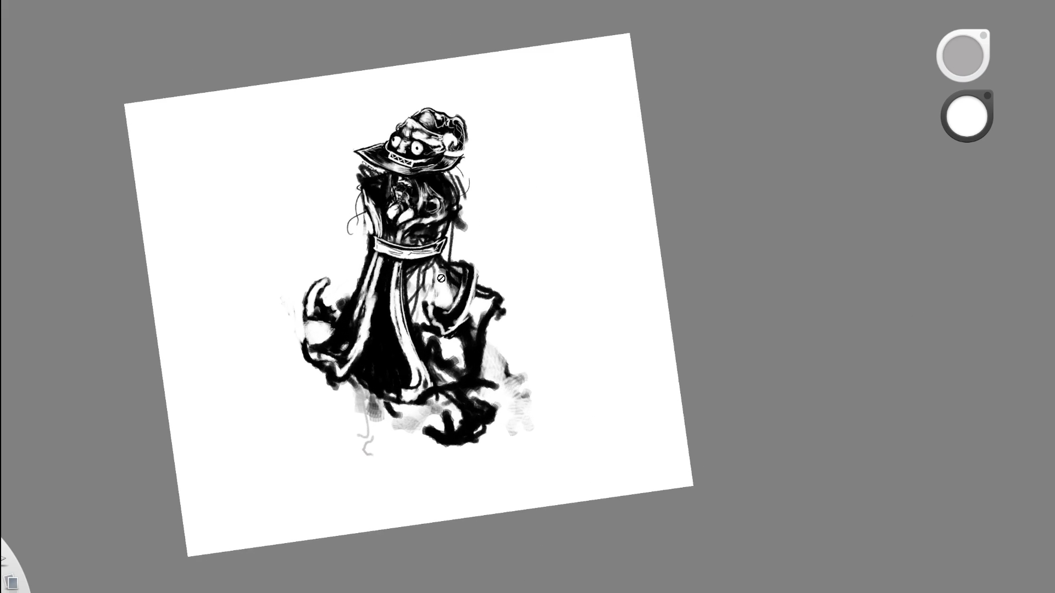
{"action": "scroll", "coordinate": [441, 279], "scroll_direction": "up", "scroll_amount": 2}
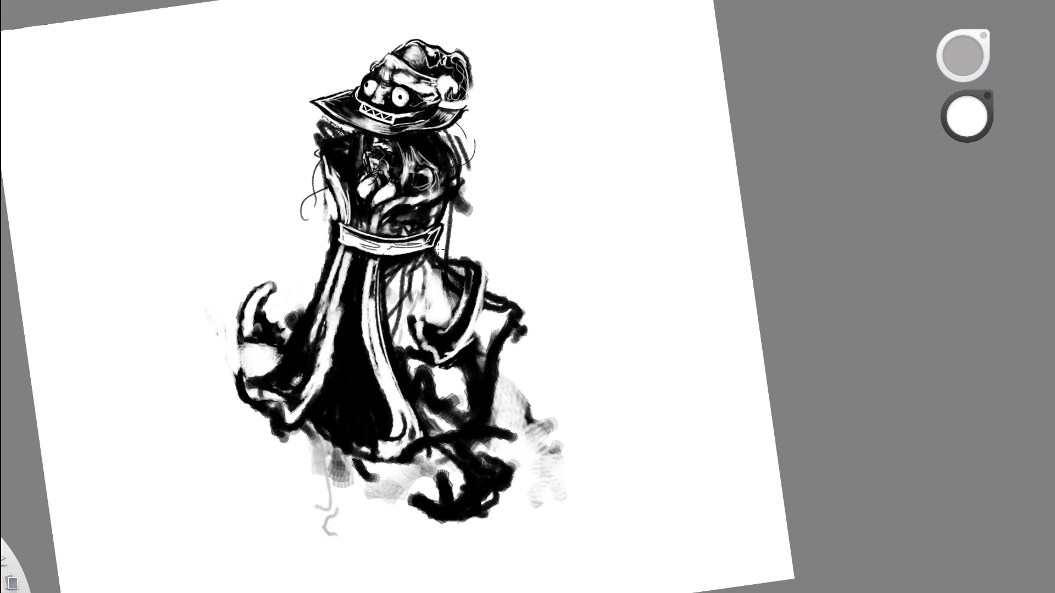
{"action": "mouse_move", "coordinate": [355, 233]}
{"action": "left_mouse_down"}
{"action": "mouse_move", "coordinate": [343, 316]}
{"action": "mouse_move", "coordinate": [367, 378]}
{"action": "left_mouse_up"}
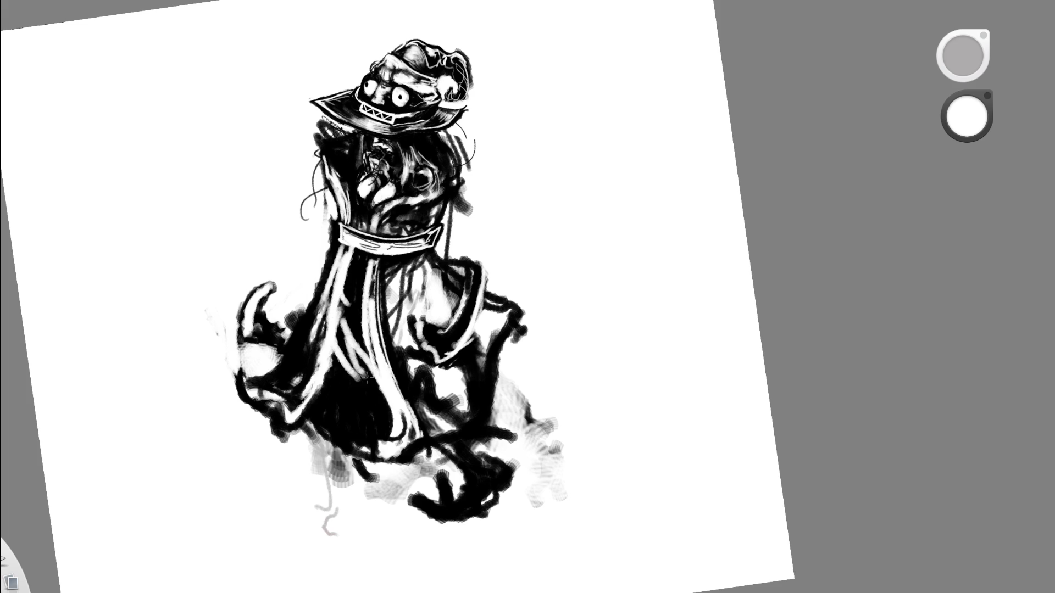
{"action": "left_click_drag", "start_coordinate": [352, 283], "coordinate": [404, 357]}
{"action": "left_click_drag", "start_coordinate": [384, 291], "coordinate": [392, 331]}
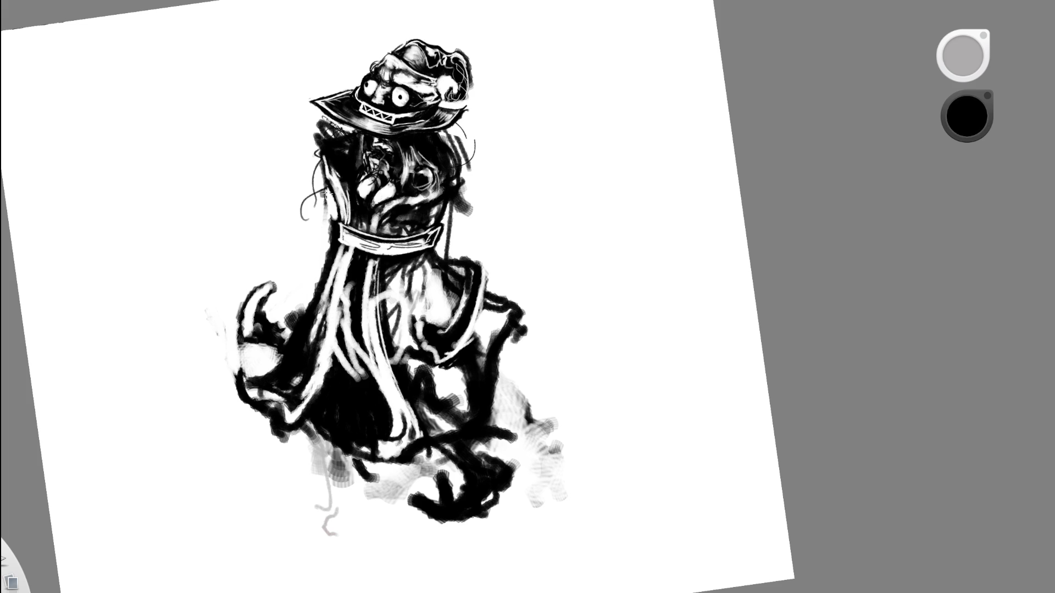
{"action": "mouse_move", "coordinate": [333, 343]}
{"action": "left_mouse_down"}
{"action": "mouse_move", "coordinate": [330, 243]}
{"action": "mouse_move", "coordinate": [352, 428]}
{"action": "left_mouse_up"}
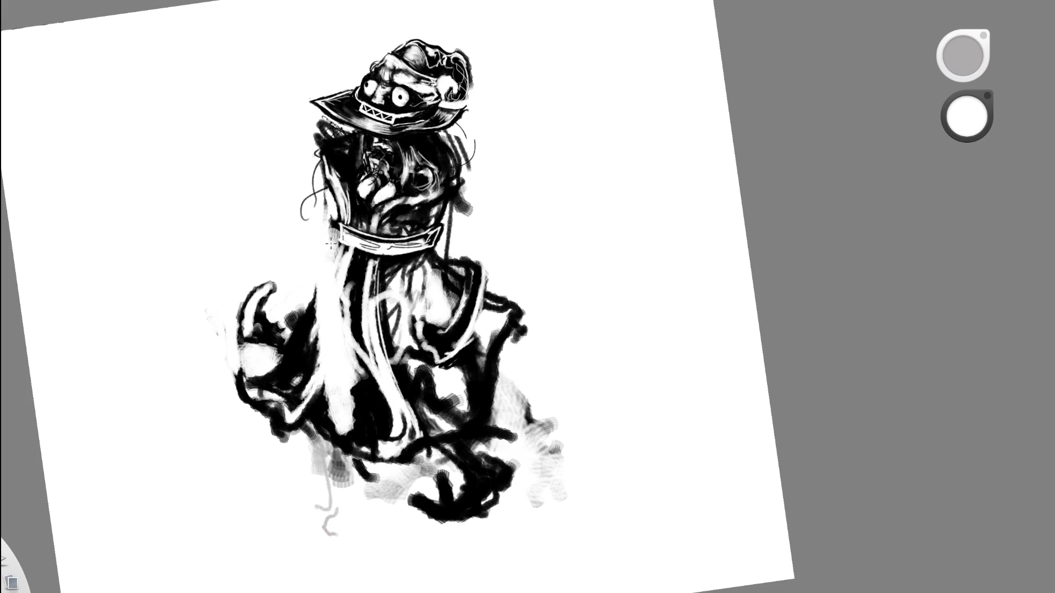
Wipe out the lower-left robe and the stripes on the right with white.
{"action": "left_click_drag", "start_coordinate": [349, 365], "coordinate": [388, 467]}
{"action": "left_click_drag", "start_coordinate": [357, 346], "coordinate": [403, 456]}
{"action": "left_click_drag", "start_coordinate": [307, 286], "coordinate": [329, 445]}
{"action": "left_click_drag", "start_coordinate": [275, 308], "coordinate": [330, 473]}
{"action": "mouse_move", "coordinate": [244, 285]}
{"action": "left_mouse_down"}
{"action": "mouse_move", "coordinate": [263, 414]}
{"action": "mouse_move", "coordinate": [256, 313]}
{"action": "left_mouse_up"}
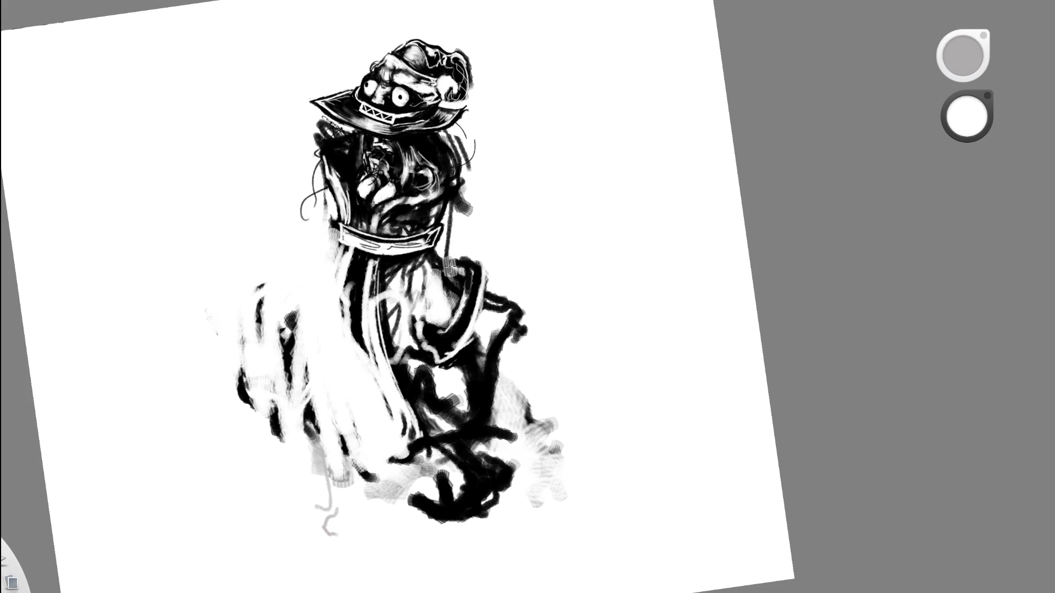
{"action": "left_click_drag", "start_coordinate": [387, 346], "coordinate": [459, 242]}
{"action": "left_click_drag", "start_coordinate": [346, 327], "coordinate": [456, 234]}
{"action": "left_click_drag", "start_coordinate": [344, 291], "coordinate": [467, 258]}
{"action": "left_click_drag", "start_coordinate": [351, 314], "coordinate": [473, 264]}
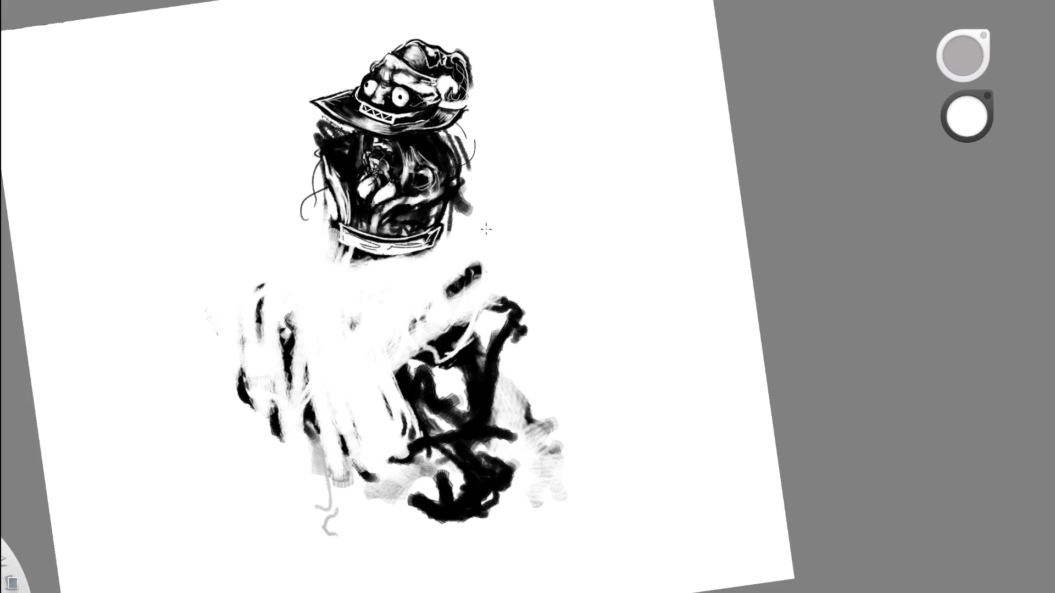
{"action": "mouse_move", "coordinate": [401, 450]}
{"action": "left_mouse_down"}
{"action": "mouse_move", "coordinate": [522, 307]}
{"action": "mouse_move", "coordinate": [514, 404]}
{"action": "left_mouse_up"}
{"action": "mouse_move", "coordinate": [396, 390]}
{"action": "left_mouse_down"}
{"action": "mouse_move", "coordinate": [478, 269]}
{"action": "mouse_move", "coordinate": [418, 330]}
{"action": "left_mouse_up"}
Clear the remaining dark marks and lower-left stripes on the robe with white.
{"action": "left_click_drag", "start_coordinate": [522, 335], "coordinate": [484, 390]}
{"action": "mouse_move", "coordinate": [538, 418]}
{"action": "left_mouse_down"}
{"action": "mouse_move", "coordinate": [509, 439]}
{"action": "mouse_move", "coordinate": [406, 466]}
{"action": "left_mouse_up"}
{"action": "left_click_drag", "start_coordinate": [417, 448], "coordinate": [390, 489]}
{"action": "left_click_drag", "start_coordinate": [341, 423], "coordinate": [330, 499]}
{"action": "left_click_drag", "start_coordinate": [308, 346], "coordinate": [278, 440]}
{"action": "left_click_drag", "start_coordinate": [259, 297], "coordinate": [258, 343]}
{"action": "left_click_drag", "start_coordinate": [285, 312], "coordinate": [291, 363]}
{"action": "left_click_drag", "start_coordinate": [240, 365], "coordinate": [239, 391]}
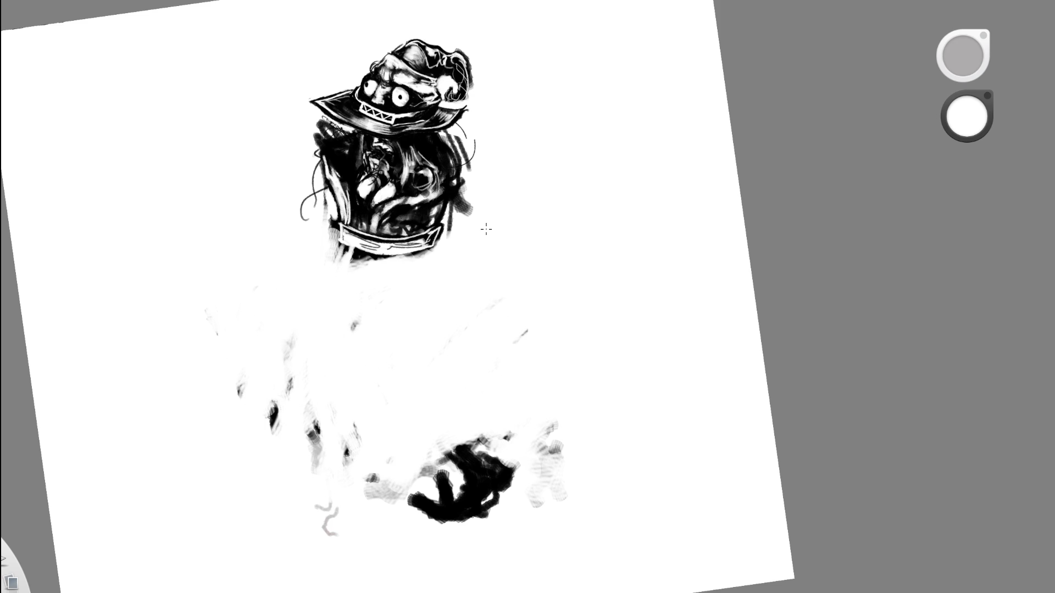
{"action": "left_click_drag", "start_coordinate": [289, 335], "coordinate": [289, 362]}
{"action": "left_click_drag", "start_coordinate": [273, 400], "coordinate": [271, 431]}
{"action": "left_click_drag", "start_coordinate": [313, 417], "coordinate": [314, 465]}
{"action": "left_click_drag", "start_coordinate": [345, 436], "coordinate": [346, 465]}
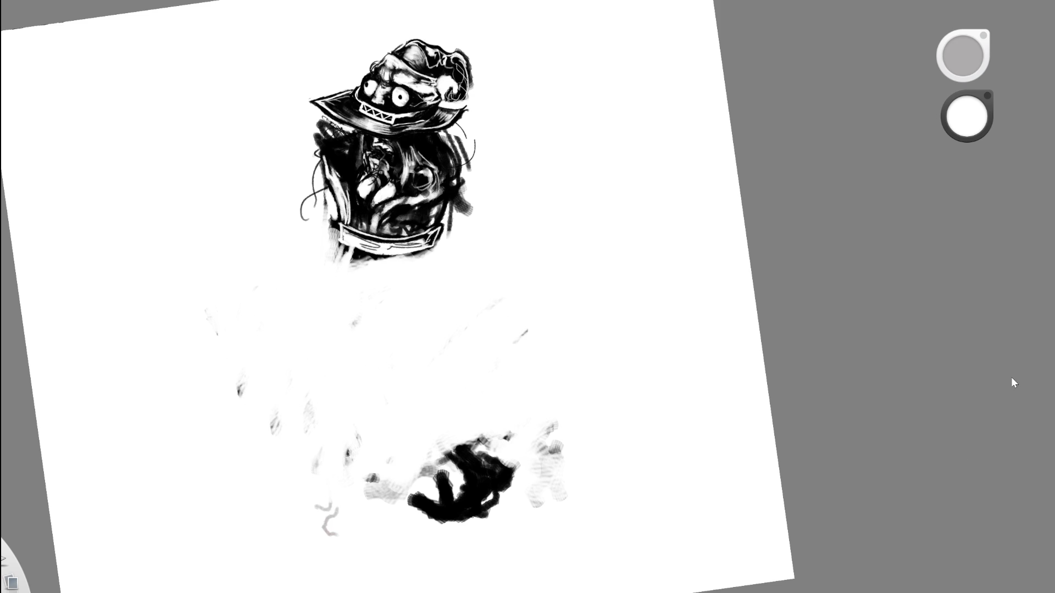
Switch back to black and sketch curved hip strokes below the belt, undoing one stray line.
{"action": "key", "text": "x"}
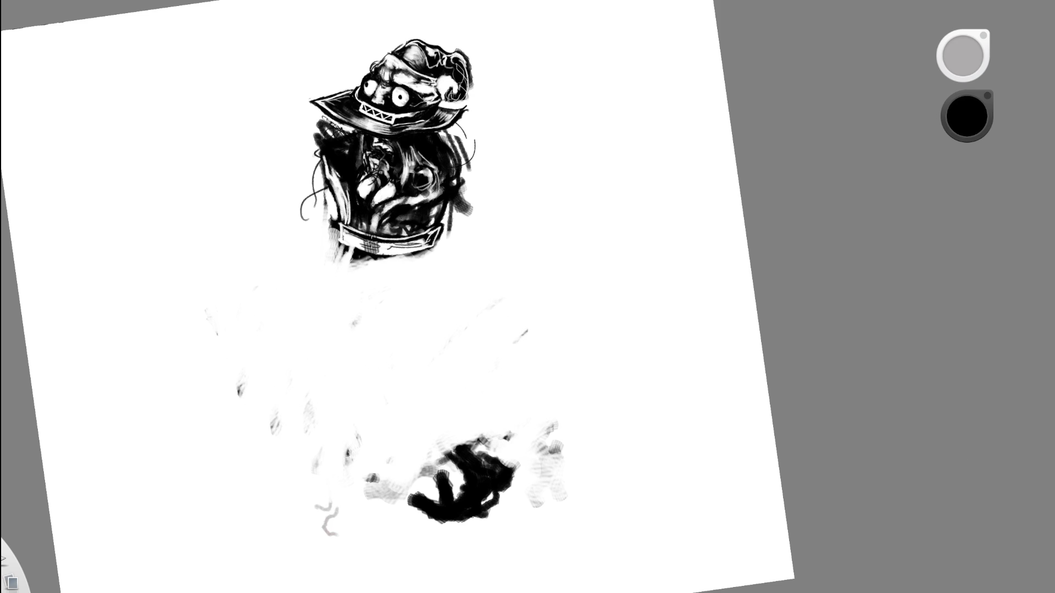
{"action": "mouse_move", "coordinate": [354, 260]}
{"action": "left_mouse_down"}
{"action": "mouse_move", "coordinate": [374, 297]}
{"action": "mouse_move", "coordinate": [431, 277]}
{"action": "mouse_move", "coordinate": [424, 271]}
{"action": "left_mouse_up"}
{"action": "key", "text": "ctrl+z"}
{"action": "left_click_drag", "start_coordinate": [414, 218], "coordinate": [406, 301]}
{"action": "mouse_move", "coordinate": [357, 239]}
{"action": "left_mouse_down"}
{"action": "mouse_move", "coordinate": [335, 283]}
{"action": "mouse_move", "coordinate": [344, 349]}
{"action": "left_mouse_up"}
{"action": "left_click_drag", "start_coordinate": [387, 225], "coordinate": [370, 313]}
{"action": "left_click_drag", "start_coordinate": [371, 261], "coordinate": [351, 310]}
{"action": "mouse_move", "coordinate": [366, 243]}
{"action": "left_mouse_down"}
{"action": "mouse_move", "coordinate": [344, 269]}
{"action": "mouse_move", "coordinate": [356, 306]}
{"action": "left_mouse_up"}
{"action": "left_click_drag", "start_coordinate": [392, 231], "coordinate": [351, 311]}
{"action": "mouse_move", "coordinate": [414, 263]}
{"action": "left_mouse_down"}
{"action": "mouse_move", "coordinate": [357, 316]}
{"action": "mouse_move", "coordinate": [368, 288]}
{"action": "mouse_move", "coordinate": [412, 268]}
{"action": "left_mouse_up"}
{"action": "mouse_move", "coordinate": [416, 230]}
{"action": "left_mouse_down"}
{"action": "mouse_move", "coordinate": [406, 275]}
{"action": "mouse_move", "coordinate": [369, 300]}
{"action": "left_mouse_up"}
{"action": "left_click_drag", "start_coordinate": [407, 255], "coordinate": [377, 279]}
{"action": "left_click_drag", "start_coordinate": [428, 255], "coordinate": [415, 273]}
{"action": "mouse_move", "coordinate": [336, 247]}
{"action": "left_mouse_down"}
{"action": "mouse_move", "coordinate": [339, 268]}
{"action": "mouse_move", "coordinate": [392, 310]}
{"action": "mouse_move", "coordinate": [401, 428]}
{"action": "mouse_move", "coordinate": [379, 384]}
{"action": "mouse_move", "coordinate": [396, 413]}
{"action": "left_mouse_up"}
Sketch the raised thigh and its foot, plus the standing leg's contours and foot loop.
{"action": "mouse_move", "coordinate": [344, 267]}
{"action": "left_mouse_down"}
{"action": "mouse_move", "coordinate": [276, 341]}
{"action": "mouse_move", "coordinate": [293, 349]}
{"action": "mouse_move", "coordinate": [275, 367]}
{"action": "mouse_move", "coordinate": [349, 357]}
{"action": "mouse_move", "coordinate": [387, 369]}
{"action": "mouse_move", "coordinate": [363, 364]}
{"action": "left_mouse_up"}
{"action": "left_click_drag", "start_coordinate": [384, 273], "coordinate": [435, 301]}
{"action": "mouse_move", "coordinate": [375, 391]}
{"action": "left_mouse_down"}
{"action": "mouse_move", "coordinate": [363, 327]}
{"action": "mouse_move", "coordinate": [380, 411]}
{"action": "left_mouse_up"}
{"action": "left_click_drag", "start_coordinate": [361, 283], "coordinate": [369, 391]}
{"action": "mouse_move", "coordinate": [398, 282]}
{"action": "left_mouse_down"}
{"action": "mouse_move", "coordinate": [418, 307]}
{"action": "mouse_move", "coordinate": [396, 377]}
{"action": "left_mouse_up"}
{"action": "mouse_move", "coordinate": [409, 253]}
{"action": "left_mouse_down"}
{"action": "mouse_move", "coordinate": [423, 329]}
{"action": "mouse_move", "coordinate": [369, 301]}
{"action": "left_mouse_up"}
{"action": "left_click_drag", "start_coordinate": [417, 264], "coordinate": [428, 351]}
{"action": "left_click_drag", "start_coordinate": [431, 307], "coordinate": [379, 391]}
{"action": "left_click_drag", "start_coordinate": [425, 270], "coordinate": [427, 322]}
{"action": "left_click_drag", "start_coordinate": [415, 316], "coordinate": [398, 391]}
{"action": "mouse_move", "coordinate": [299, 311]}
{"action": "left_mouse_down"}
{"action": "mouse_move", "coordinate": [262, 374]}
{"action": "mouse_move", "coordinate": [292, 390]}
{"action": "left_mouse_up"}
{"action": "left_click_drag", "start_coordinate": [275, 369], "coordinate": [390, 367]}
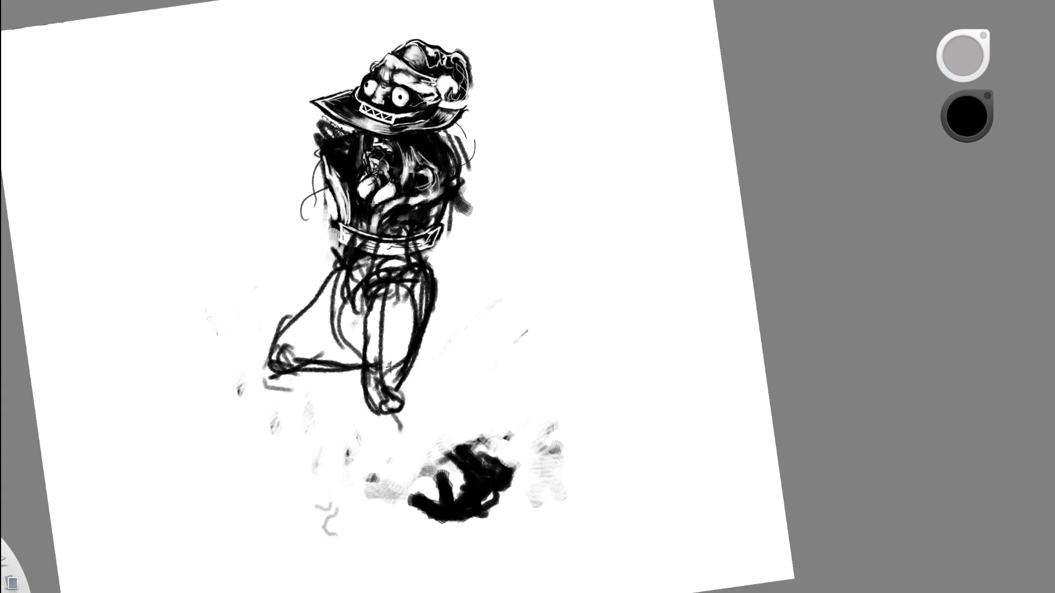
Redraw the raised leg from hip to foot and refine the bent knee and foot lines.
{"action": "mouse_move", "coordinate": [316, 287]}
{"action": "left_mouse_down"}
{"action": "mouse_move", "coordinate": [278, 347]}
{"action": "mouse_move", "coordinate": [272, 390]}
{"action": "left_mouse_up"}
{"action": "left_click_drag", "start_coordinate": [340, 265], "coordinate": [297, 321]}
{"action": "mouse_move", "coordinate": [348, 224]}
{"action": "left_mouse_down"}
{"action": "mouse_move", "coordinate": [331, 276]}
{"action": "mouse_move", "coordinate": [340, 261]}
{"action": "left_mouse_up"}
{"action": "left_click_drag", "start_coordinate": [342, 272], "coordinate": [312, 332]}
{"action": "mouse_move", "coordinate": [306, 375]}
{"action": "left_mouse_down"}
{"action": "mouse_move", "coordinate": [323, 346]}
{"action": "mouse_move", "coordinate": [323, 384]}
{"action": "mouse_move", "coordinate": [345, 379]}
{"action": "left_mouse_up"}
{"action": "mouse_move", "coordinate": [294, 378]}
{"action": "left_mouse_down"}
{"action": "mouse_move", "coordinate": [330, 336]}
{"action": "mouse_move", "coordinate": [393, 331]}
{"action": "mouse_move", "coordinate": [446, 365]}
{"action": "left_mouse_up"}
Draw the lower legs below the knee and extend the standing leg down to its foot.
{"action": "mouse_move", "coordinate": [379, 365]}
{"action": "left_mouse_down"}
{"action": "mouse_move", "coordinate": [374, 400]}
{"action": "mouse_move", "coordinate": [400, 445]}
{"action": "left_mouse_up"}
{"action": "left_click_drag", "start_coordinate": [416, 353], "coordinate": [405, 454]}
{"action": "left_click_drag", "start_coordinate": [423, 253], "coordinate": [395, 511]}
{"action": "mouse_move", "coordinate": [396, 440]}
{"action": "left_mouse_down"}
{"action": "mouse_move", "coordinate": [403, 552]}
{"action": "mouse_move", "coordinate": [354, 563]}
{"action": "mouse_move", "coordinate": [387, 512]}
{"action": "left_mouse_up"}
{"action": "mouse_move", "coordinate": [357, 319]}
{"action": "left_mouse_down"}
{"action": "mouse_move", "coordinate": [387, 385]}
{"action": "mouse_move", "coordinate": [337, 565]}
{"action": "mouse_move", "coordinate": [379, 506]}
{"action": "left_mouse_up"}
{"action": "left_click_drag", "start_coordinate": [412, 388], "coordinate": [368, 511]}
{"action": "left_click_drag", "start_coordinate": [428, 354], "coordinate": [409, 387]}
{"action": "key", "text": "e"}
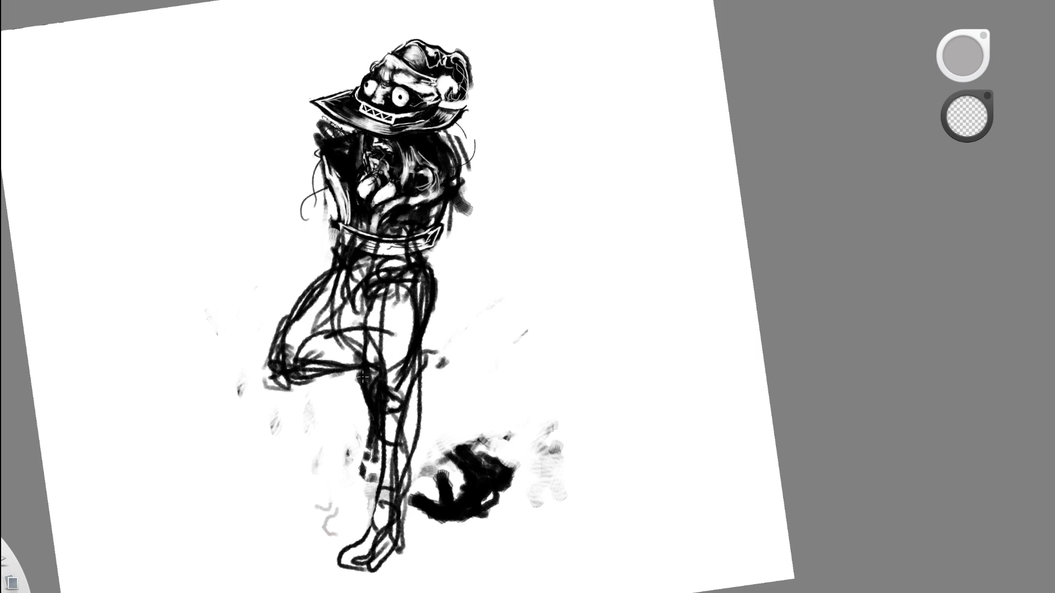
Zoom on the figure, ink two strokes along the thigh's right edge, then undo them.
{"action": "key", "text": "space"}
{"action": "mouse_move", "coordinate": [454, 221]}
{"action": "left_mouse_down"}
{"action": "mouse_move", "coordinate": [490, 92]}
{"action": "mouse_move", "coordinate": [522, 81]}
{"action": "left_mouse_up"}
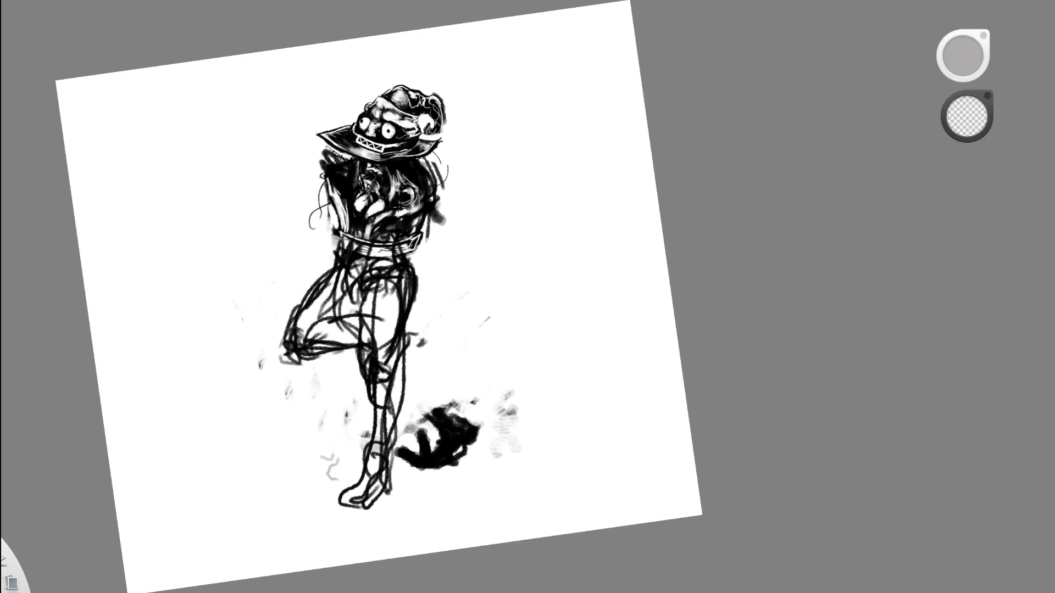
{"action": "left_click_drag", "start_coordinate": [415, 309], "coordinate": [409, 371]}
{"action": "left_click_drag", "start_coordinate": [407, 295], "coordinate": [398, 379]}
{"action": "key", "text": "ctrl+z"}
{"action": "key", "text": "ctrl+z"}
{"action": "key", "text": "ctrl+z"}
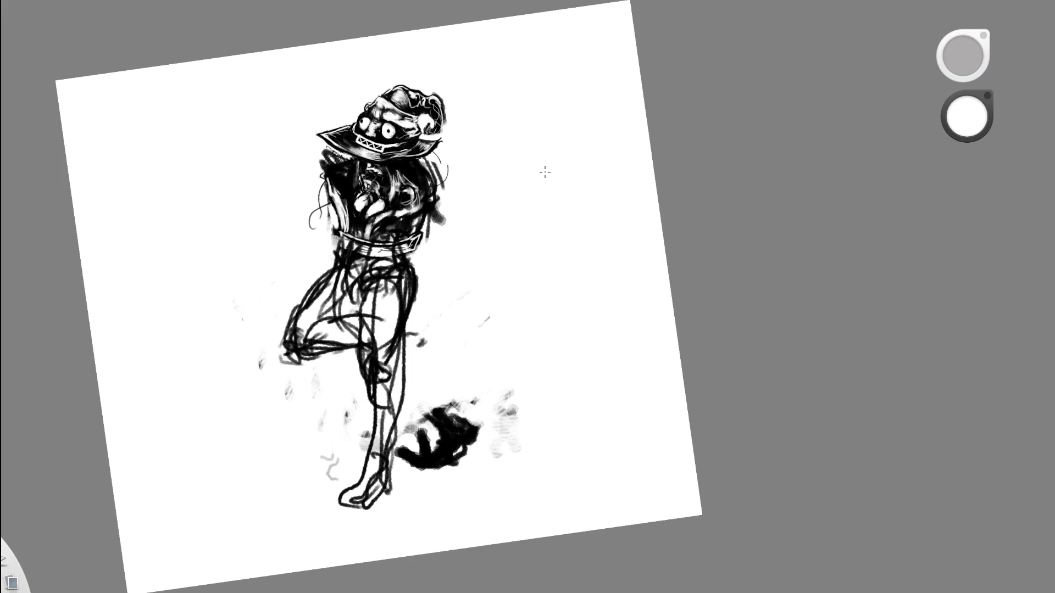
Whiten the dark blob near the foot, undoing stray white strokes on the torso and under the hat.
{"action": "mouse_move", "coordinate": [337, 272]}
{"action": "left_mouse_down"}
{"action": "mouse_move", "coordinate": [346, 242]}
{"action": "mouse_move", "coordinate": [329, 220]}
{"action": "mouse_move", "coordinate": [384, 247]}
{"action": "left_mouse_up"}
{"action": "key", "text": "ctrl+z"}
{"action": "mouse_move", "coordinate": [434, 192]}
{"action": "left_mouse_down"}
{"action": "mouse_move", "coordinate": [417, 247]}
{"action": "mouse_move", "coordinate": [357, 208]}
{"action": "mouse_move", "coordinate": [365, 439]}
{"action": "mouse_move", "coordinate": [507, 363]}
{"action": "left_mouse_up"}
{"action": "key", "text": "ctrl+z"}
{"action": "key", "text": "ctrl+z"}
{"action": "key", "text": "ctrl+z"}
{"action": "key", "text": "space"}
{"action": "left_click_drag", "start_coordinate": [385, 208], "coordinate": [363, 253]}
{"action": "mouse_move", "coordinate": [362, 165]}
{"action": "left_mouse_down"}
{"action": "mouse_move", "coordinate": [414, 145]}
{"action": "mouse_move", "coordinate": [405, 207]}
{"action": "mouse_move", "coordinate": [379, 208]}
{"action": "mouse_move", "coordinate": [391, 176]}
{"action": "left_mouse_up"}
{"action": "key", "text": "ctrl+z"}
{"action": "key", "text": "ctrl+z"}
{"action": "key", "text": "ctrl+z"}
{"action": "key", "text": "e"}
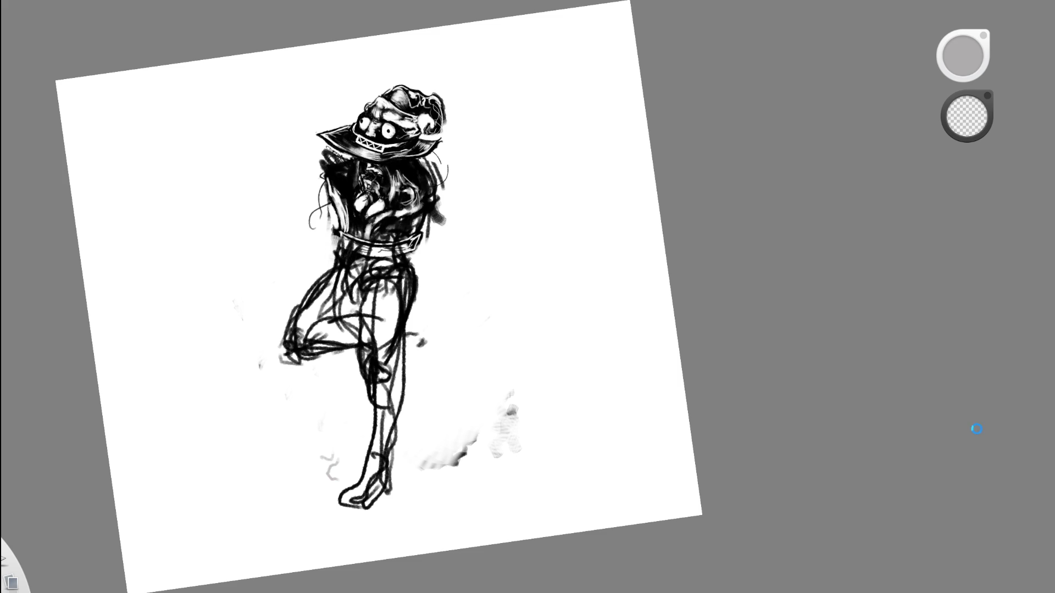
{"action": "key", "text": "space"}
Zoom in slightly and paint a grey stroke down the hip using a colour sampled from the canvas.
{"action": "mouse_move", "coordinate": [459, 292]}
{"action": "left_mouse_down"}
{"action": "mouse_move", "coordinate": [404, 279]}
{"action": "mouse_move", "coordinate": [331, 291]}
{"action": "left_mouse_up"}
{"action": "left_click", "coordinate": [342, 265], "text": "alt"}
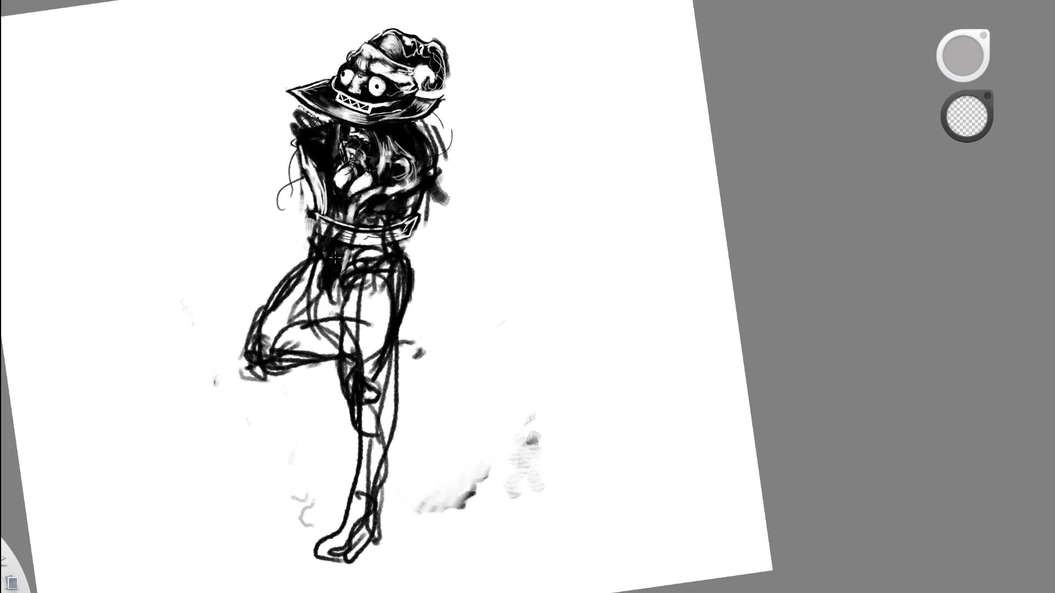
{"action": "left_click", "coordinate": [365, 265], "text": "alt"}
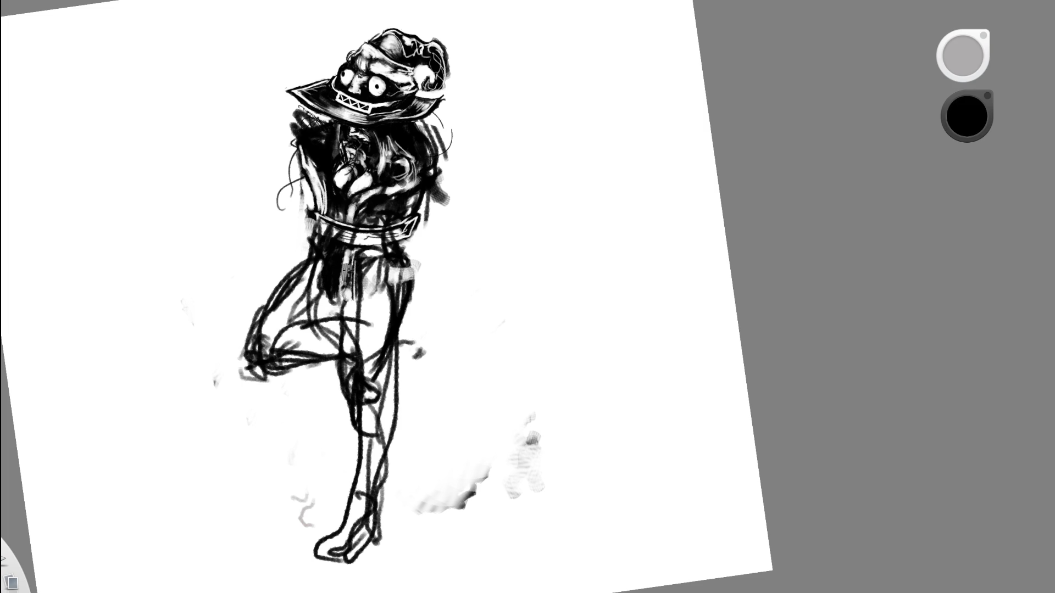
{"action": "left_click", "coordinate": [363, 264], "text": "alt"}
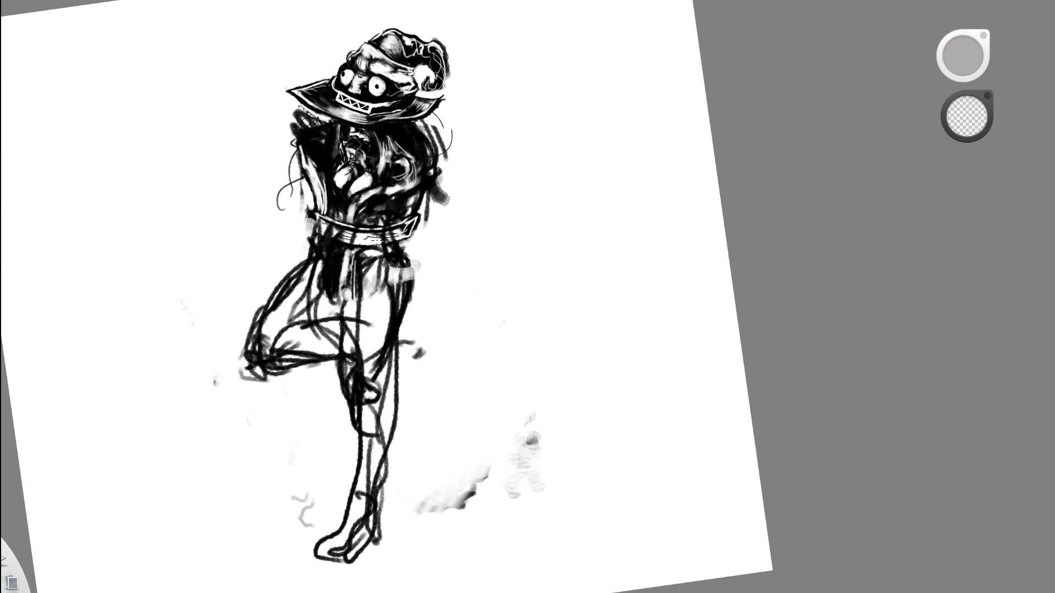
{"action": "left_click", "coordinate": [338, 255], "text": "alt"}
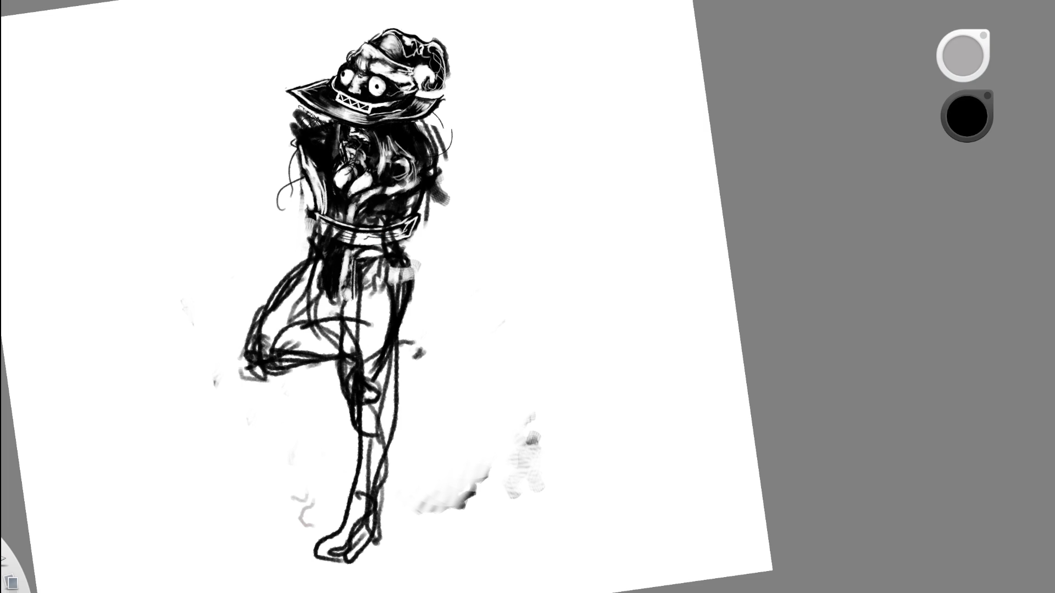
{"action": "left_click", "coordinate": [335, 190], "text": "alt"}
{"action": "mouse_move", "coordinate": [333, 240]}
{"action": "left_mouse_down"}
{"action": "mouse_move", "coordinate": [338, 270]}
{"action": "mouse_move", "coordinate": [398, 249]}
{"action": "mouse_move", "coordinate": [385, 263]}
{"action": "mouse_move", "coordinate": [398, 270]}
{"action": "mouse_move", "coordinate": [322, 258]}
{"action": "mouse_move", "coordinate": [341, 302]}
{"action": "mouse_move", "coordinate": [403, 181]}
{"action": "mouse_move", "coordinate": [370, 259]}
{"action": "left_mouse_up"}
Paint dark grey over the torso and belt, then black strokes over the belt and hip.
{"action": "left_click", "coordinate": [339, 201], "text": "alt"}
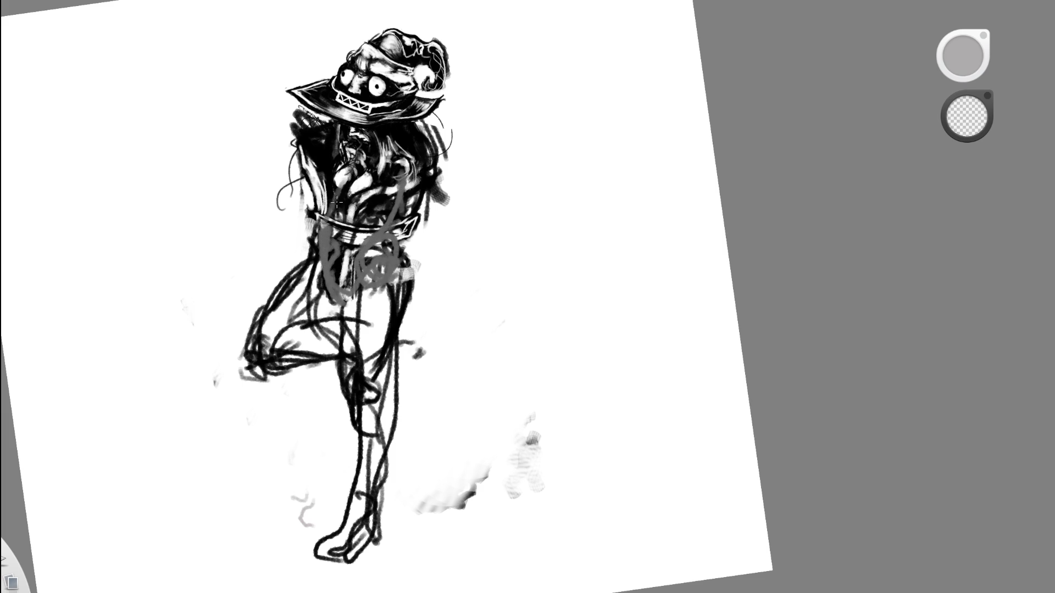
{"action": "left_click", "coordinate": [354, 189], "text": "alt"}
{"action": "mouse_move", "coordinate": [335, 238]}
{"action": "left_mouse_down"}
{"action": "mouse_move", "coordinate": [349, 176]}
{"action": "mouse_move", "coordinate": [342, 229]}
{"action": "mouse_move", "coordinate": [400, 168]}
{"action": "left_mouse_up"}
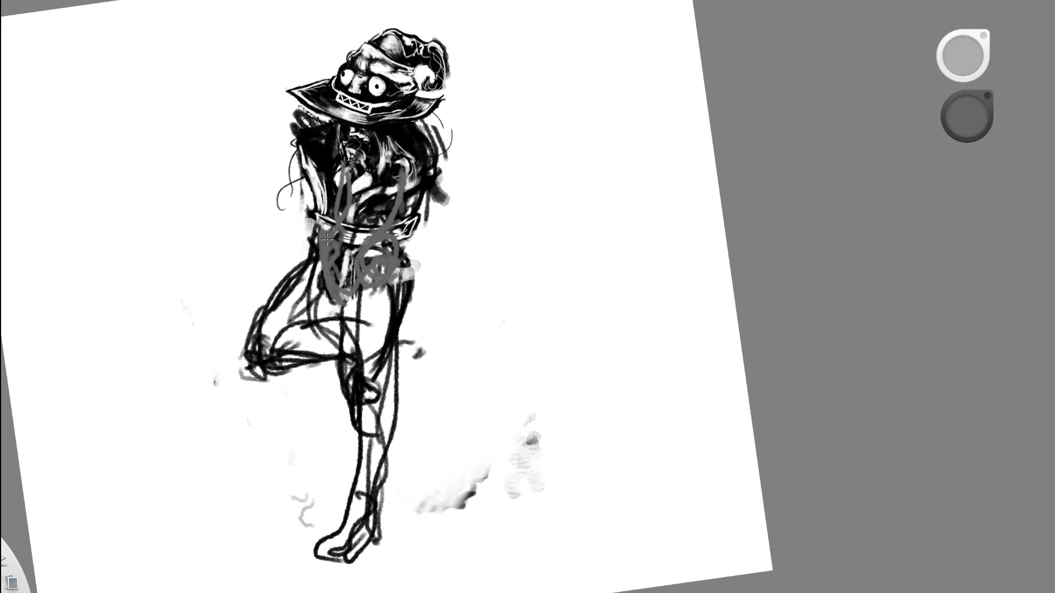
{"action": "left_click_drag", "start_coordinate": [333, 239], "coordinate": [330, 217]}
{"action": "left_click", "coordinate": [331, 267], "text": "alt"}
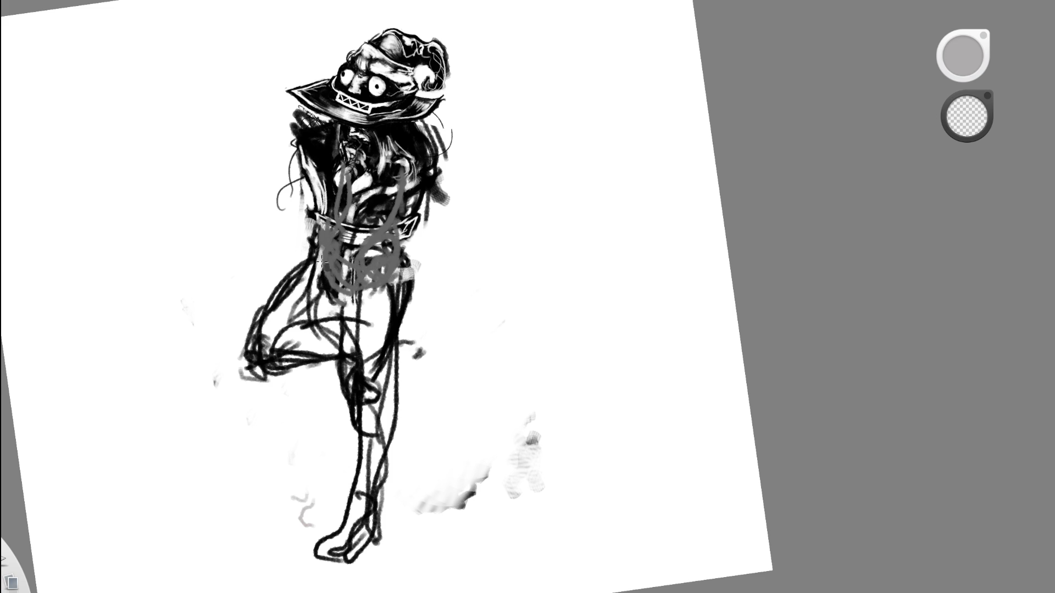
{"action": "left_click", "coordinate": [318, 243], "text": "alt"}
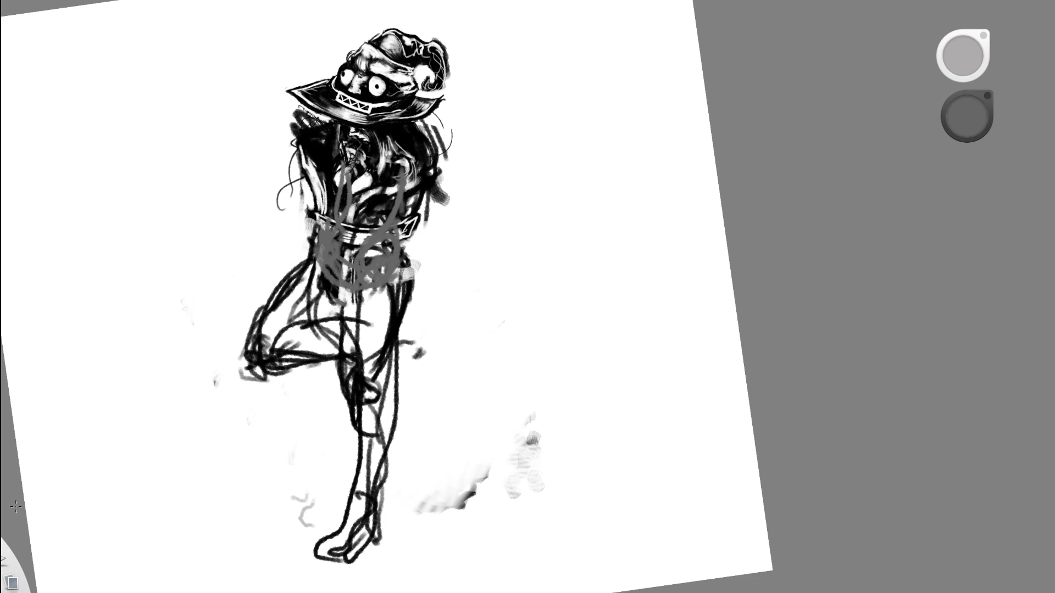
{"action": "left_click", "coordinate": [335, 259], "text": "alt"}
{"action": "mouse_move", "coordinate": [335, 259]}
{"action": "left_mouse_down"}
{"action": "mouse_move", "coordinate": [328, 242]}
{"action": "mouse_move", "coordinate": [387, 248]}
{"action": "mouse_move", "coordinate": [322, 286]}
{"action": "mouse_move", "coordinate": [332, 215]}
{"action": "mouse_move", "coordinate": [338, 300]}
{"action": "mouse_move", "coordinate": [318, 257]}
{"action": "mouse_move", "coordinate": [359, 291]}
{"action": "mouse_move", "coordinate": [384, 267]}
{"action": "mouse_move", "coordinate": [365, 239]}
{"action": "mouse_move", "coordinate": [325, 309]}
{"action": "mouse_move", "coordinate": [318, 238]}
{"action": "mouse_move", "coordinate": [264, 339]}
{"action": "mouse_move", "coordinate": [253, 324]}
{"action": "mouse_move", "coordinate": [254, 346]}
{"action": "mouse_move", "coordinate": [323, 296]}
{"action": "mouse_move", "coordinate": [277, 370]}
{"action": "mouse_move", "coordinate": [343, 258]}
{"action": "mouse_move", "coordinate": [290, 283]}
{"action": "left_mouse_up"}
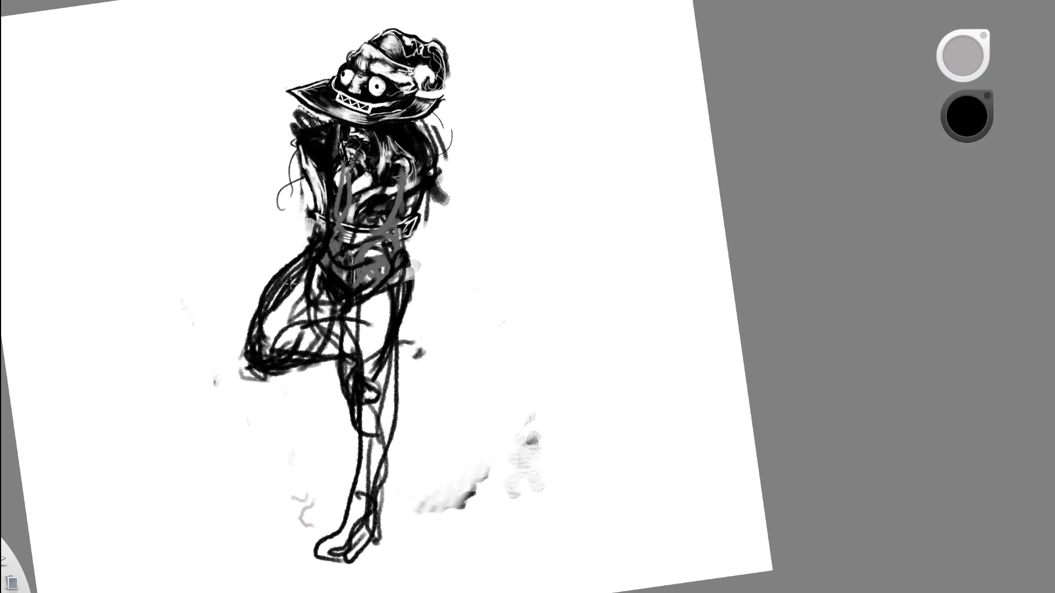
Clean up the left thigh and the area left of the waist with white, then sample black again.
{"action": "left_click", "coordinate": [267, 265], "text": "alt"}
{"action": "mouse_move", "coordinate": [277, 337]}
{"action": "left_mouse_down"}
{"action": "mouse_move", "coordinate": [261, 340]}
{"action": "mouse_move", "coordinate": [311, 275]}
{"action": "mouse_move", "coordinate": [291, 330]}
{"action": "mouse_move", "coordinate": [330, 259]}
{"action": "mouse_move", "coordinate": [285, 370]}
{"action": "mouse_move", "coordinate": [330, 252]}
{"action": "mouse_move", "coordinate": [362, 297]}
{"action": "mouse_move", "coordinate": [350, 322]}
{"action": "mouse_move", "coordinate": [357, 467]}
{"action": "left_mouse_up"}
{"action": "left_click", "coordinate": [299, 291], "text": "alt"}
{"action": "left_click", "coordinate": [491, 232], "text": "alt"}
{"action": "mouse_move", "coordinate": [308, 242]}
{"action": "left_mouse_down"}
{"action": "mouse_move", "coordinate": [250, 374]}
{"action": "mouse_move", "coordinate": [307, 252]}
{"action": "mouse_move", "coordinate": [281, 384]}
{"action": "mouse_move", "coordinate": [308, 379]}
{"action": "mouse_move", "coordinate": [258, 374]}
{"action": "mouse_move", "coordinate": [461, 329]}
{"action": "mouse_move", "coordinate": [456, 318]}
{"action": "mouse_move", "coordinate": [429, 392]}
{"action": "left_mouse_up"}
{"action": "left_click", "coordinate": [341, 307], "text": "alt"}
{"action": "scroll", "coordinate": [447, 286], "scroll_direction": "down", "scroll_amount": 5}
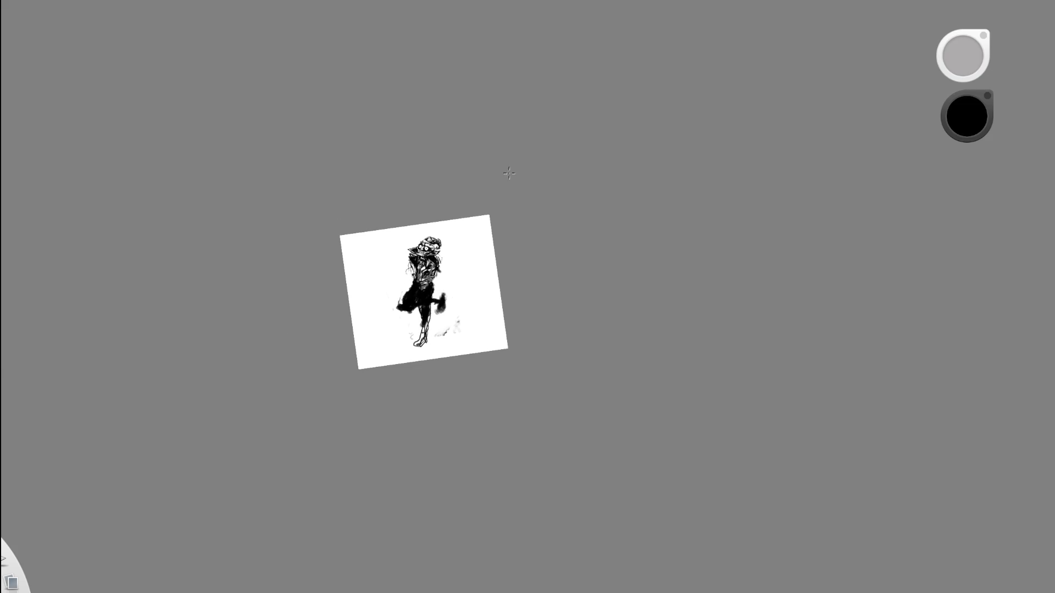
Extend the black ink right of the legs, lighten the leg with white, then darken it in black.
{"action": "scroll", "coordinate": [412, 286], "scroll_direction": "up", "scroll_amount": 5}
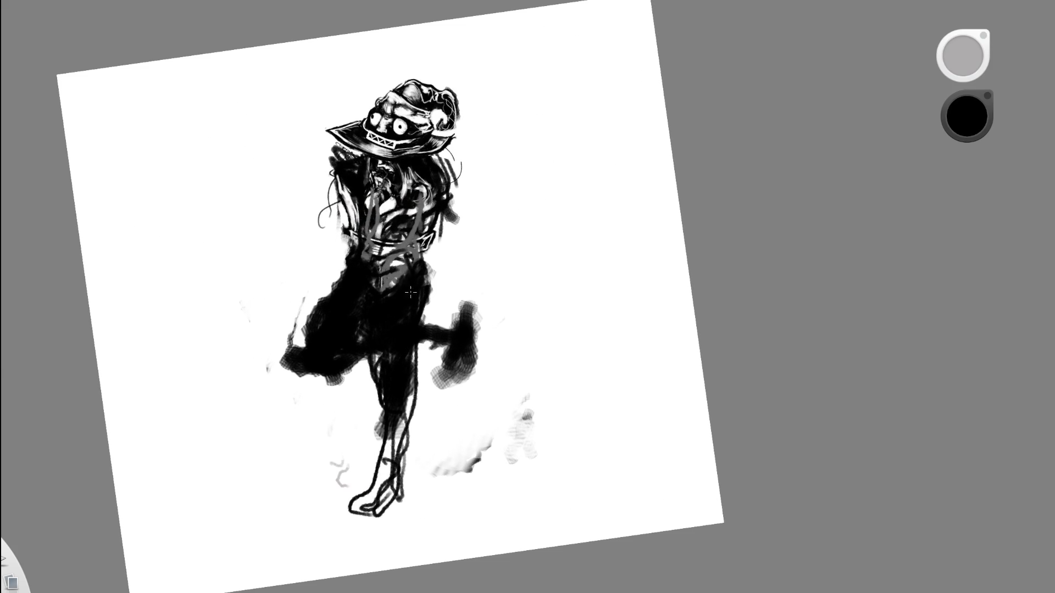
{"action": "mouse_move", "coordinate": [427, 270]}
{"action": "left_mouse_down"}
{"action": "mouse_move", "coordinate": [422, 346]}
{"action": "mouse_move", "coordinate": [428, 302]}
{"action": "left_mouse_up"}
{"action": "key", "text": "x"}
{"action": "mouse_move", "coordinate": [381, 362]}
{"action": "left_mouse_down"}
{"action": "mouse_move", "coordinate": [376, 318]}
{"action": "mouse_move", "coordinate": [383, 395]}
{"action": "mouse_move", "coordinate": [407, 347]}
{"action": "left_mouse_up"}
{"action": "key", "text": "x"}
{"action": "mouse_move", "coordinate": [369, 305]}
{"action": "left_mouse_down"}
{"action": "mouse_move", "coordinate": [413, 377]}
{"action": "mouse_move", "coordinate": [376, 385]}
{"action": "mouse_move", "coordinate": [362, 461]}
{"action": "left_mouse_up"}
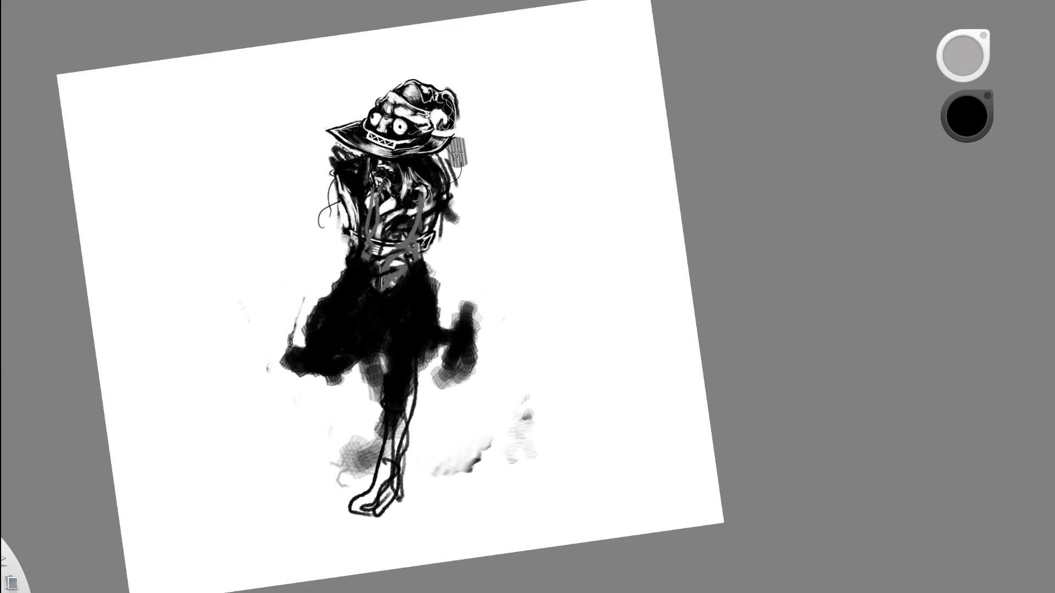
{"action": "scroll", "coordinate": [483, 219], "scroll_direction": "down", "scroll_amount": 5}
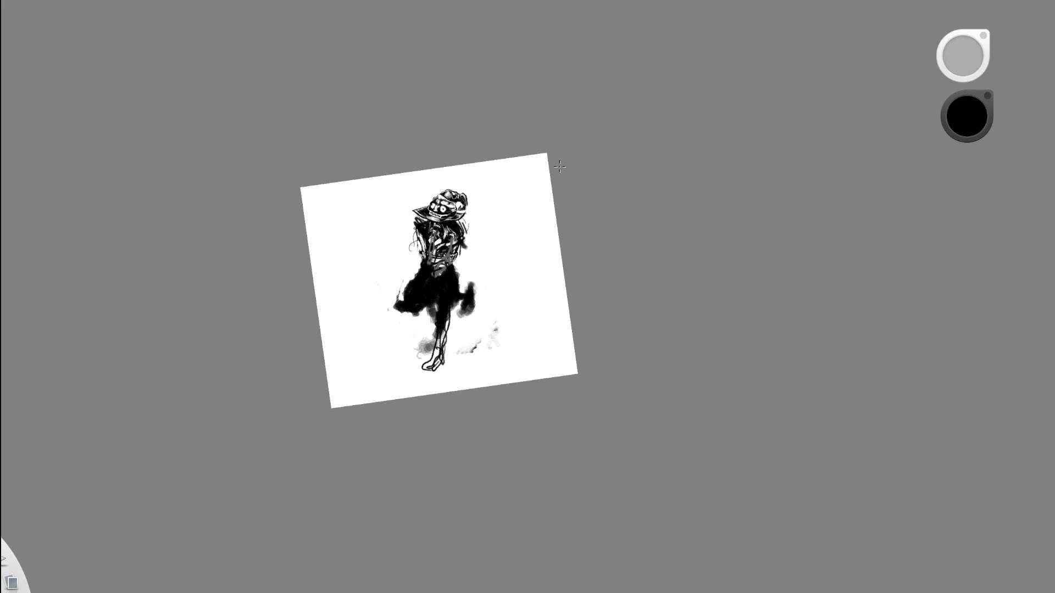
{"action": "left_click_drag", "start_coordinate": [506, 235], "coordinate": [535, 209]}
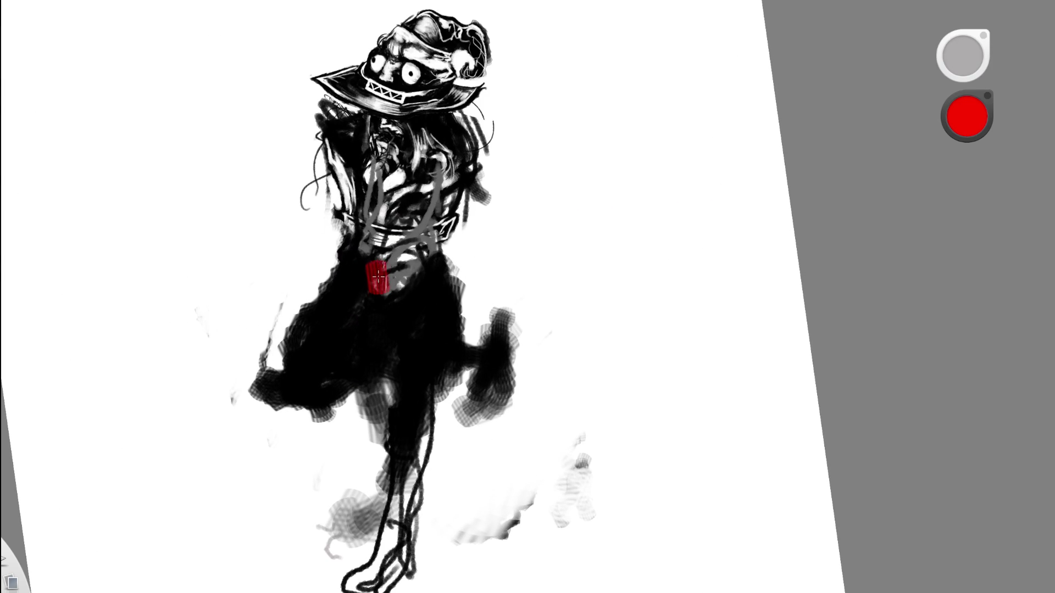
Paint red loops around the waist and red outline curves down the skirt to its right edge.
{"action": "mouse_move", "coordinate": [372, 251]}
{"action": "left_mouse_down"}
{"action": "mouse_move", "coordinate": [425, 264]}
{"action": "mouse_move", "coordinate": [364, 242]}
{"action": "mouse_move", "coordinate": [404, 268]}
{"action": "mouse_move", "coordinate": [428, 263]}
{"action": "mouse_move", "coordinate": [388, 283]}
{"action": "mouse_move", "coordinate": [385, 318]}
{"action": "left_mouse_up"}
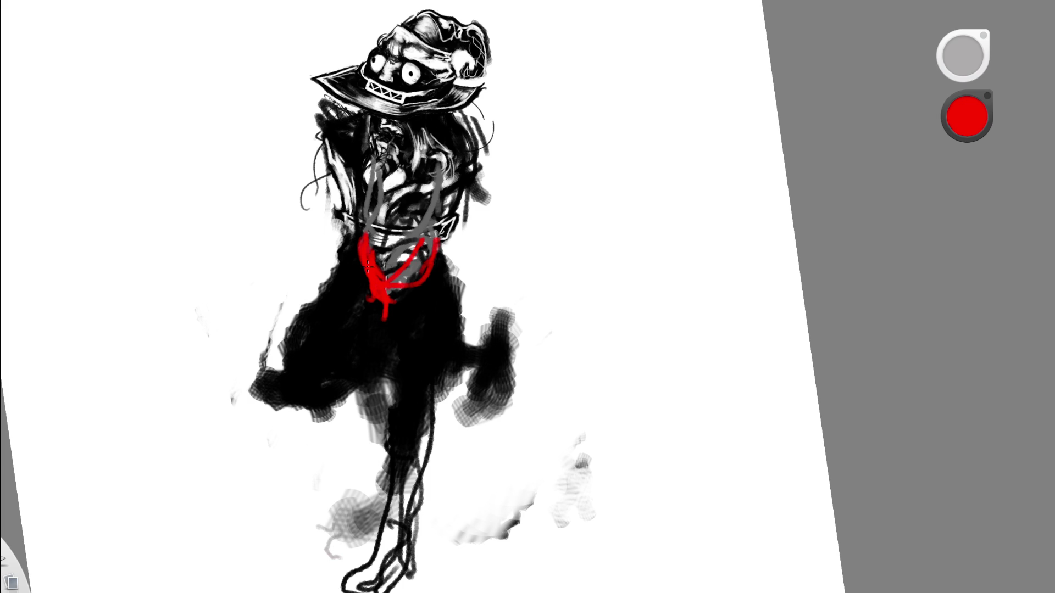
{"action": "left_click_drag", "start_coordinate": [358, 254], "coordinate": [287, 384]}
{"action": "mouse_move", "coordinate": [312, 321]}
{"action": "left_mouse_down"}
{"action": "mouse_move", "coordinate": [302, 388]}
{"action": "mouse_move", "coordinate": [362, 356]}
{"action": "left_mouse_up"}
{"action": "left_click_drag", "start_coordinate": [430, 337], "coordinate": [407, 377]}
{"action": "left_click_drag", "start_coordinate": [391, 341], "coordinate": [407, 439]}
{"action": "left_click_drag", "start_coordinate": [435, 397], "coordinate": [409, 409]}
{"action": "left_click_drag", "start_coordinate": [430, 339], "coordinate": [407, 365]}
{"action": "left_click_drag", "start_coordinate": [396, 305], "coordinate": [387, 373]}
{"action": "left_click_drag", "start_coordinate": [416, 423], "coordinate": [397, 416]}
{"action": "left_click_drag", "start_coordinate": [435, 360], "coordinate": [415, 434]}
{"action": "left_click_drag", "start_coordinate": [439, 256], "coordinate": [461, 340]}
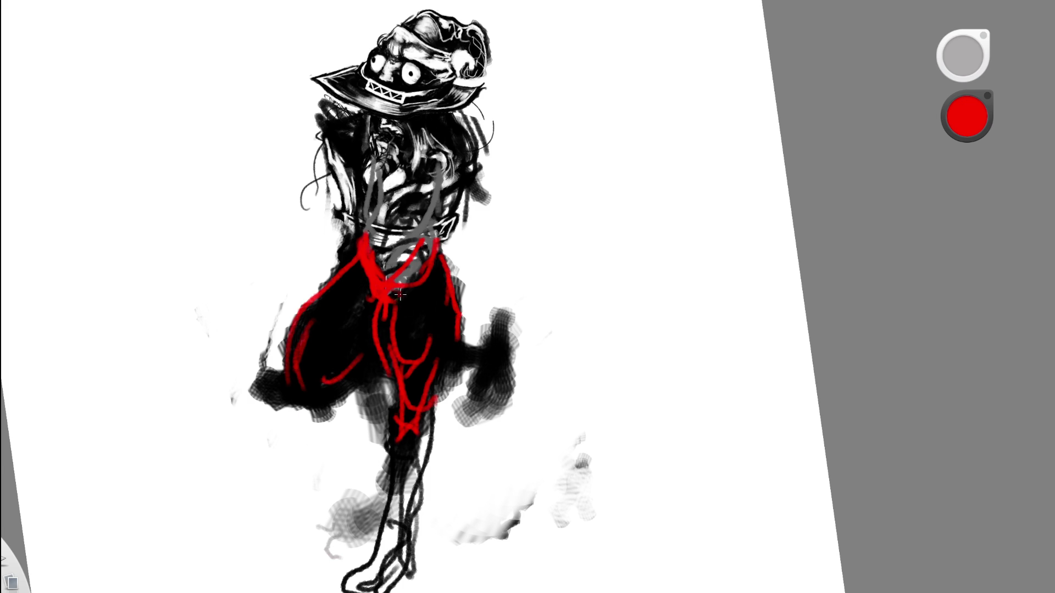
Undo the last red strokes and redraw the lower-right skirt curves, waist folds and a diagonal to the right hip.
{"action": "key", "text": "ctrl+z"}
{"action": "key", "text": "ctrl+z"}
{"action": "key", "text": "ctrl+z"}
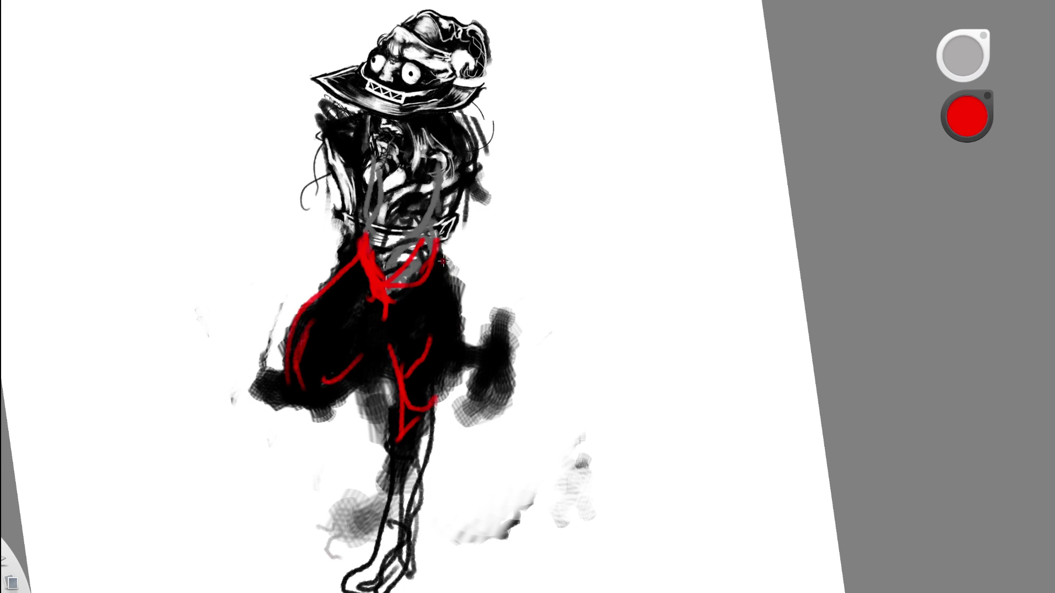
{"action": "left_click_drag", "start_coordinate": [440, 360], "coordinate": [431, 412]}
{"action": "left_click_drag", "start_coordinate": [426, 313], "coordinate": [442, 349]}
{"action": "left_click_drag", "start_coordinate": [440, 246], "coordinate": [460, 352]}
{"action": "left_click_drag", "start_coordinate": [387, 285], "coordinate": [402, 360]}
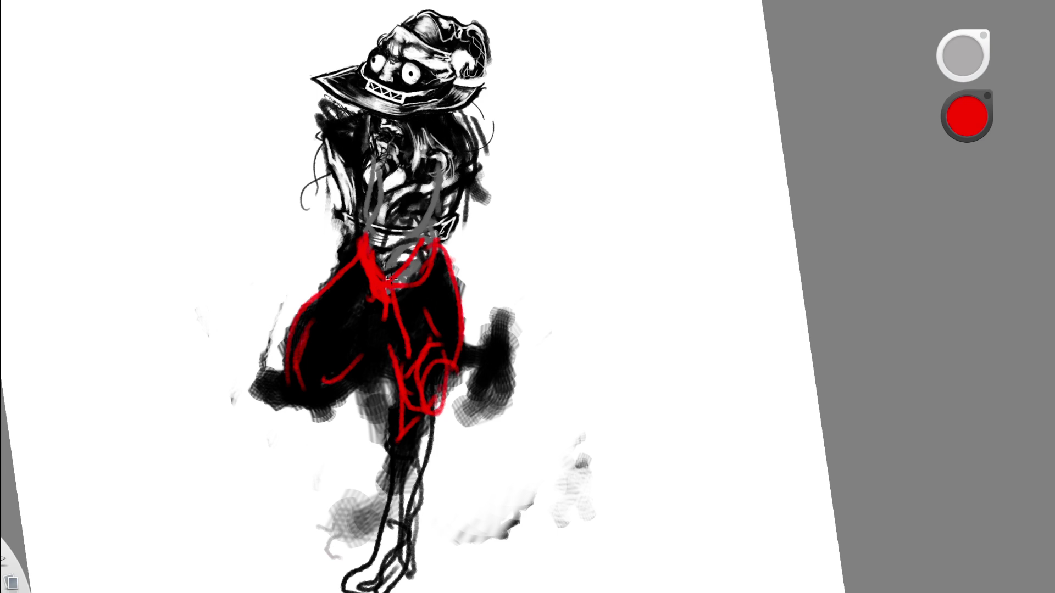
{"action": "left_click_drag", "start_coordinate": [414, 291], "coordinate": [379, 329]}
{"action": "left_click_drag", "start_coordinate": [357, 264], "coordinate": [365, 330]}
{"action": "left_click_drag", "start_coordinate": [385, 283], "coordinate": [459, 258]}
{"action": "left_click_drag", "start_coordinate": [423, 289], "coordinate": [396, 303]}
{"action": "mouse_move", "coordinate": [352, 242]}
{"action": "left_mouse_down"}
{"action": "mouse_move", "coordinate": [365, 291]}
{"action": "mouse_move", "coordinate": [383, 309]}
{"action": "left_mouse_up"}
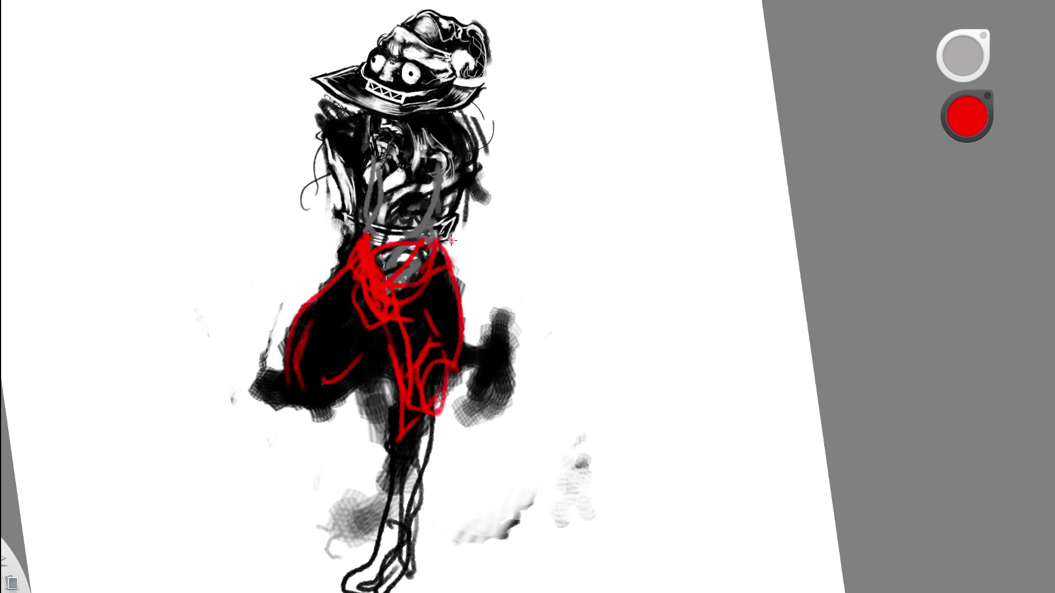
{"action": "scroll", "coordinate": [452, 241], "scroll_direction": "down", "scroll_amount": 8}
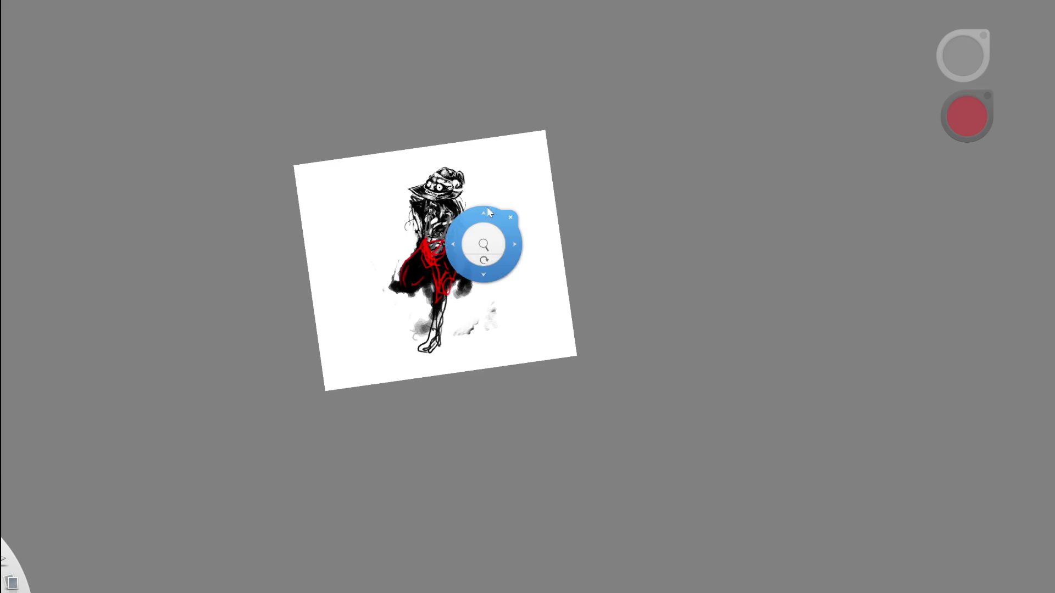
Zoom in and out to review the figure, now showing the long dark banded robe below the belt.
{"action": "scroll", "coordinate": [471, 271], "scroll_direction": "up", "scroll_amount": 5}
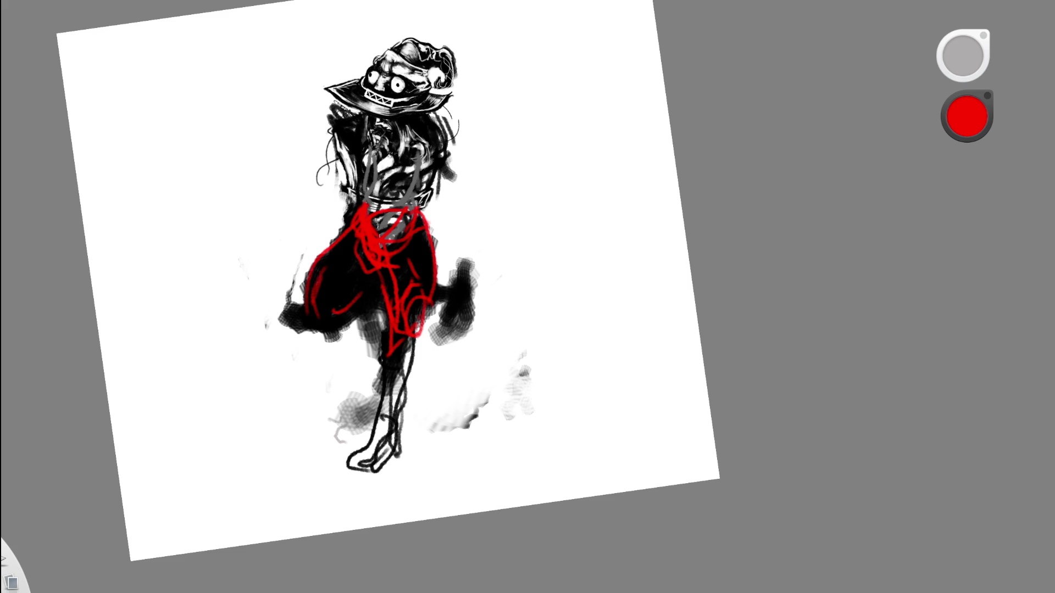
{"action": "scroll", "coordinate": [417, 296], "scroll_direction": "up", "scroll_amount": 2}
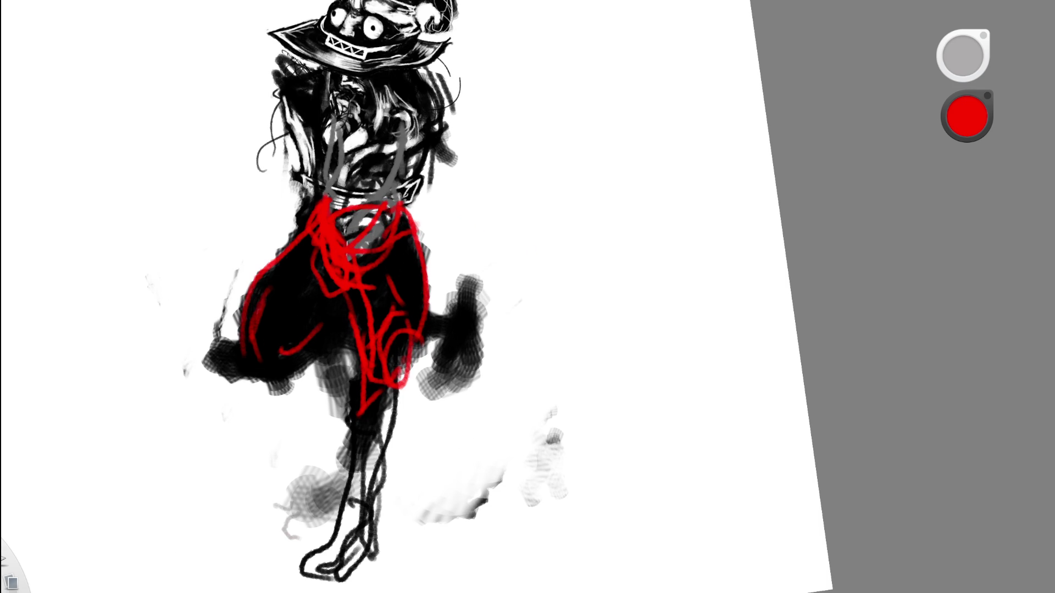
{"action": "scroll", "coordinate": [439, 260], "scroll_direction": "down", "scroll_amount": 3}
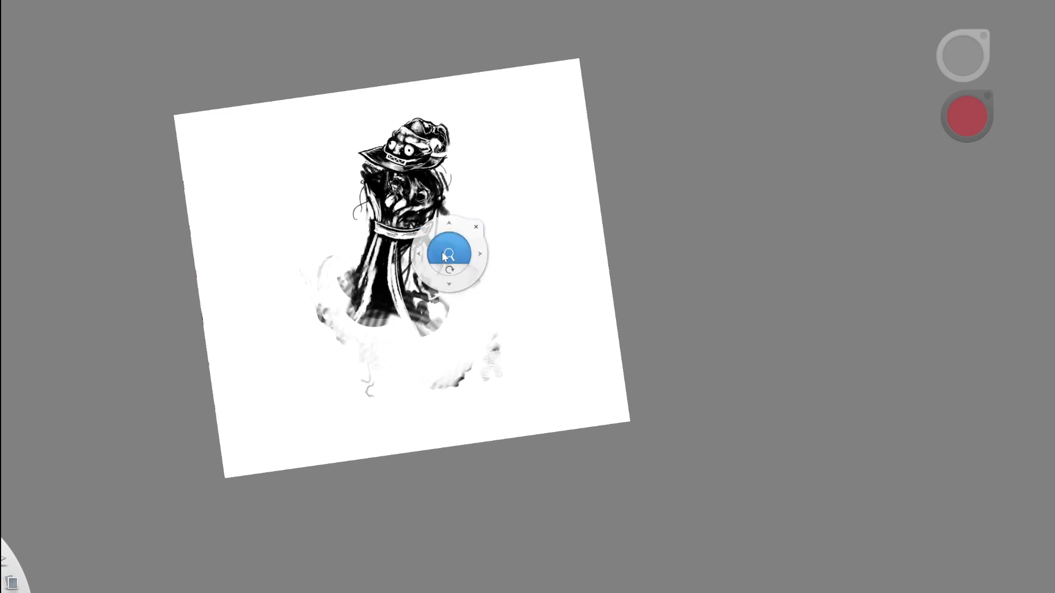
{"action": "scroll", "coordinate": [434, 256], "scroll_direction": "up", "scroll_amount": 3}
{"action": "mouse_move", "coordinate": [286, 224]}
{"action": "left_mouse_down"}
{"action": "mouse_move", "coordinate": [384, 242]}
{"action": "mouse_move", "coordinate": [428, 236]}
{"action": "mouse_move", "coordinate": [286, 223]}
{"action": "left_mouse_up"}
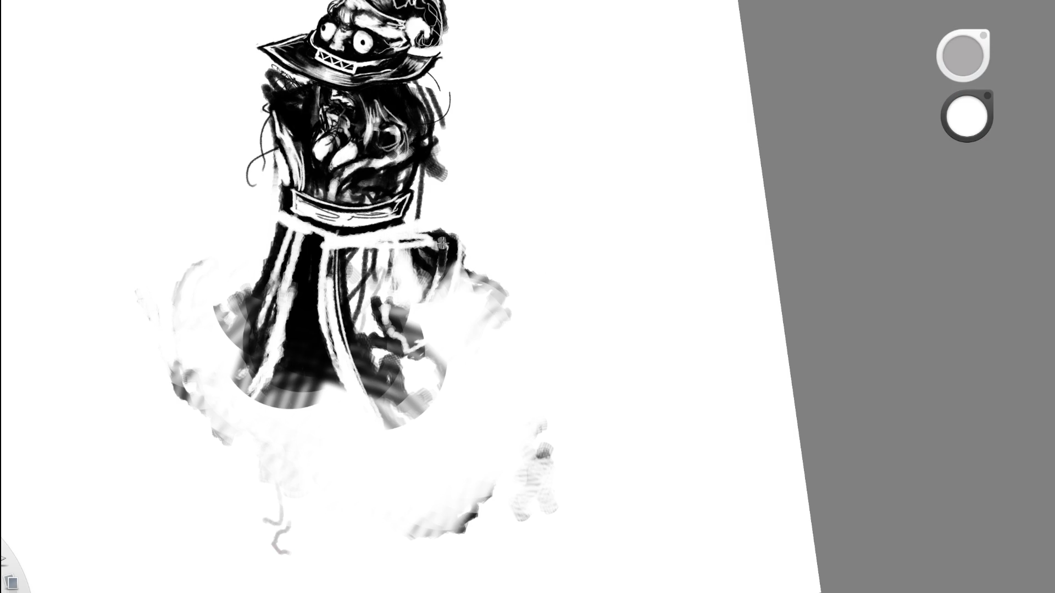
Paint white across the remaining robe below the belt and swap the brush colour back to black.
{"action": "mouse_move", "coordinate": [445, 236]}
{"action": "left_mouse_down"}
{"action": "mouse_move", "coordinate": [310, 290]}
{"action": "mouse_move", "coordinate": [364, 248]}
{"action": "mouse_move", "coordinate": [439, 275]}
{"action": "mouse_move", "coordinate": [335, 286]}
{"action": "mouse_move", "coordinate": [495, 296]}
{"action": "mouse_move", "coordinate": [417, 406]}
{"action": "mouse_move", "coordinate": [302, 384]}
{"action": "mouse_move", "coordinate": [247, 330]}
{"action": "mouse_move", "coordinate": [263, 248]}
{"action": "mouse_move", "coordinate": [313, 236]}
{"action": "mouse_move", "coordinate": [223, 324]}
{"action": "left_mouse_up"}
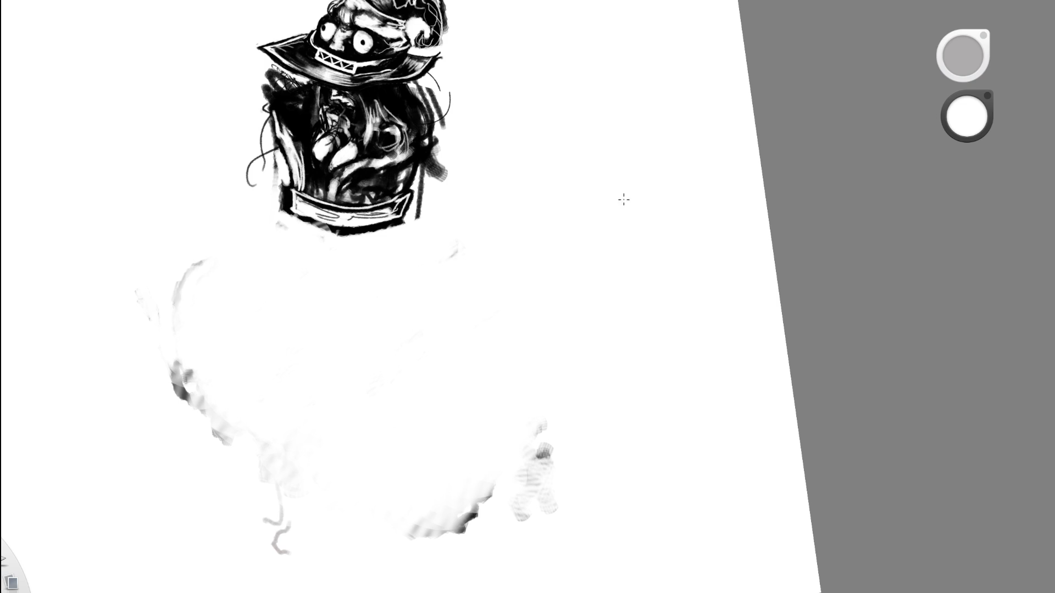
{"action": "key", "text": "x"}
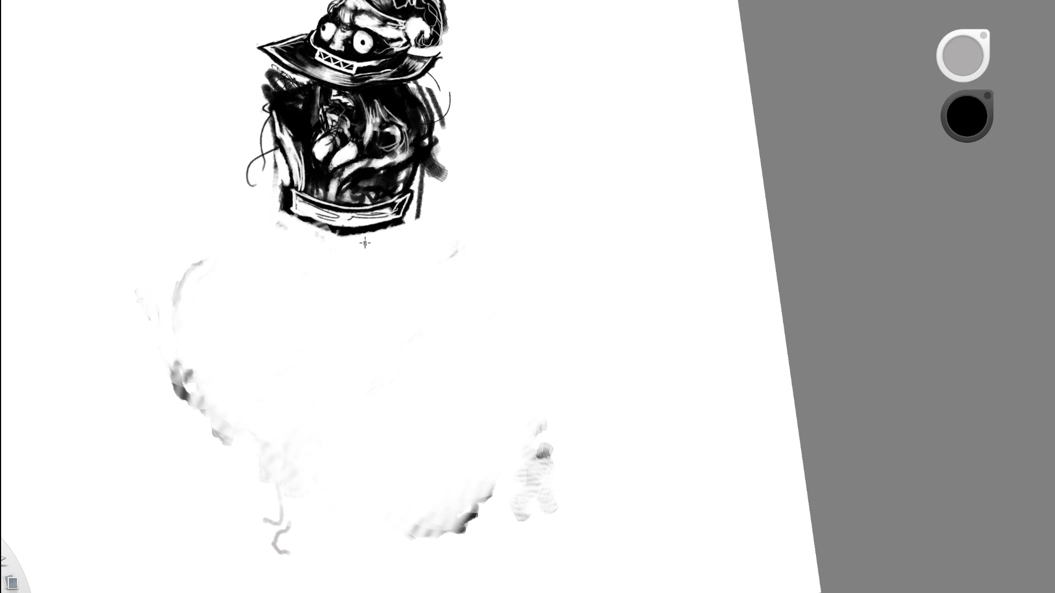
Hatch dark pencil strokes across the belt and hang thin strands below it.
{"action": "left_click_drag", "start_coordinate": [321, 189], "coordinate": [303, 231]}
{"action": "mouse_move", "coordinate": [318, 189]}
{"action": "left_mouse_down"}
{"action": "mouse_move", "coordinate": [355, 226]}
{"action": "mouse_move", "coordinate": [342, 247]}
{"action": "left_mouse_up"}
{"action": "left_click_drag", "start_coordinate": [352, 212], "coordinate": [311, 250]}
{"action": "mouse_move", "coordinate": [382, 230]}
{"action": "left_mouse_down"}
{"action": "mouse_move", "coordinate": [341, 231]}
{"action": "mouse_move", "coordinate": [329, 270]}
{"action": "left_mouse_up"}
{"action": "mouse_move", "coordinate": [307, 223]}
{"action": "left_mouse_down"}
{"action": "mouse_move", "coordinate": [329, 287]}
{"action": "mouse_move", "coordinate": [340, 289]}
{"action": "left_mouse_up"}
{"action": "mouse_move", "coordinate": [346, 232]}
{"action": "left_mouse_down"}
{"action": "mouse_move", "coordinate": [305, 264]}
{"action": "mouse_move", "coordinate": [382, 231]}
{"action": "mouse_move", "coordinate": [315, 259]}
{"action": "left_mouse_up"}
{"action": "mouse_move", "coordinate": [299, 212]}
{"action": "left_mouse_down"}
{"action": "mouse_move", "coordinate": [338, 258]}
{"action": "mouse_move", "coordinate": [305, 256]}
{"action": "mouse_move", "coordinate": [336, 288]}
{"action": "left_mouse_up"}
{"action": "mouse_move", "coordinate": [305, 240]}
{"action": "left_mouse_down"}
{"action": "mouse_move", "coordinate": [336, 289]}
{"action": "mouse_move", "coordinate": [389, 231]}
{"action": "mouse_move", "coordinate": [397, 273]}
{"action": "mouse_move", "coordinate": [330, 318]}
{"action": "left_mouse_up"}
Add a thin looping stroke and left-side strands below the belt, undoing the long curved stroke.
{"action": "left_click_drag", "start_coordinate": [314, 263], "coordinate": [329, 315]}
{"action": "left_click_drag", "start_coordinate": [352, 250], "coordinate": [318, 315]}
{"action": "mouse_move", "coordinate": [392, 221]}
{"action": "left_mouse_down"}
{"action": "mouse_move", "coordinate": [387, 314]}
{"action": "mouse_move", "coordinate": [407, 286]}
{"action": "left_mouse_up"}
{"action": "mouse_move", "coordinate": [335, 272]}
{"action": "left_mouse_down"}
{"action": "mouse_move", "coordinate": [398, 258]}
{"action": "mouse_move", "coordinate": [385, 307]}
{"action": "left_mouse_up"}
{"action": "left_click_drag", "start_coordinate": [342, 290], "coordinate": [334, 285]}
{"action": "mouse_move", "coordinate": [301, 230]}
{"action": "left_mouse_down"}
{"action": "mouse_move", "coordinate": [295, 265]}
{"action": "mouse_move", "coordinate": [315, 288]}
{"action": "left_mouse_up"}
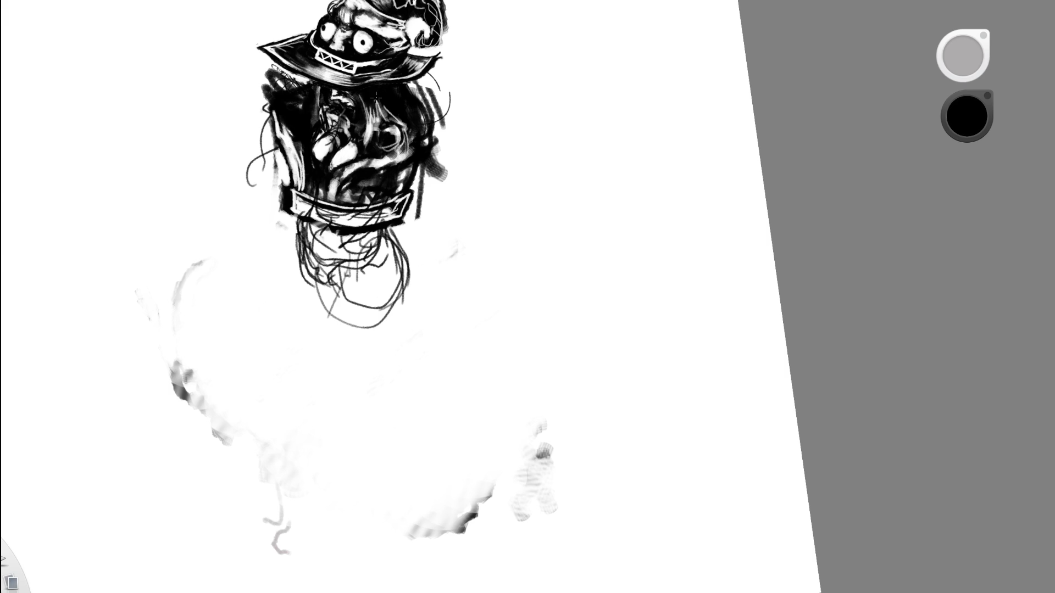
{"action": "left_click_drag", "start_coordinate": [305, 257], "coordinate": [336, 299]}
{"action": "left_click_drag", "start_coordinate": [296, 232], "coordinate": [319, 279]}
{"action": "mouse_move", "coordinate": [297, 209]}
{"action": "left_mouse_down"}
{"action": "mouse_move", "coordinate": [275, 256]}
{"action": "mouse_move", "coordinate": [274, 335]}
{"action": "left_mouse_up"}
{"action": "key", "text": "ctrl+z"}
Draw strands on the right side below the belt, briefly toggling the eraser.
{"action": "left_click_drag", "start_coordinate": [395, 228], "coordinate": [393, 262]}
{"action": "left_click_drag", "start_coordinate": [399, 200], "coordinate": [395, 274]}
{"action": "left_click_drag", "start_coordinate": [403, 226], "coordinate": [385, 283]}
{"action": "mouse_move", "coordinate": [343, 234]}
{"action": "left_mouse_down"}
{"action": "mouse_move", "coordinate": [355, 284]}
{"action": "mouse_move", "coordinate": [406, 291]}
{"action": "left_mouse_up"}
{"action": "key", "text": "e"}
{"action": "mouse_move", "coordinate": [409, 219]}
{"action": "left_mouse_down"}
{"action": "mouse_move", "coordinate": [404, 235]}
{"action": "mouse_move", "coordinate": [364, 211]}
{"action": "left_mouse_up"}
{"action": "key", "text": "e"}
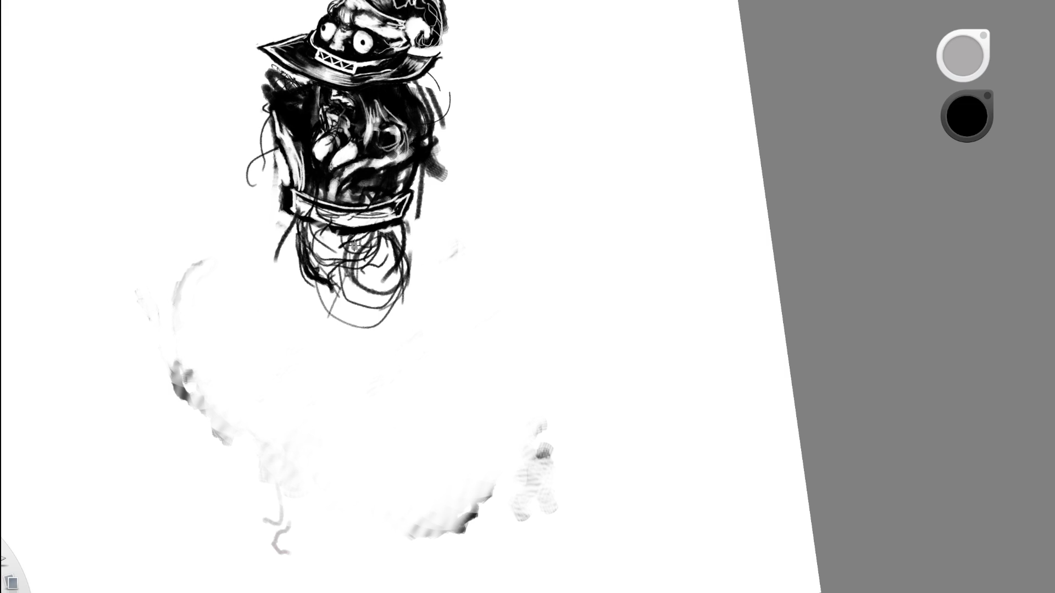
Draw long curved leg lines with an outer loop and lower tendrils below the belt.
{"action": "mouse_move", "coordinate": [285, 214]}
{"action": "left_mouse_down"}
{"action": "mouse_move", "coordinate": [275, 283]}
{"action": "mouse_move", "coordinate": [306, 400]}
{"action": "left_mouse_up"}
{"action": "left_click_drag", "start_coordinate": [275, 294], "coordinate": [325, 423]}
{"action": "left_click_drag", "start_coordinate": [322, 343], "coordinate": [358, 380]}
{"action": "mouse_move", "coordinate": [341, 402]}
{"action": "left_mouse_down"}
{"action": "mouse_move", "coordinate": [327, 460]}
{"action": "mouse_move", "coordinate": [347, 455]}
{"action": "left_mouse_up"}
{"action": "left_click_drag", "start_coordinate": [333, 357], "coordinate": [309, 409]}
{"action": "left_click_drag", "start_coordinate": [318, 305], "coordinate": [322, 317]}
{"action": "left_click_drag", "start_coordinate": [300, 338], "coordinate": [310, 397]}
{"action": "mouse_move", "coordinate": [322, 305]}
{"action": "left_mouse_down"}
{"action": "mouse_move", "coordinate": [308, 365]}
{"action": "mouse_move", "coordinate": [349, 244]}
{"action": "left_mouse_up"}
{"action": "left_click_drag", "start_coordinate": [307, 357], "coordinate": [357, 238]}
{"action": "left_click_drag", "start_coordinate": [335, 335], "coordinate": [383, 264]}
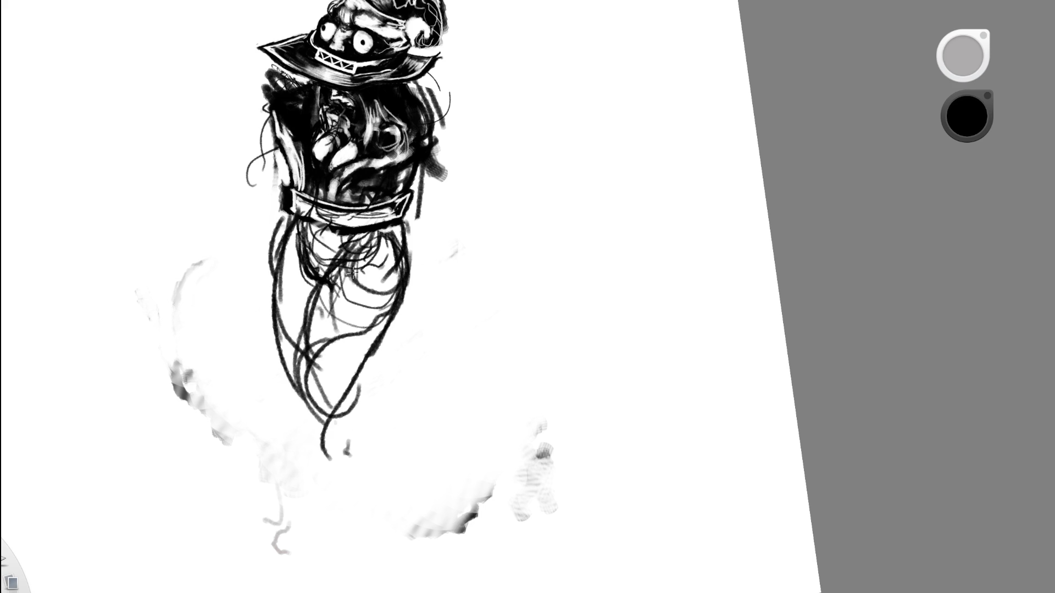
Erase several unwanted strokes below the belt, then return to black.
{"action": "key", "text": "e"}
{"action": "left_click_drag", "start_coordinate": [352, 272], "coordinate": [343, 253]}
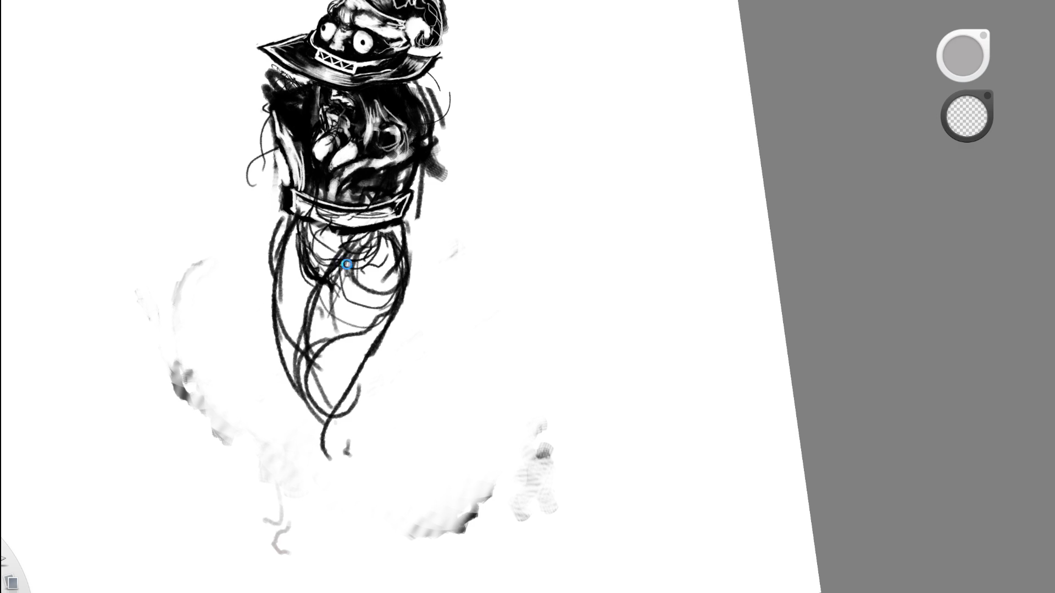
{"action": "left_click_drag", "start_coordinate": [332, 330], "coordinate": [365, 247]}
{"action": "left_click_drag", "start_coordinate": [404, 269], "coordinate": [365, 354]}
{"action": "left_click_drag", "start_coordinate": [322, 283], "coordinate": [305, 368]}
{"action": "left_click_drag", "start_coordinate": [357, 239], "coordinate": [324, 278]}
{"action": "key", "text": "e"}
Strengthen the lower-left tendril and lengthen it into a looped foot.
{"action": "left_click_drag", "start_coordinate": [297, 399], "coordinate": [322, 285]}
{"action": "left_click_drag", "start_coordinate": [288, 367], "coordinate": [328, 284]}
{"action": "left_click_drag", "start_coordinate": [294, 349], "coordinate": [337, 262]}
{"action": "left_click_drag", "start_coordinate": [308, 311], "coordinate": [290, 396]}
{"action": "mouse_move", "coordinate": [312, 336]}
{"action": "left_mouse_down"}
{"action": "mouse_move", "coordinate": [294, 423]}
{"action": "mouse_move", "coordinate": [330, 417]}
{"action": "mouse_move", "coordinate": [318, 442]}
{"action": "mouse_move", "coordinate": [328, 433]}
{"action": "mouse_move", "coordinate": [291, 423]}
{"action": "mouse_move", "coordinate": [308, 409]}
{"action": "mouse_move", "coordinate": [313, 456]}
{"action": "left_mouse_up"}
{"action": "mouse_move", "coordinate": [300, 412]}
{"action": "left_mouse_down"}
{"action": "mouse_move", "coordinate": [337, 438]}
{"action": "mouse_move", "coordinate": [342, 469]}
{"action": "left_mouse_up"}
{"action": "mouse_move", "coordinate": [340, 507]}
{"action": "left_mouse_down"}
{"action": "mouse_move", "coordinate": [336, 526]}
{"action": "mouse_move", "coordinate": [354, 536]}
{"action": "left_mouse_up"}
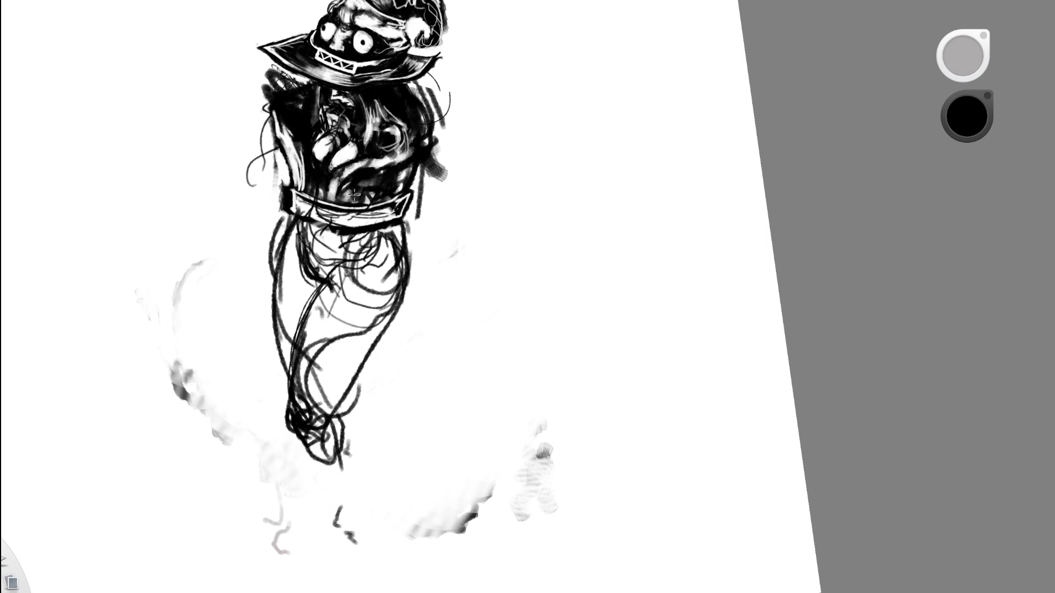
Reposition the lower leg strokes to the right with the move tool.
{"action": "mouse_move", "coordinate": [431, 70]}
{"action": "left_mouse_down"}
{"action": "mouse_move", "coordinate": [442, 93]}
{"action": "mouse_move", "coordinate": [424, 82]}
{"action": "left_mouse_up"}
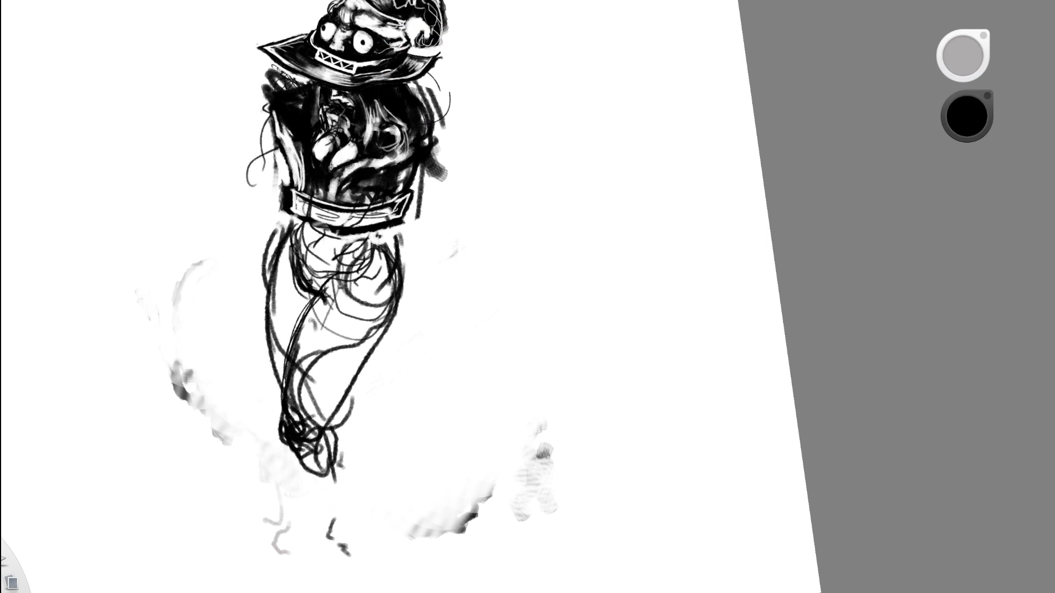
{"action": "key", "text": "ctrl+z"}
{"action": "mouse_move", "coordinate": [420, 55]}
{"action": "left_mouse_down"}
{"action": "mouse_move", "coordinate": [428, 94]}
{"action": "mouse_move", "coordinate": [465, 154]}
{"action": "left_mouse_up"}
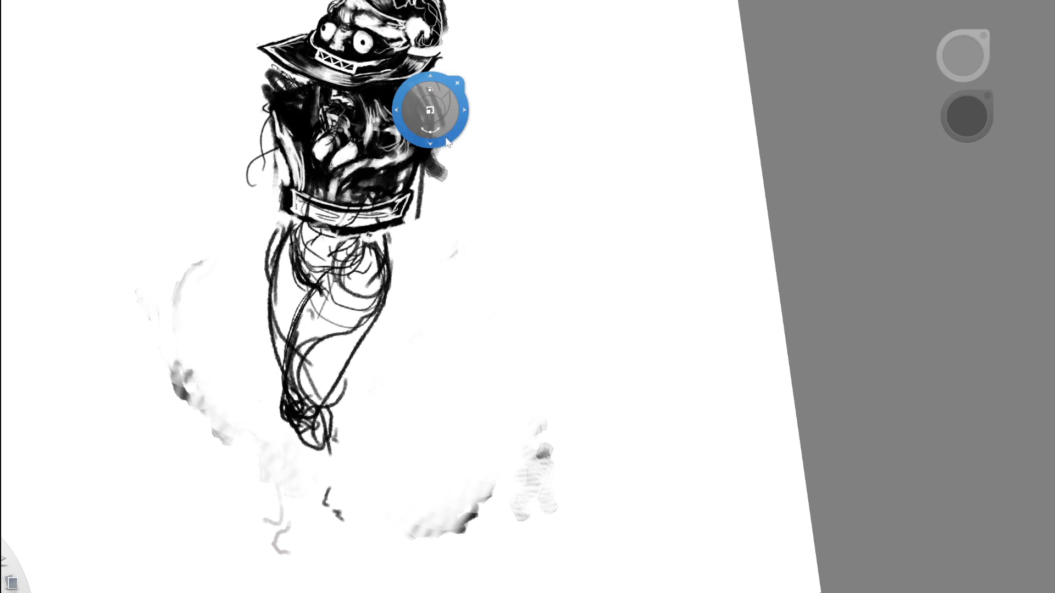
Zoom in on the legs and try squashing them, reverting the transform.
{"action": "mouse_move", "coordinate": [412, 196]}
{"action": "left_mouse_down"}
{"action": "mouse_move", "coordinate": [405, 223]}
{"action": "mouse_move", "coordinate": [284, 269]}
{"action": "left_mouse_up"}
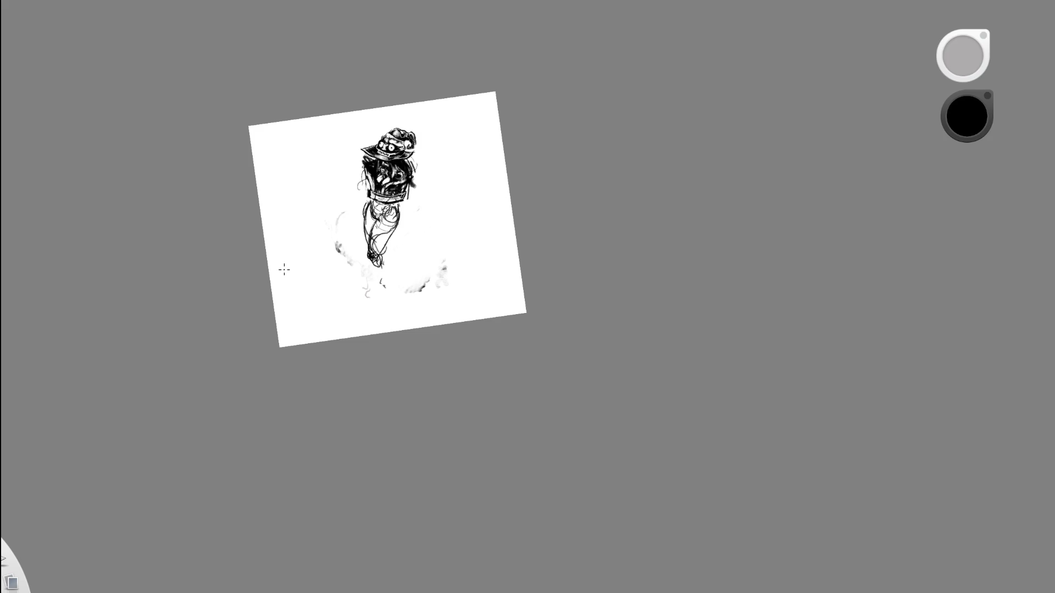
{"action": "left_click_drag", "start_coordinate": [371, 197], "coordinate": [417, 187]}
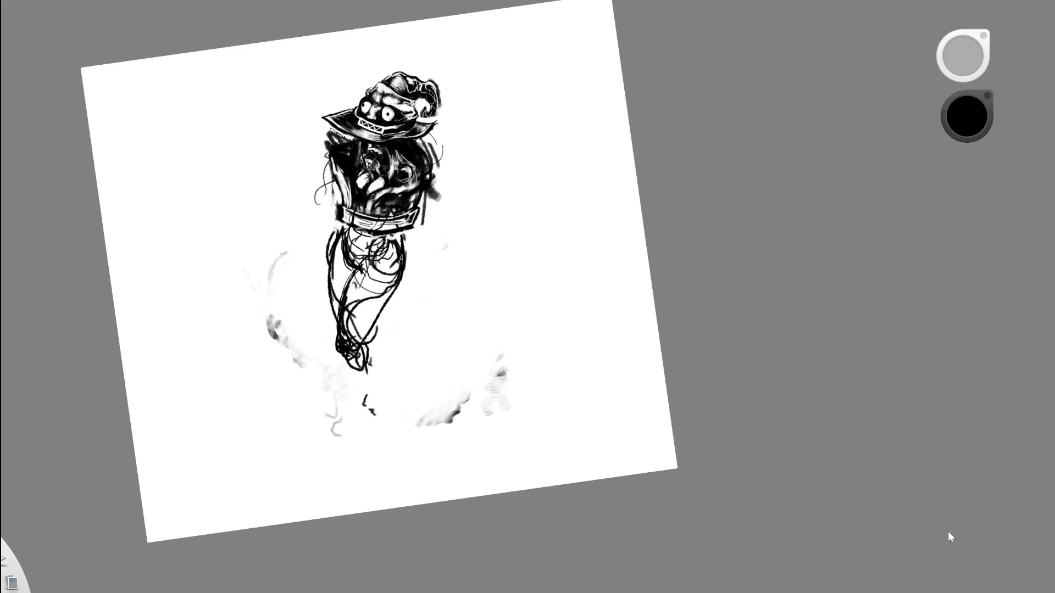
{"action": "left_click_drag", "start_coordinate": [450, 203], "coordinate": [478, 192]}
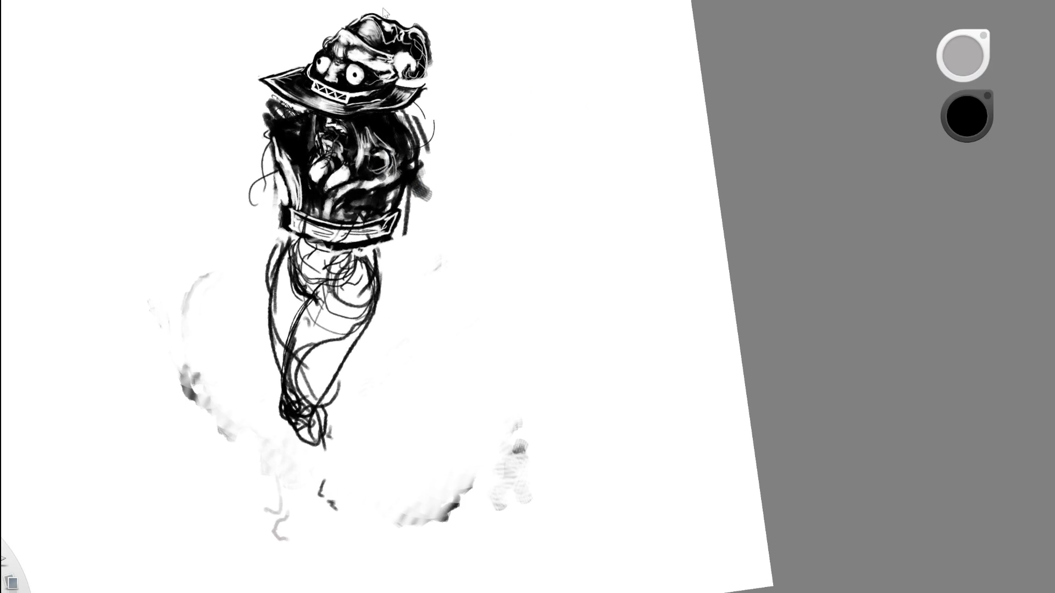
{"action": "mouse_move", "coordinate": [252, 220]}
{"action": "left_mouse_down"}
{"action": "mouse_move", "coordinate": [416, 511]}
{"action": "mouse_move", "coordinate": [354, 497]}
{"action": "mouse_move", "coordinate": [355, 488]}
{"action": "left_mouse_up"}
{"action": "key", "text": "ctrl+z"}
{"action": "key", "text": "Return"}
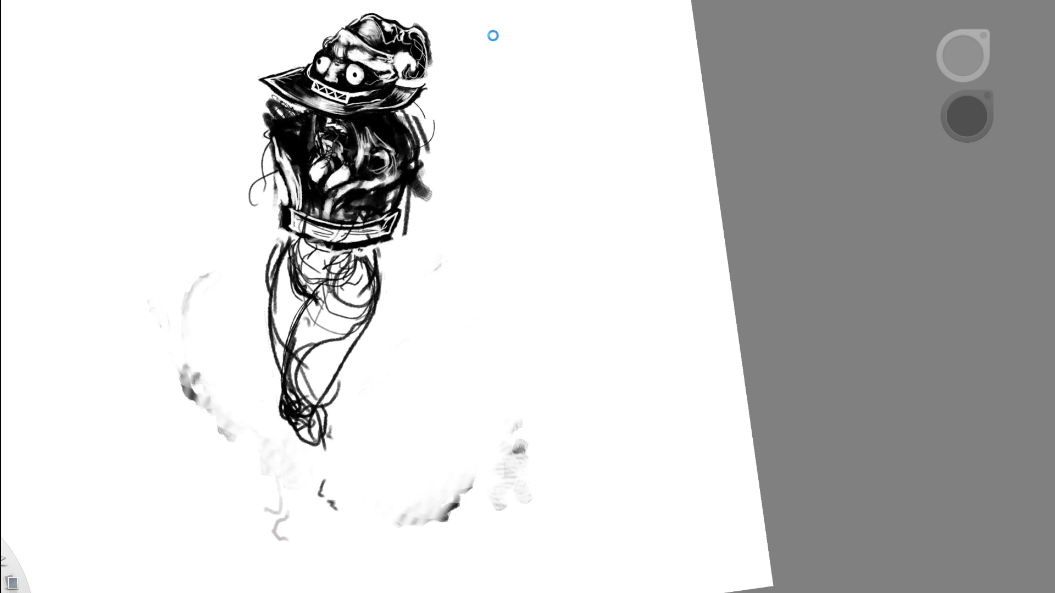
Thicken the left leg outline from belt to knee and add looping strokes on the right side.
{"action": "mouse_move", "coordinate": [313, 330]}
{"action": "left_mouse_down"}
{"action": "mouse_move", "coordinate": [307, 313]}
{"action": "mouse_move", "coordinate": [351, 363]}
{"action": "mouse_move", "coordinate": [304, 313]}
{"action": "mouse_move", "coordinate": [303, 352]}
{"action": "mouse_move", "coordinate": [330, 381]}
{"action": "mouse_move", "coordinate": [291, 398]}
{"action": "mouse_move", "coordinate": [313, 410]}
{"action": "left_mouse_up"}
{"action": "key", "text": "e"}
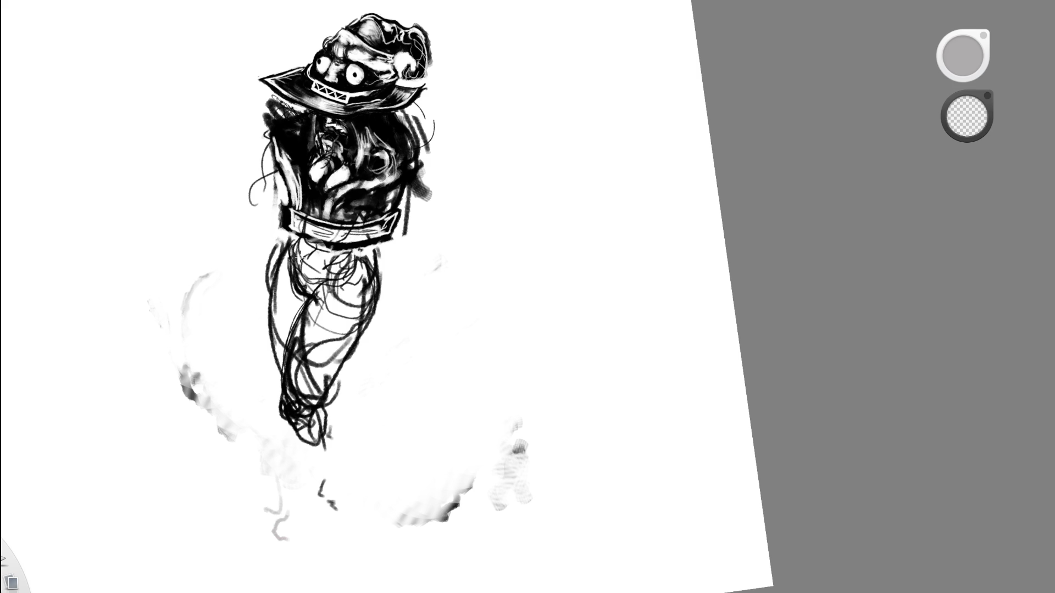
{"action": "key", "text": "e"}
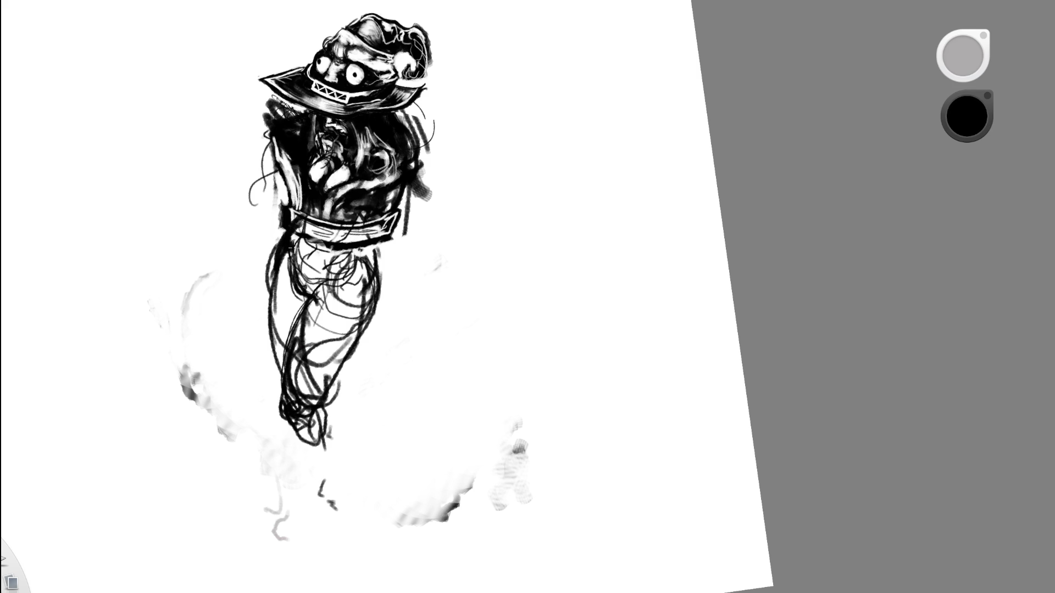
{"action": "key", "text": "e"}
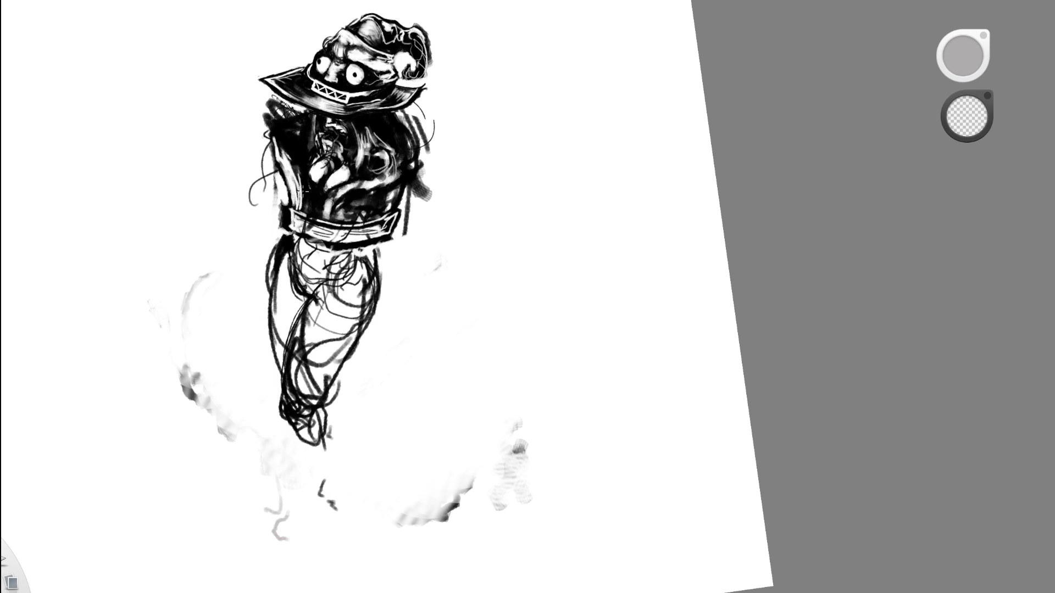
{"action": "key", "text": "e"}
{"action": "mouse_move", "coordinate": [288, 247]}
{"action": "left_mouse_down"}
{"action": "mouse_move", "coordinate": [268, 291]}
{"action": "mouse_move", "coordinate": [270, 368]}
{"action": "left_mouse_up"}
{"action": "mouse_move", "coordinate": [376, 258]}
{"action": "left_mouse_down"}
{"action": "mouse_move", "coordinate": [351, 283]}
{"action": "mouse_move", "coordinate": [376, 274]}
{"action": "mouse_move", "coordinate": [329, 283]}
{"action": "mouse_move", "coordinate": [370, 226]}
{"action": "mouse_move", "coordinate": [297, 267]}
{"action": "mouse_move", "coordinate": [320, 308]}
{"action": "left_mouse_up"}
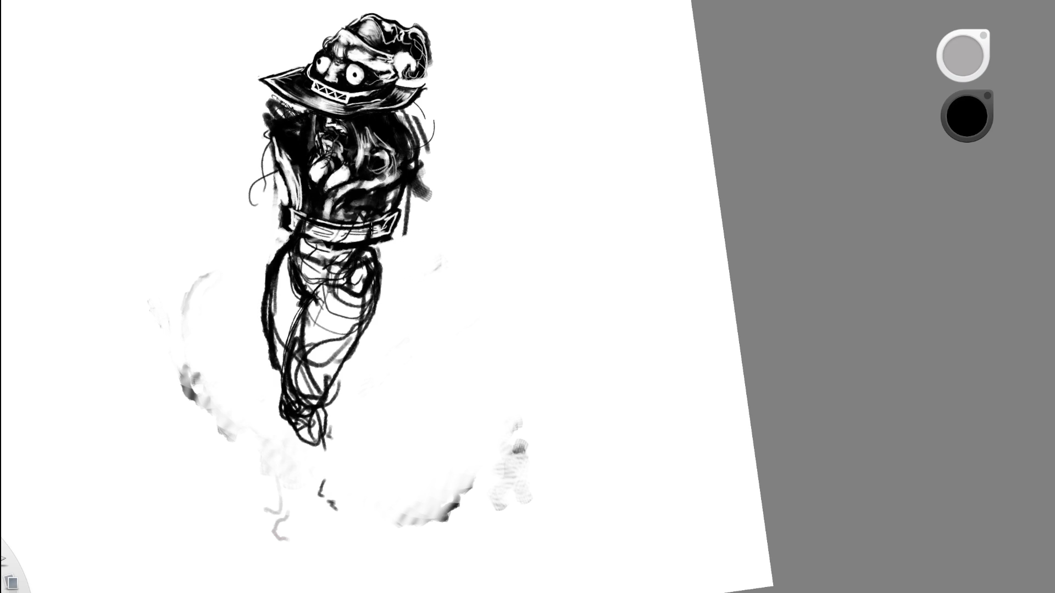
{"action": "scroll", "coordinate": [371, 228], "scroll_direction": "down", "scroll_amount": 5}
{"action": "scroll", "coordinate": [369, 222], "scroll_direction": "up", "scroll_amount": 4}
{"action": "key", "text": "e"}
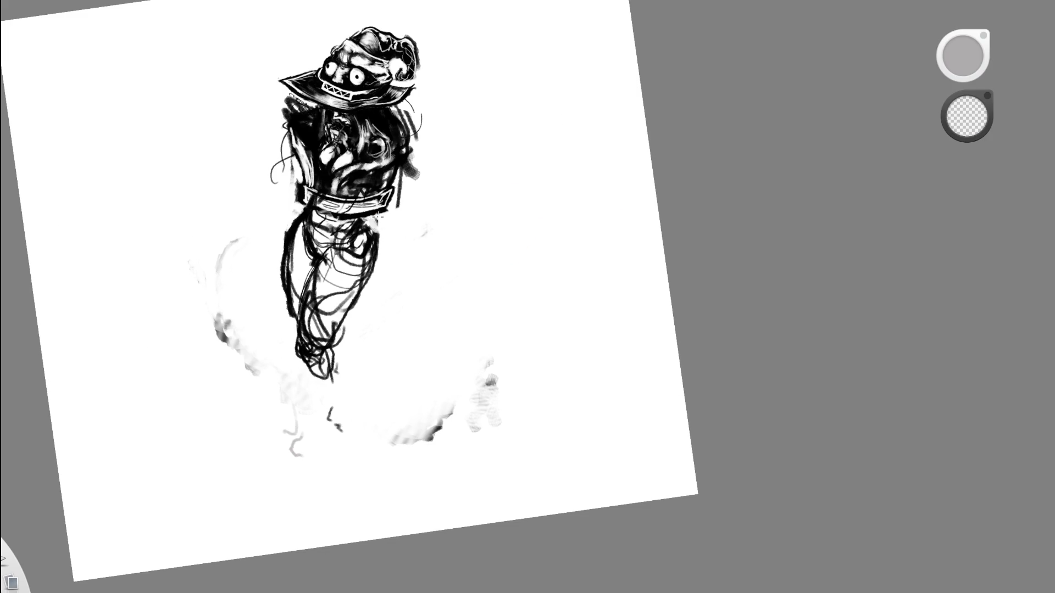
Add heavy vertical ink strokes down from the belt over the torso and both legs.
{"action": "key", "text": "e"}
{"action": "left_click_drag", "start_coordinate": [369, 190], "coordinate": [350, 287]}
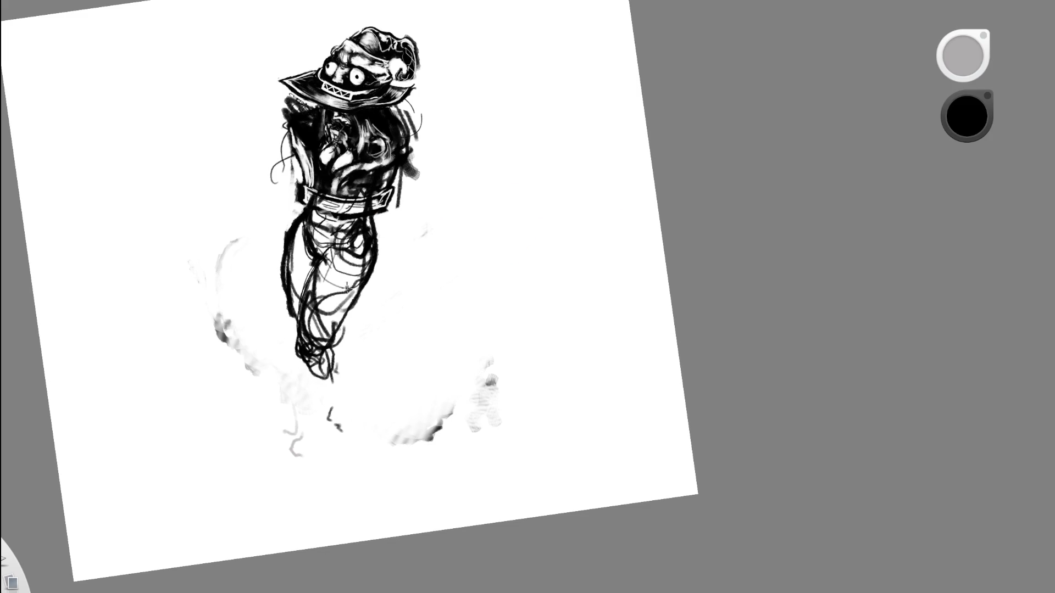
{"action": "key", "text": "ctrl+z"}
{"action": "left_click_drag", "start_coordinate": [371, 189], "coordinate": [373, 258]}
{"action": "left_click_drag", "start_coordinate": [368, 217], "coordinate": [354, 291]}
{"action": "left_click_drag", "start_coordinate": [352, 245], "coordinate": [335, 294]}
{"action": "mouse_move", "coordinate": [360, 221]}
{"action": "left_mouse_down"}
{"action": "mouse_move", "coordinate": [324, 286]}
{"action": "mouse_move", "coordinate": [321, 234]}
{"action": "left_mouse_up"}
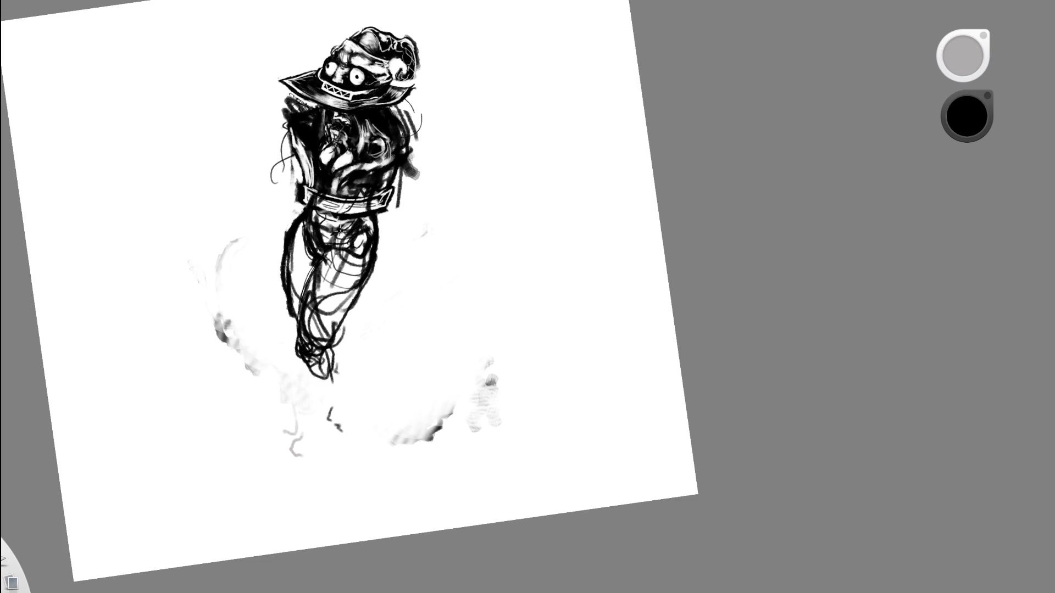
Carry the left leg contour down toward the feet, undo the foot strokes, and reframe the view.
{"action": "key", "text": "e"}
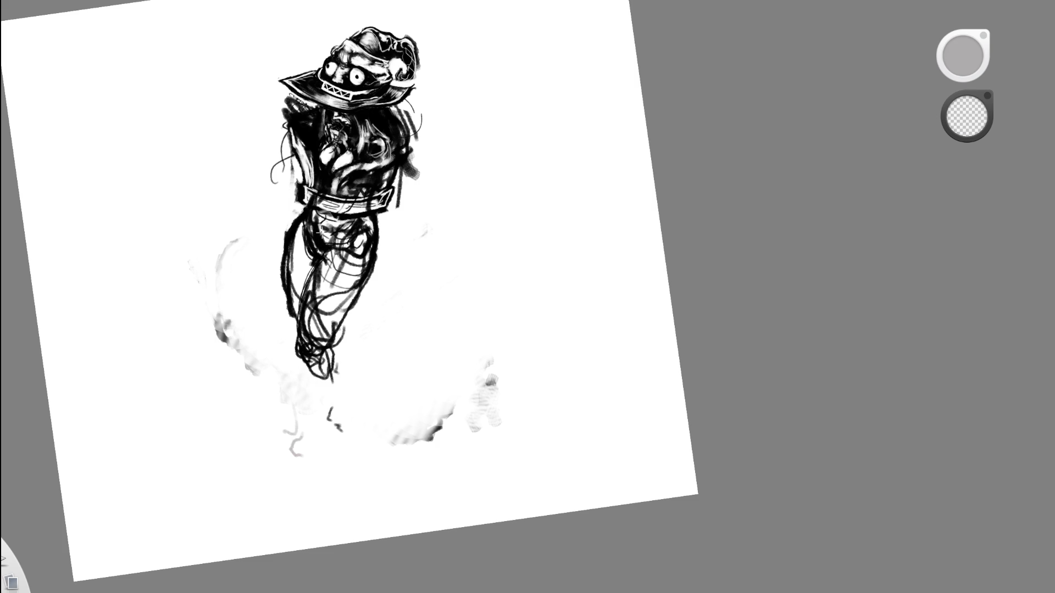
{"action": "key", "text": "e"}
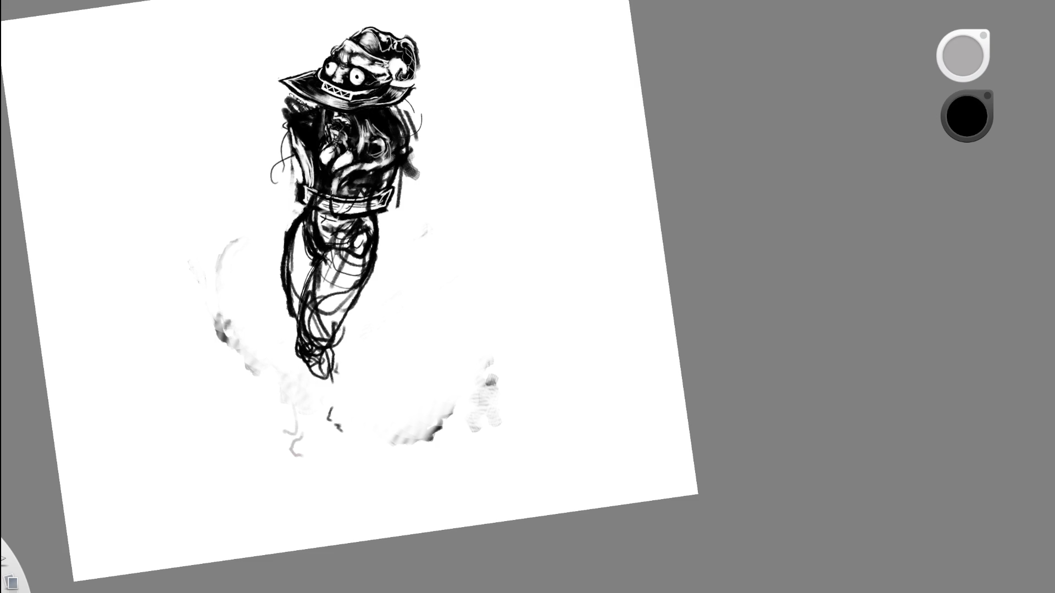
{"action": "key", "text": "e"}
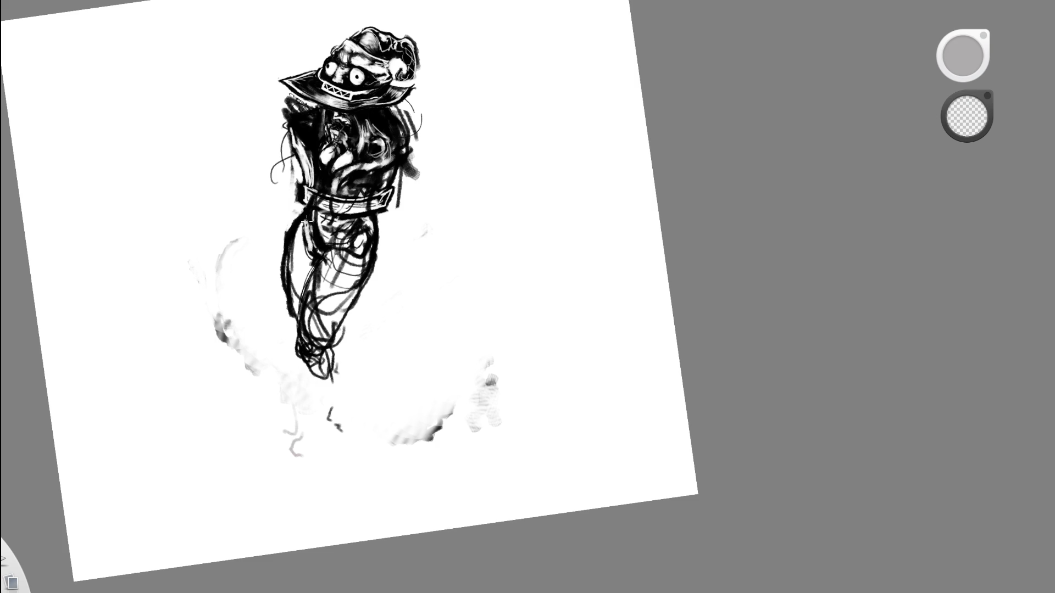
{"action": "key", "text": "e"}
{"action": "mouse_move", "coordinate": [308, 214]}
{"action": "left_mouse_down"}
{"action": "mouse_move", "coordinate": [289, 346]}
{"action": "mouse_move", "coordinate": [280, 324]}
{"action": "mouse_move", "coordinate": [329, 362]}
{"action": "mouse_move", "coordinate": [307, 346]}
{"action": "mouse_move", "coordinate": [325, 374]}
{"action": "mouse_move", "coordinate": [311, 328]}
{"action": "mouse_move", "coordinate": [356, 468]}
{"action": "mouse_move", "coordinate": [330, 343]}
{"action": "mouse_move", "coordinate": [341, 437]}
{"action": "mouse_move", "coordinate": [313, 486]}
{"action": "mouse_move", "coordinate": [333, 412]}
{"action": "mouse_move", "coordinate": [337, 458]}
{"action": "mouse_move", "coordinate": [341, 412]}
{"action": "left_mouse_up"}
{"action": "key", "text": "e"}
{"action": "key", "text": "e"}
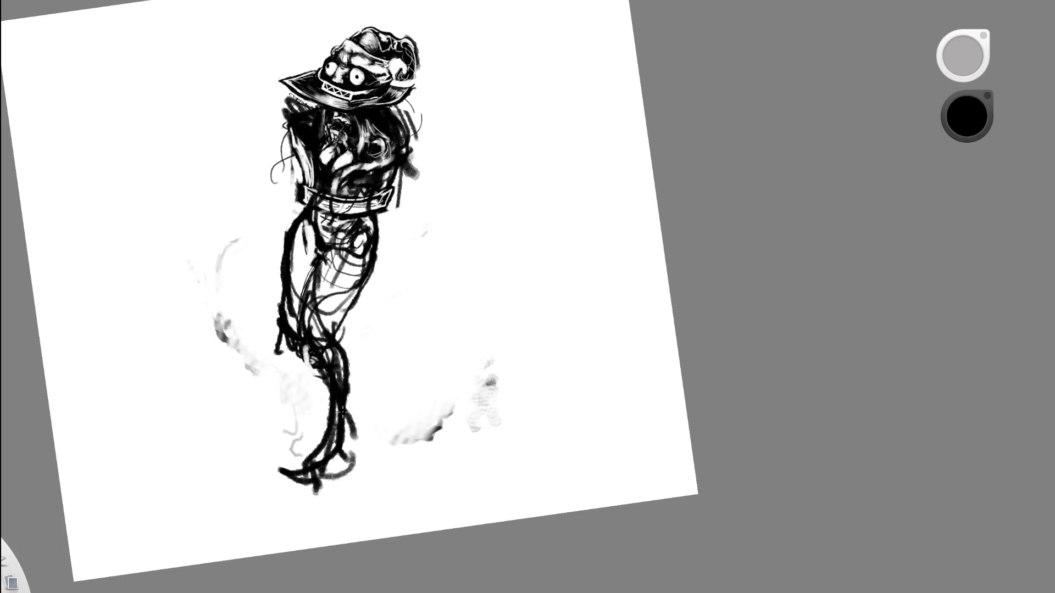
{"action": "key", "text": "ctrl+z"}
{"action": "key", "text": "space"}
{"action": "mouse_move", "coordinate": [400, 266]}
{"action": "left_mouse_down"}
{"action": "mouse_move", "coordinate": [381, 231]}
{"action": "mouse_move", "coordinate": [420, 217]}
{"action": "mouse_move", "coordinate": [417, 229]}
{"action": "left_mouse_up"}
{"action": "key", "text": "space"}
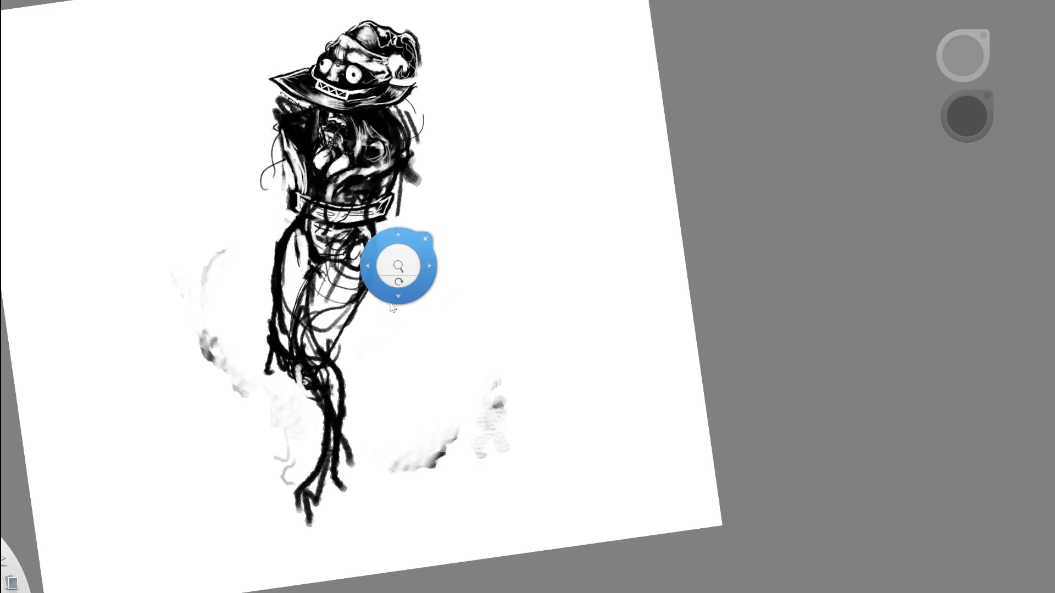
Toggle undo and redo to compare the drawing with and without the lower-body strokes.
{"action": "left_click_drag", "start_coordinate": [392, 306], "coordinate": [410, 280]}
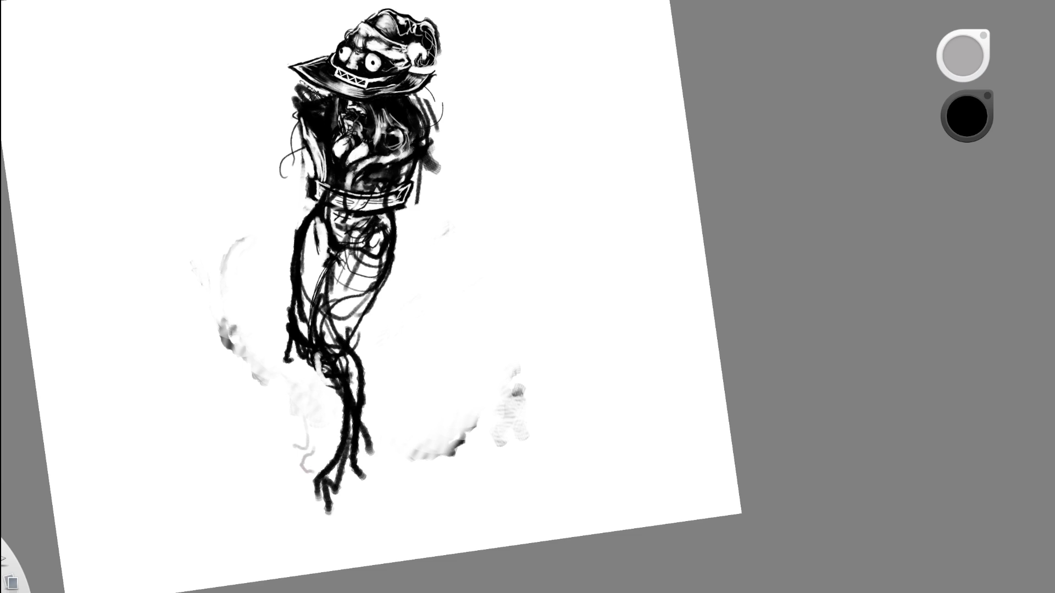
{"action": "key", "text": "ctrl+z"}
{"action": "key", "text": "ctrl+y"}
{"action": "key", "text": "ctrl+z"}
{"action": "key", "text": "ctrl+y"}
{"action": "key", "text": "ctrl+y"}
{"action": "key", "text": "ctrl+z"}
{"action": "left_click_drag", "start_coordinate": [434, 265], "coordinate": [438, 263]}
Erase the stray dark marks across the belt, leaving a pale band.
{"action": "key", "text": "e"}
{"action": "mouse_move", "coordinate": [381, 190]}
{"action": "left_mouse_down"}
{"action": "mouse_move", "coordinate": [367, 182]}
{"action": "mouse_move", "coordinate": [332, 190]}
{"action": "mouse_move", "coordinate": [352, 175]}
{"action": "left_mouse_up"}
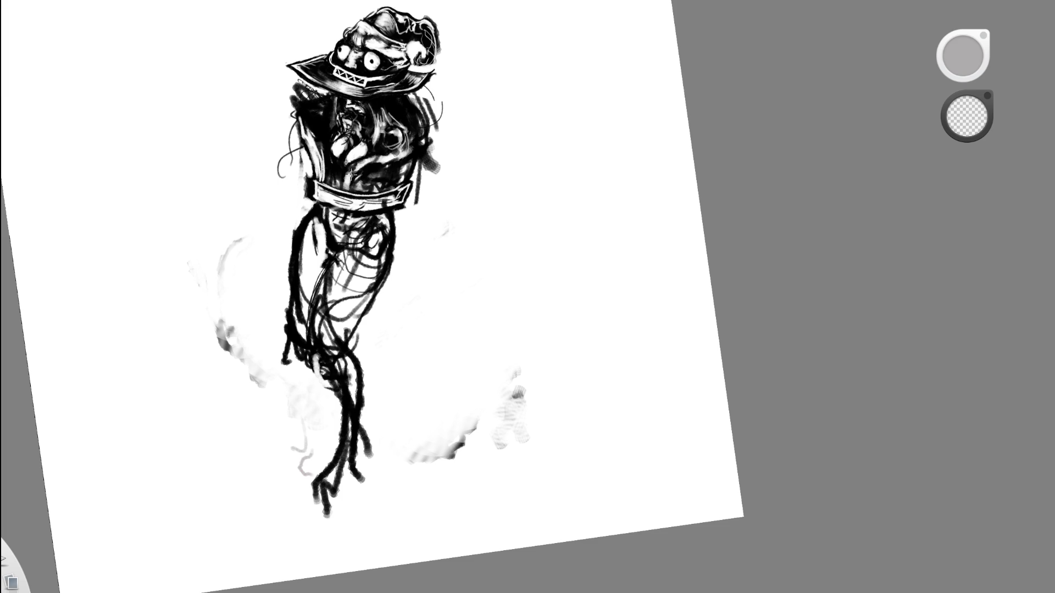
{"action": "left_click_drag", "start_coordinate": [464, 212], "coordinate": [434, 212]}
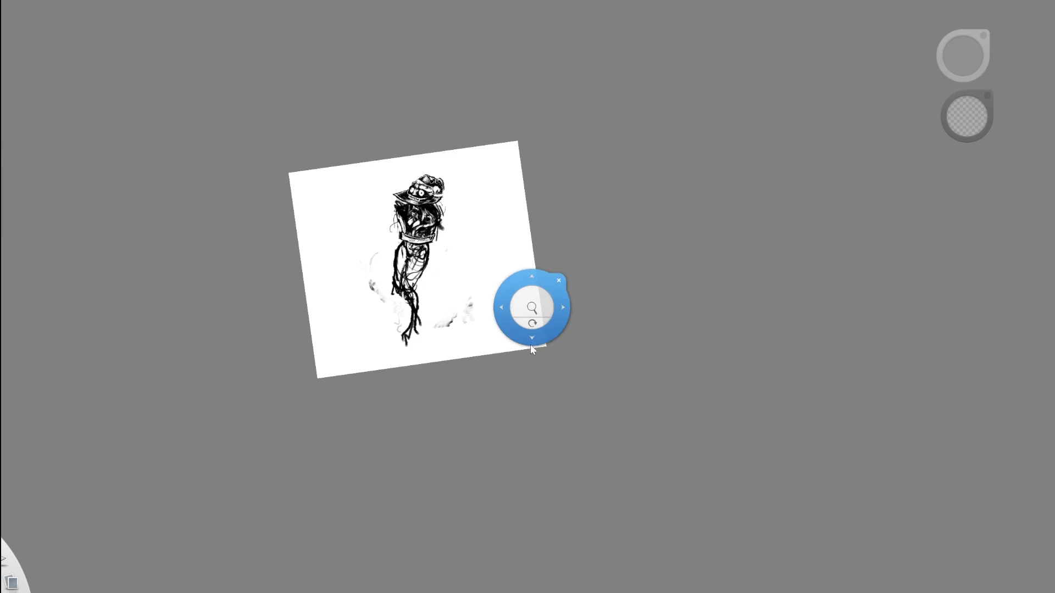
{"action": "left_click_drag", "start_coordinate": [529, 344], "coordinate": [535, 326]}
{"action": "left_click_drag", "start_coordinate": [537, 223], "coordinate": [492, 248]}
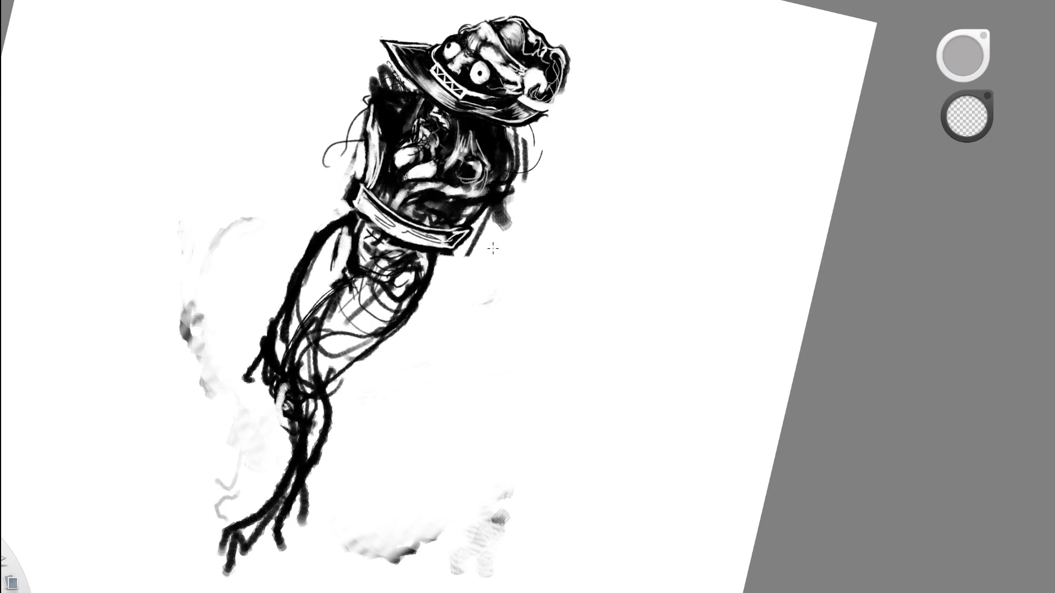
Draw red loops and strokes over the chest and belt, redoing the first attempt.
{"action": "key", "text": "e"}
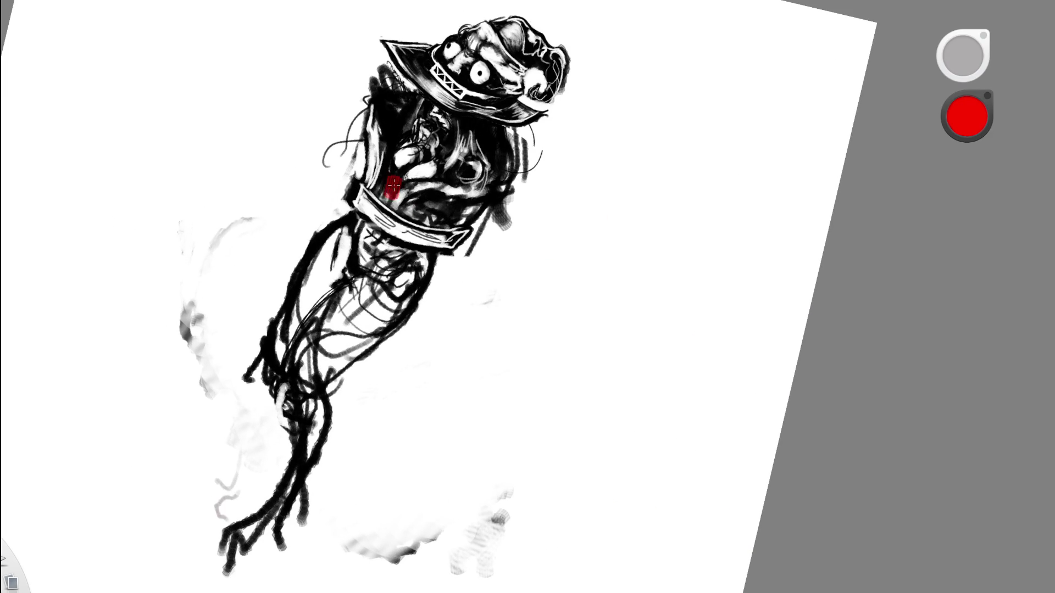
{"action": "mouse_move", "coordinate": [423, 148]}
{"action": "left_mouse_down"}
{"action": "mouse_move", "coordinate": [379, 185]}
{"action": "mouse_move", "coordinate": [440, 216]}
{"action": "mouse_move", "coordinate": [475, 175]}
{"action": "left_mouse_up"}
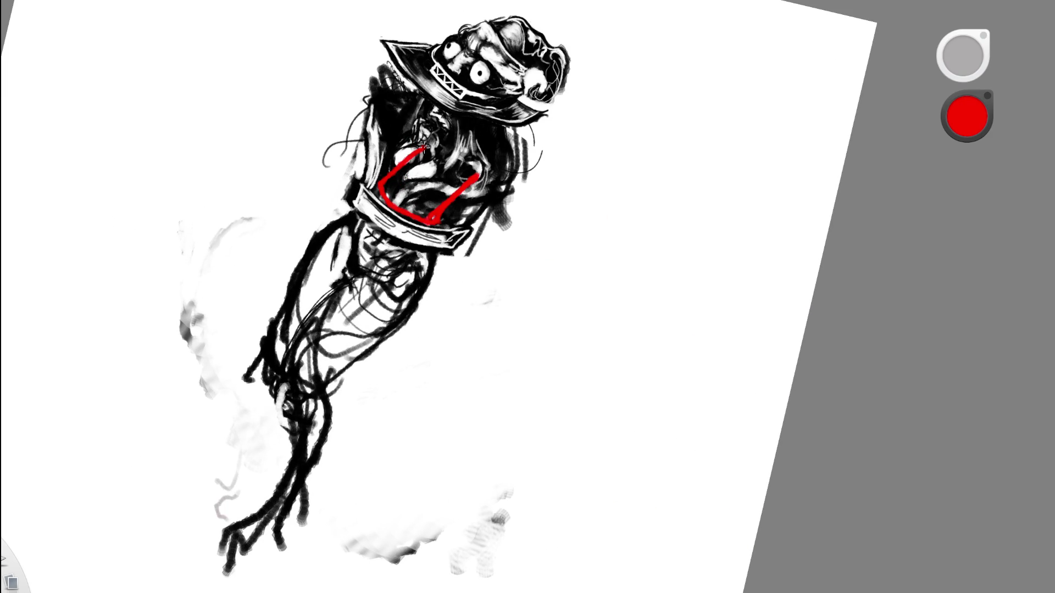
{"action": "mouse_move", "coordinate": [424, 221]}
{"action": "left_mouse_down"}
{"action": "mouse_move", "coordinate": [365, 275]}
{"action": "mouse_move", "coordinate": [448, 161]}
{"action": "left_mouse_up"}
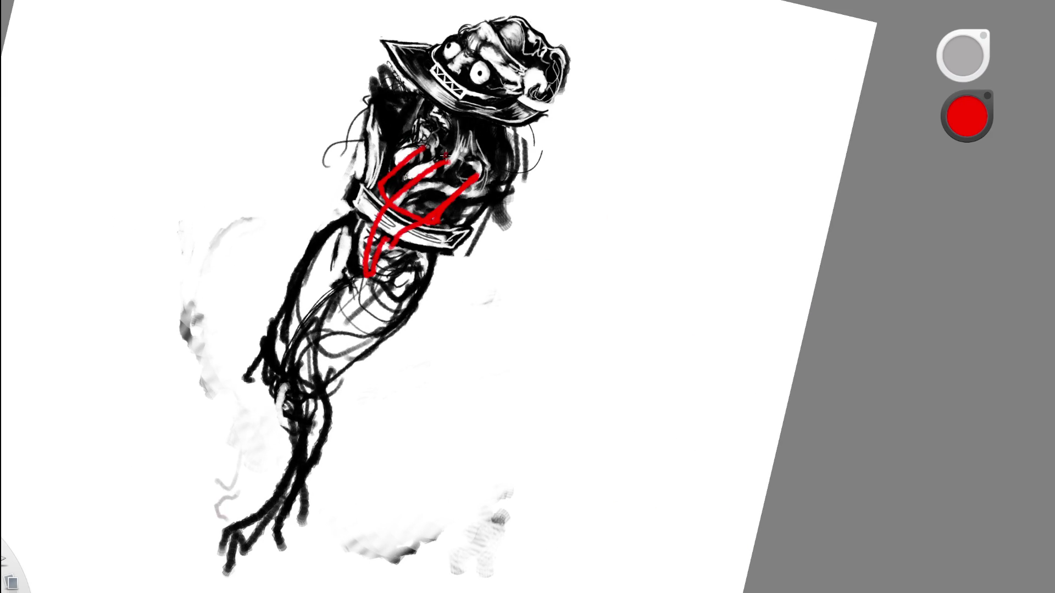
{"action": "key", "text": "ctrl+z"}
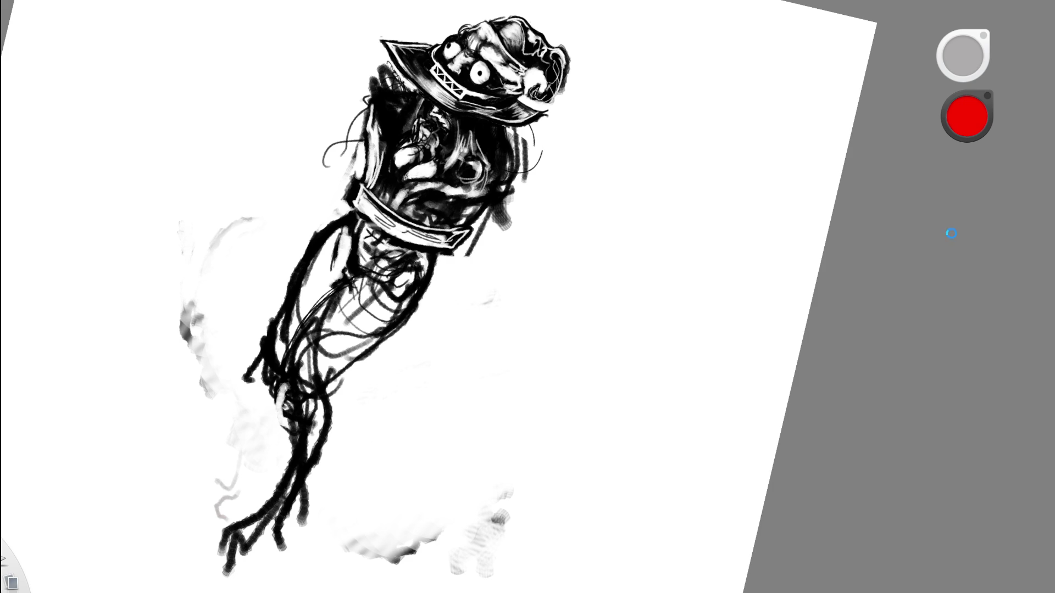
{"action": "mouse_move", "coordinate": [430, 142]}
{"action": "left_mouse_down"}
{"action": "mouse_move", "coordinate": [392, 184]}
{"action": "mouse_move", "coordinate": [431, 227]}
{"action": "mouse_move", "coordinate": [483, 169]}
{"action": "left_mouse_up"}
{"action": "mouse_move", "coordinate": [407, 204]}
{"action": "left_mouse_down"}
{"action": "mouse_move", "coordinate": [437, 169]}
{"action": "mouse_move", "coordinate": [360, 270]}
{"action": "mouse_move", "coordinate": [374, 204]}
{"action": "mouse_move", "coordinate": [414, 248]}
{"action": "mouse_move", "coordinate": [406, 269]}
{"action": "mouse_move", "coordinate": [351, 219]}
{"action": "mouse_move", "coordinate": [365, 197]}
{"action": "mouse_move", "coordinate": [388, 213]}
{"action": "mouse_move", "coordinate": [393, 248]}
{"action": "mouse_move", "coordinate": [432, 264]}
{"action": "mouse_move", "coordinate": [391, 273]}
{"action": "mouse_move", "coordinate": [363, 253]}
{"action": "left_mouse_up"}
{"action": "mouse_move", "coordinate": [374, 208]}
{"action": "left_mouse_down"}
{"action": "mouse_move", "coordinate": [413, 227]}
{"action": "mouse_move", "coordinate": [407, 218]}
{"action": "left_mouse_up"}
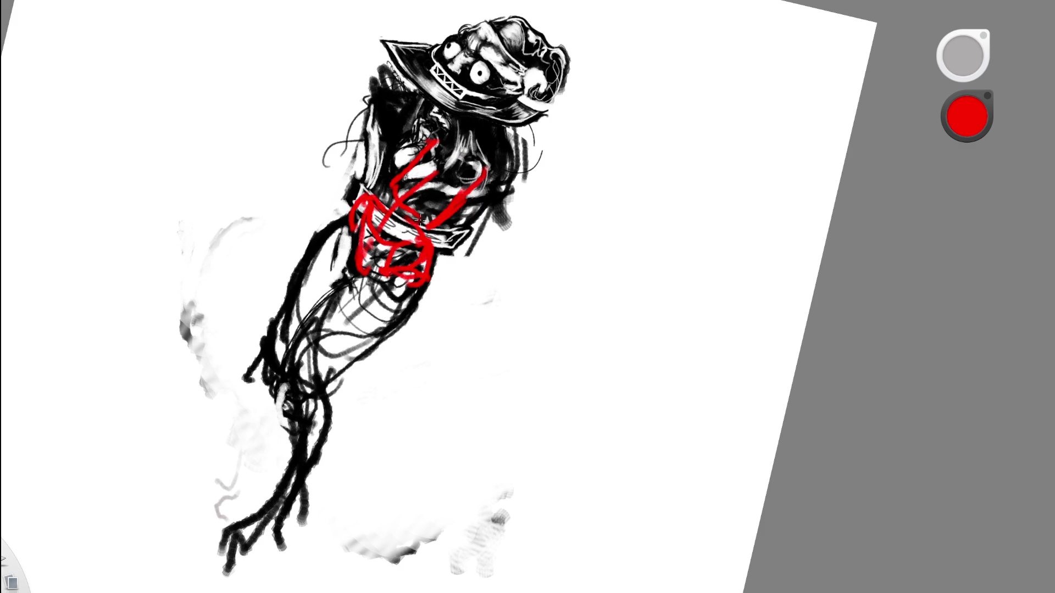
Add red strokes down the hip and left thigh, plus two long red curves from chest to leg.
{"action": "mouse_move", "coordinate": [432, 263]}
{"action": "left_mouse_down"}
{"action": "mouse_move", "coordinate": [388, 343]}
{"action": "mouse_move", "coordinate": [432, 256]}
{"action": "left_mouse_up"}
{"action": "mouse_move", "coordinate": [360, 352]}
{"action": "left_mouse_down"}
{"action": "mouse_move", "coordinate": [433, 283]}
{"action": "mouse_move", "coordinate": [390, 347]}
{"action": "mouse_move", "coordinate": [371, 356]}
{"action": "left_mouse_up"}
{"action": "mouse_move", "coordinate": [313, 388]}
{"action": "left_mouse_down"}
{"action": "mouse_move", "coordinate": [399, 326]}
{"action": "mouse_move", "coordinate": [373, 352]}
{"action": "mouse_move", "coordinate": [391, 312]}
{"action": "left_mouse_up"}
{"action": "key", "text": "e"}
{"action": "key", "text": "e"}
{"action": "mouse_move", "coordinate": [345, 279]}
{"action": "left_mouse_down"}
{"action": "mouse_move", "coordinate": [300, 324]}
{"action": "mouse_move", "coordinate": [271, 379]}
{"action": "left_mouse_up"}
{"action": "mouse_move", "coordinate": [304, 331]}
{"action": "left_mouse_down"}
{"action": "mouse_move", "coordinate": [286, 391]}
{"action": "mouse_move", "coordinate": [329, 309]}
{"action": "left_mouse_up"}
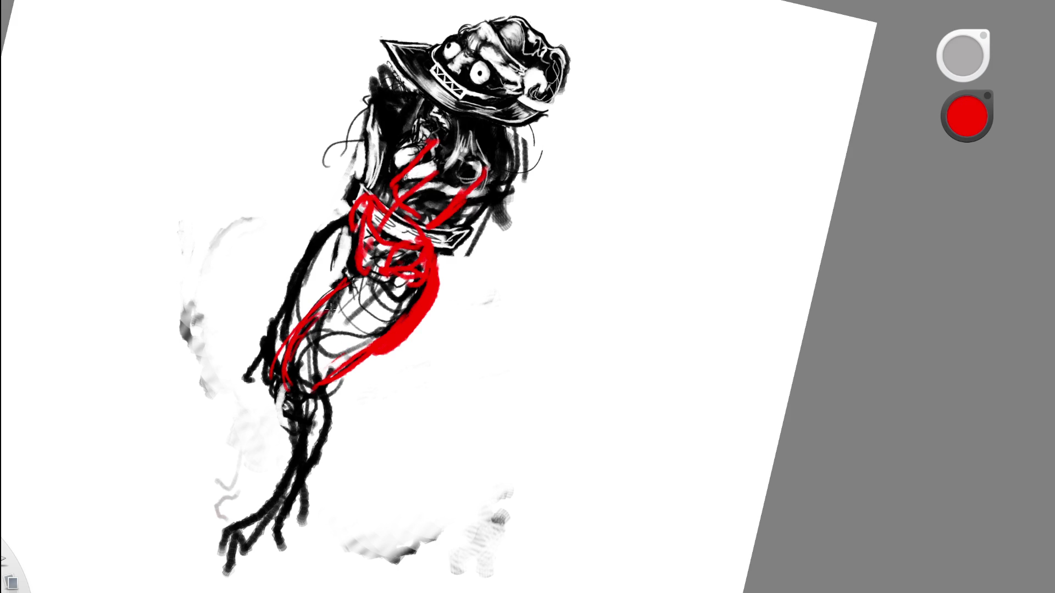
{"action": "mouse_move", "coordinate": [354, 217]}
{"action": "left_mouse_down"}
{"action": "mouse_move", "coordinate": [295, 269]}
{"action": "mouse_move", "coordinate": [258, 349]}
{"action": "left_mouse_up"}
{"action": "key", "text": "ctrl+z"}
{"action": "key", "text": "ctrl+y"}
{"action": "mouse_move", "coordinate": [354, 209]}
{"action": "left_mouse_down"}
{"action": "mouse_move", "coordinate": [294, 286]}
{"action": "mouse_move", "coordinate": [272, 357]}
{"action": "mouse_move", "coordinate": [288, 383]}
{"action": "left_mouse_up"}
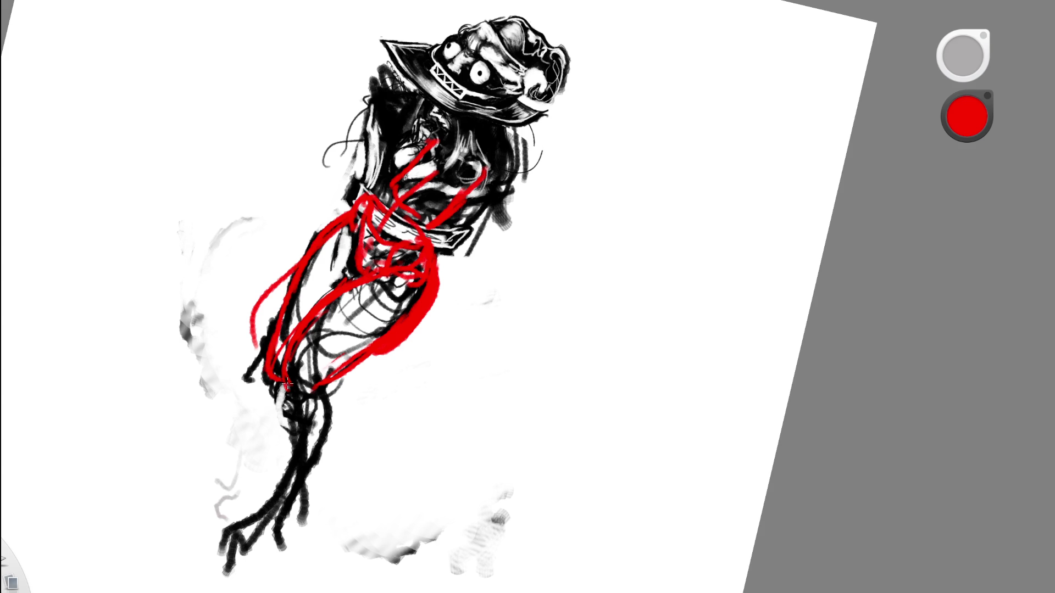
Add a red loop at the bottom of the hips and erase a bit of the left red stroke.
{"action": "key", "text": "space"}
{"action": "left_click_drag", "start_coordinate": [460, 243], "coordinate": [368, 243]}
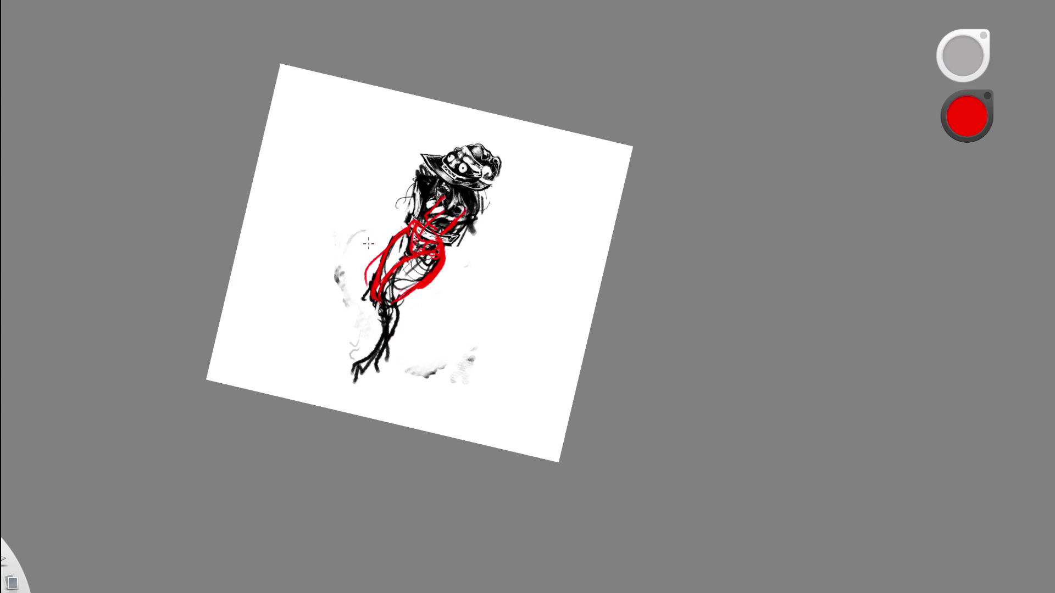
{"action": "key", "text": "space"}
{"action": "left_click_drag", "start_coordinate": [424, 263], "coordinate": [429, 396]}
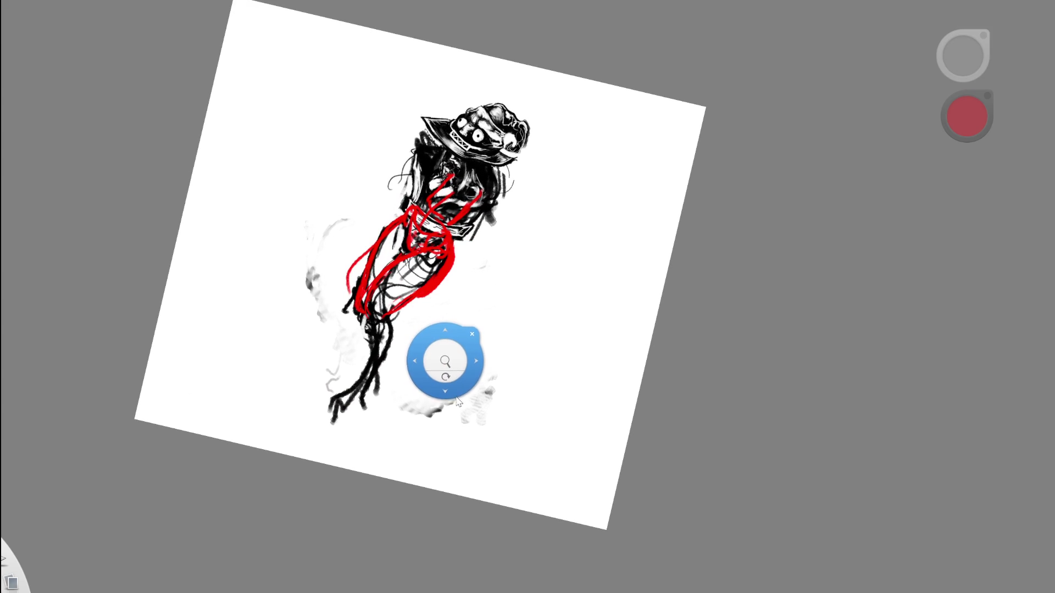
{"action": "key", "text": "space"}
{"action": "left_click_drag", "start_coordinate": [400, 337], "coordinate": [372, 288]}
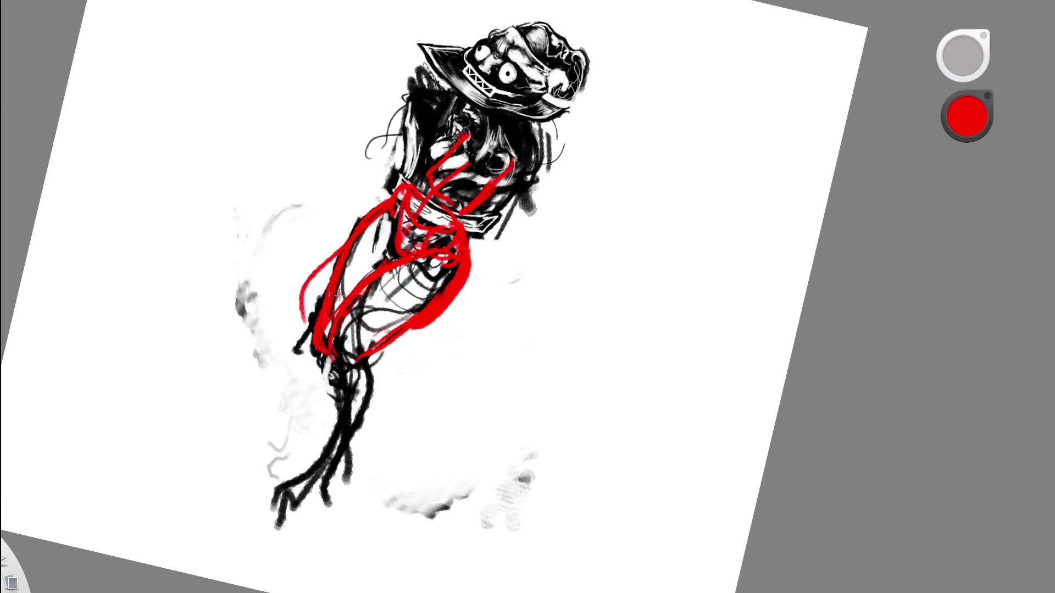
{"action": "mouse_move", "coordinate": [332, 335]}
{"action": "left_mouse_down"}
{"action": "mouse_move", "coordinate": [361, 359]}
{"action": "mouse_move", "coordinate": [356, 415]}
{"action": "mouse_move", "coordinate": [334, 357]}
{"action": "left_mouse_up"}
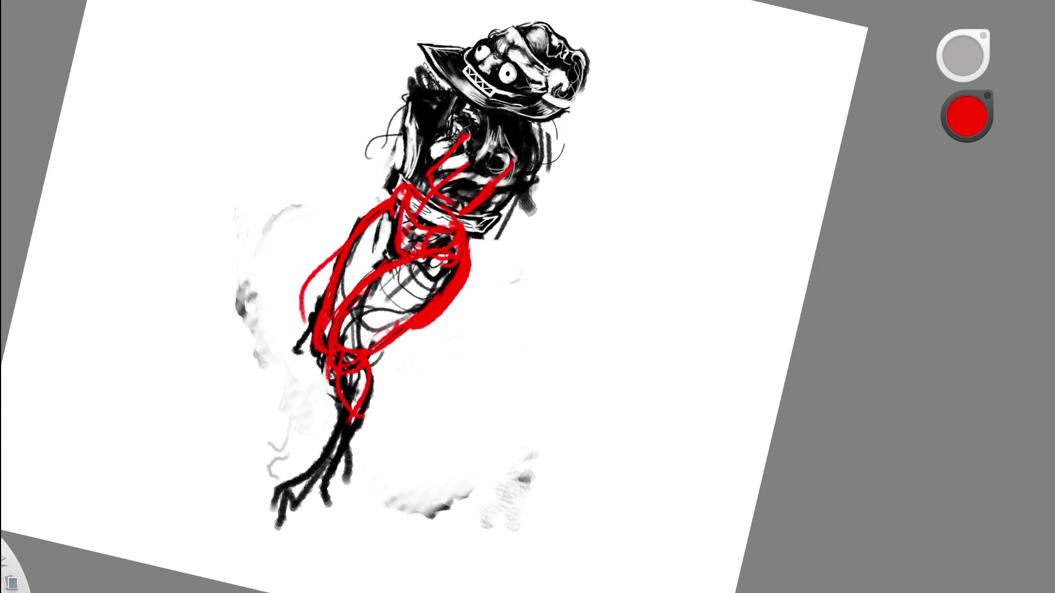
{"action": "key", "text": "e"}
{"action": "mouse_move", "coordinate": [330, 264]}
{"action": "left_mouse_down"}
{"action": "mouse_move", "coordinate": [344, 228]}
{"action": "mouse_move", "coordinate": [303, 325]}
{"action": "left_mouse_up"}
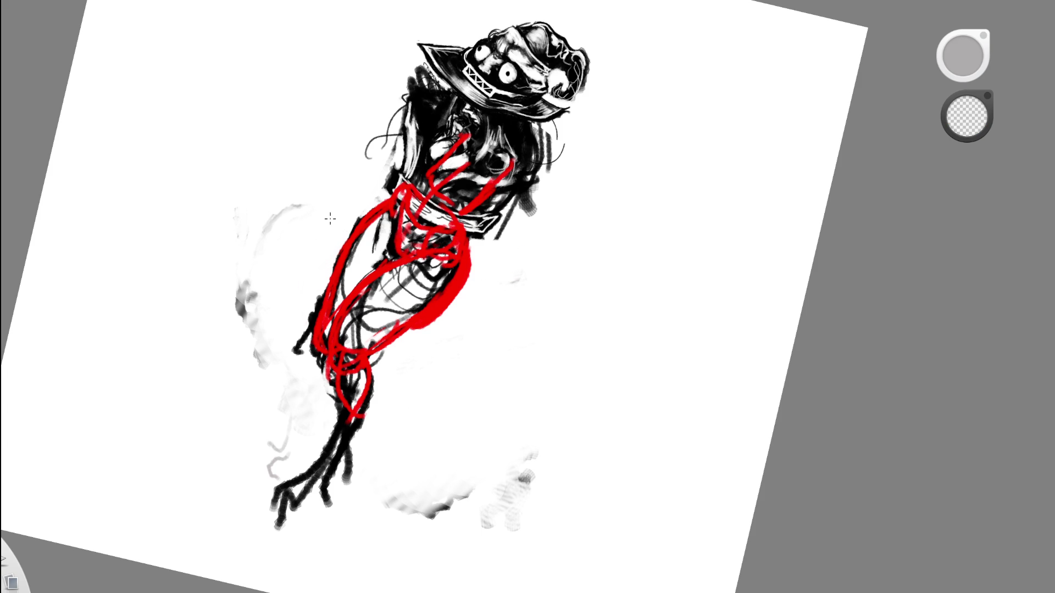
Sample black from the existing ink and trace dark strokes over the lower red leg guides near the knees.
{"action": "key", "text": "Home"}
{"action": "mouse_move", "coordinate": [533, 236]}
{"action": "left_mouse_down"}
{"action": "mouse_move", "coordinate": [525, 315]}
{"action": "mouse_move", "coordinate": [599, 299]}
{"action": "mouse_move", "coordinate": [513, 334]}
{"action": "left_mouse_up"}
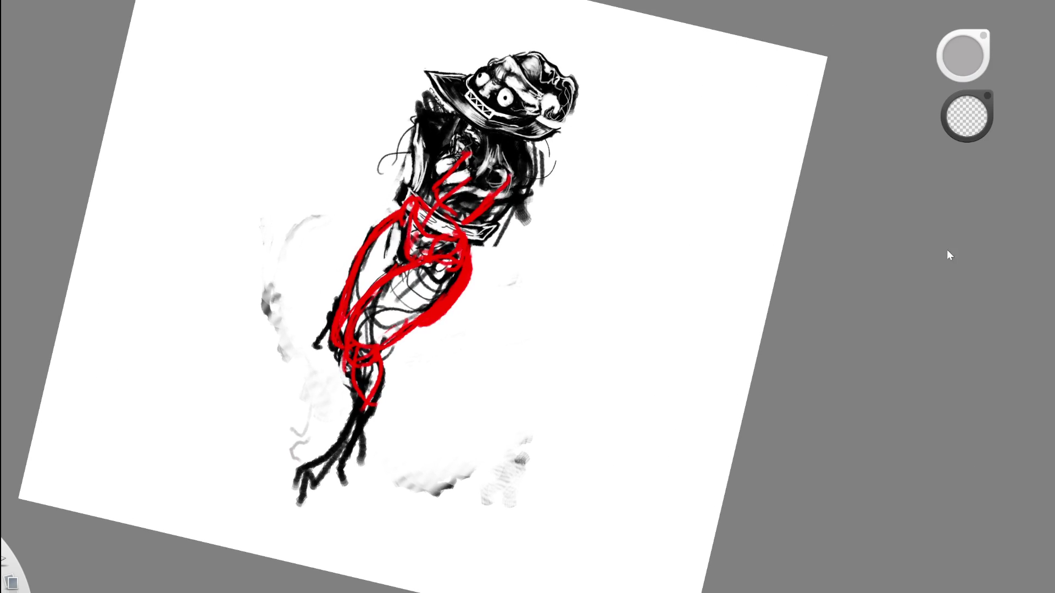
{"action": "left_click_drag", "start_coordinate": [523, 235], "coordinate": [552, 279]}
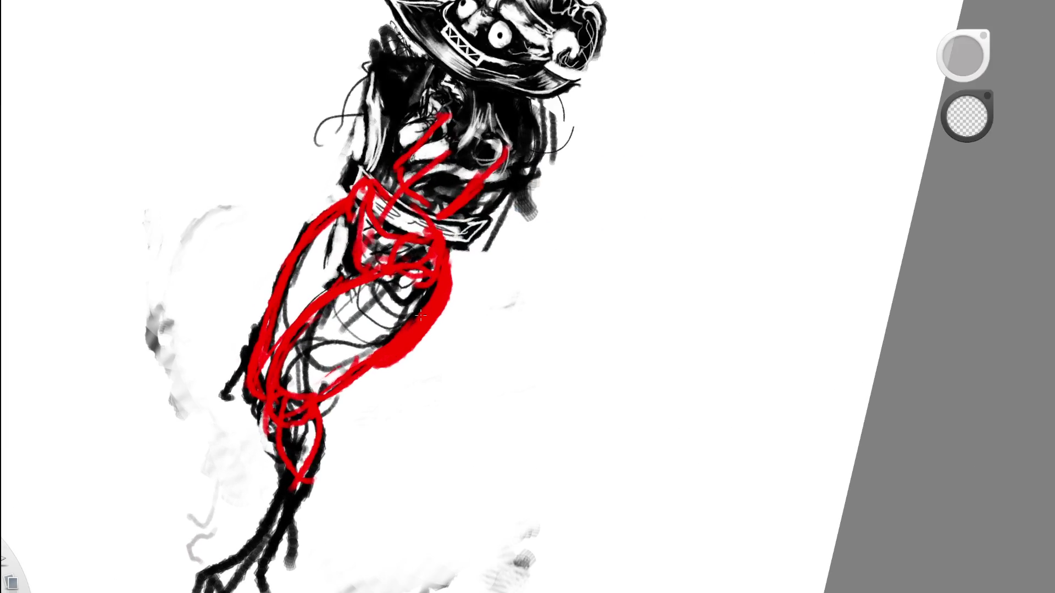
{"action": "left_click", "coordinate": [598, 259], "text": "alt"}
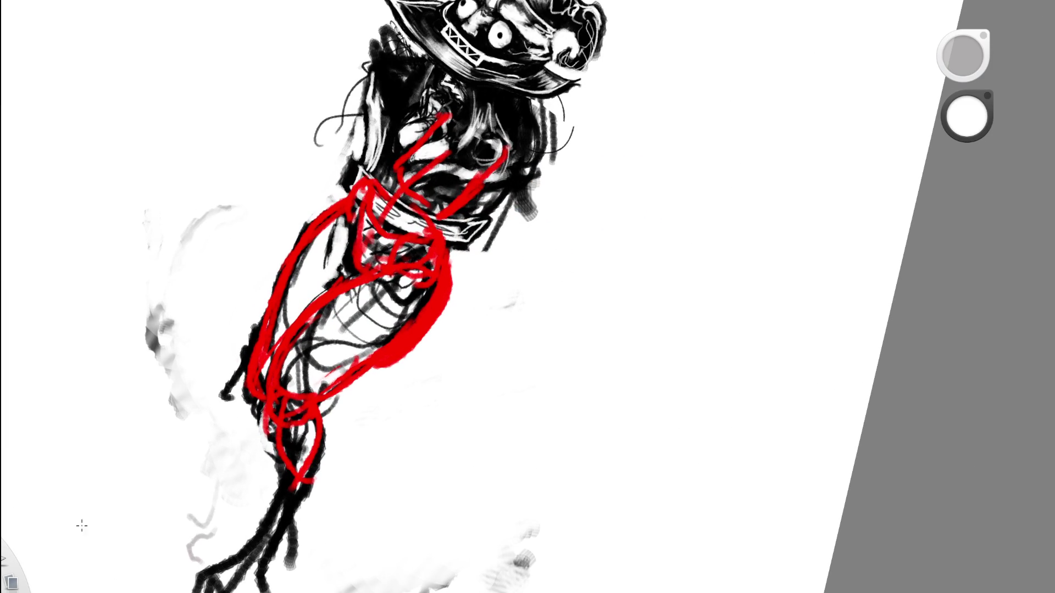
{"action": "left_click", "coordinate": [289, 356], "text": "alt"}
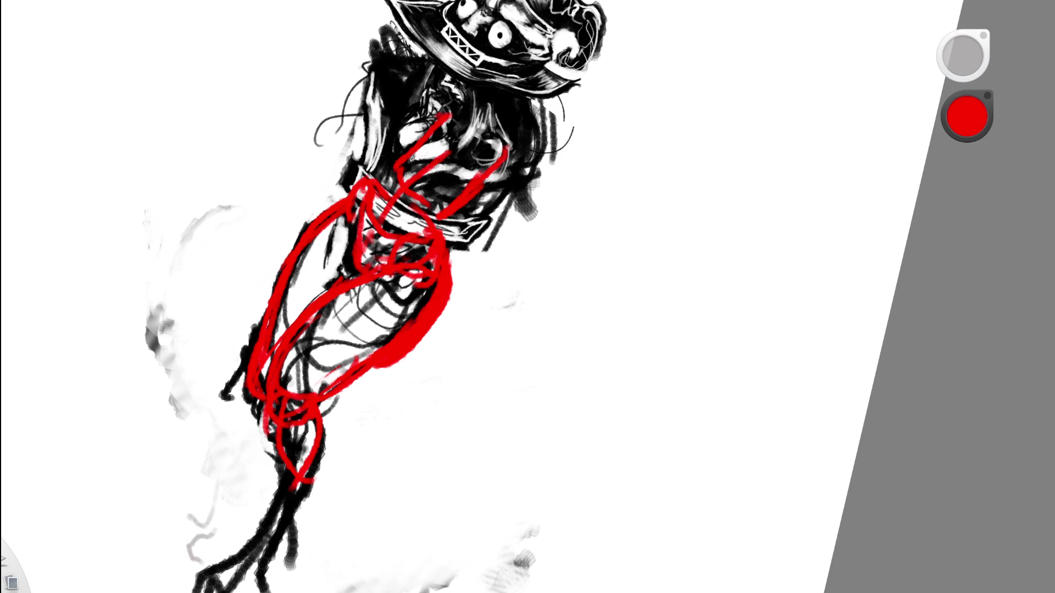
{"action": "left_click", "coordinate": [266, 394], "text": "alt"}
{"action": "left_click_drag", "start_coordinate": [278, 357], "coordinate": [275, 420]}
{"action": "mouse_move", "coordinate": [342, 367]}
{"action": "left_mouse_down"}
{"action": "mouse_move", "coordinate": [283, 354]}
{"action": "mouse_move", "coordinate": [278, 426]}
{"action": "mouse_move", "coordinate": [296, 421]}
{"action": "mouse_move", "coordinate": [275, 431]}
{"action": "mouse_move", "coordinate": [280, 456]}
{"action": "mouse_move", "coordinate": [327, 399]}
{"action": "mouse_move", "coordinate": [310, 535]}
{"action": "mouse_move", "coordinate": [291, 585]}
{"action": "mouse_move", "coordinate": [283, 530]}
{"action": "mouse_move", "coordinate": [293, 584]}
{"action": "left_mouse_up"}
{"action": "scroll", "coordinate": [458, 292], "scroll_direction": "down", "scroll_amount": 5}
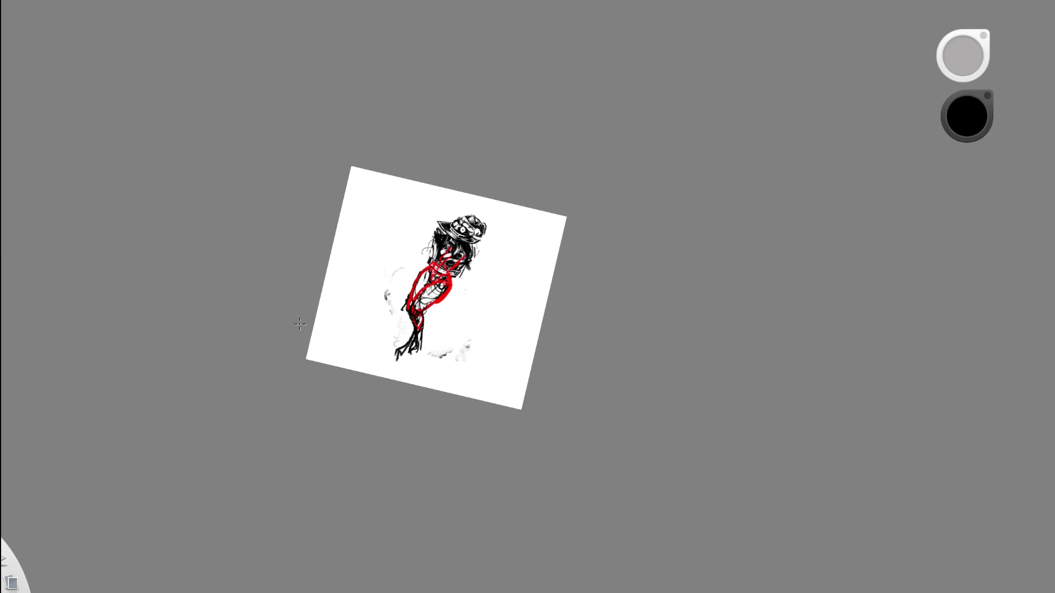
Hatch dense black ink over the knee, lower leg and foot, undoing one overlong stroke.
{"action": "scroll", "coordinate": [431, 305], "scroll_direction": "up", "scroll_amount": 5}
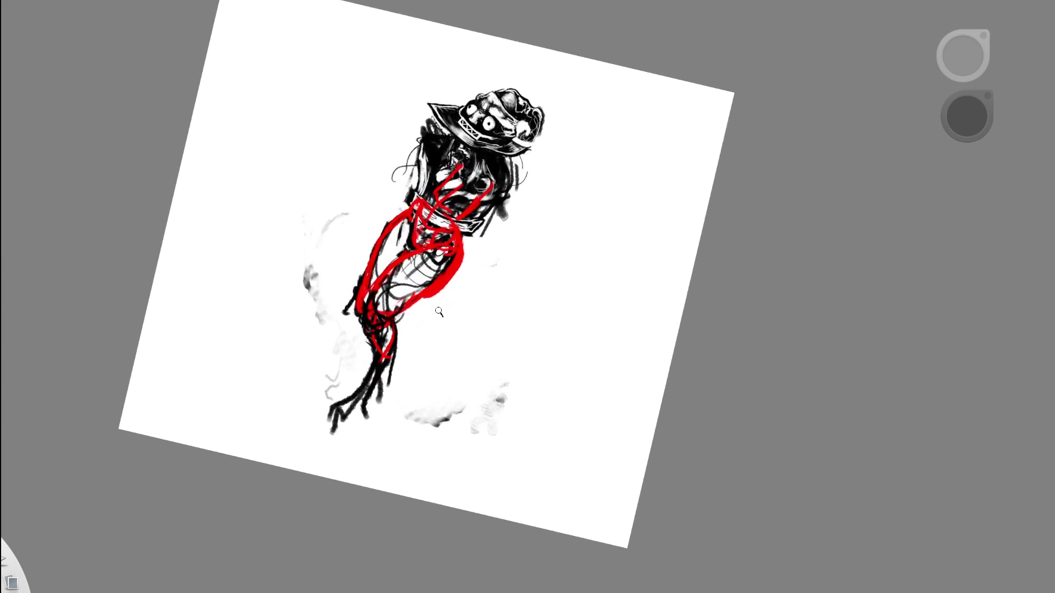
{"action": "mouse_move", "coordinate": [349, 324]}
{"action": "left_mouse_down"}
{"action": "mouse_move", "coordinate": [346, 299]}
{"action": "mouse_move", "coordinate": [373, 367]}
{"action": "mouse_move", "coordinate": [357, 423]}
{"action": "left_mouse_up"}
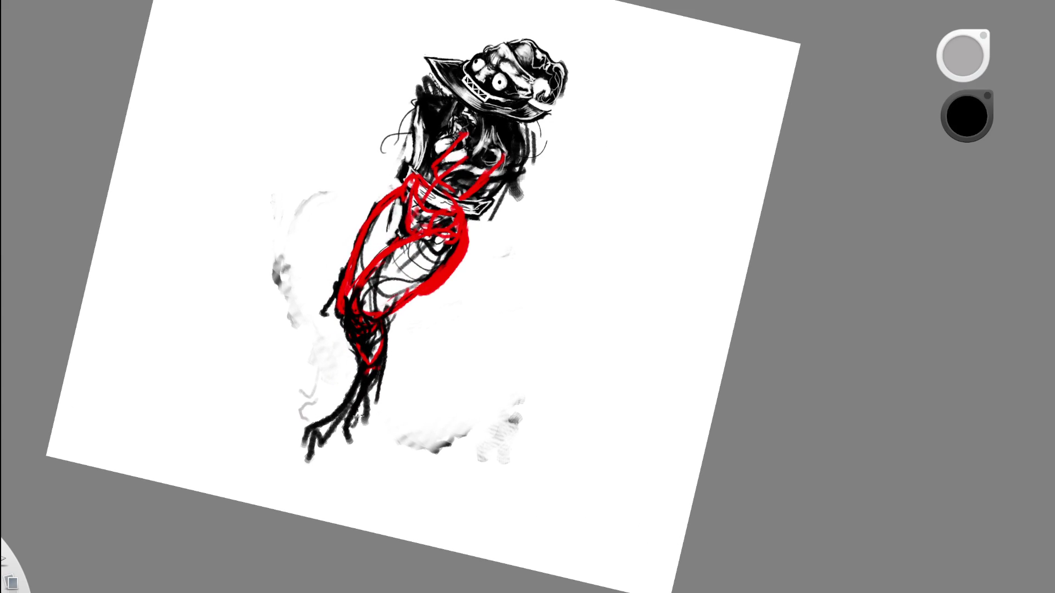
{"action": "left_click_drag", "start_coordinate": [367, 379], "coordinate": [376, 445]}
{"action": "key", "text": "ctrl+z"}
{"action": "mouse_move", "coordinate": [371, 368]}
{"action": "left_mouse_down"}
{"action": "mouse_move", "coordinate": [365, 439]}
{"action": "mouse_move", "coordinate": [338, 434]}
{"action": "mouse_move", "coordinate": [373, 354]}
{"action": "mouse_move", "coordinate": [363, 422]}
{"action": "mouse_move", "coordinate": [387, 404]}
{"action": "mouse_move", "coordinate": [381, 349]}
{"action": "mouse_move", "coordinate": [376, 426]}
{"action": "left_mouse_up"}
{"action": "key", "text": "e"}
{"action": "key", "text": "e"}
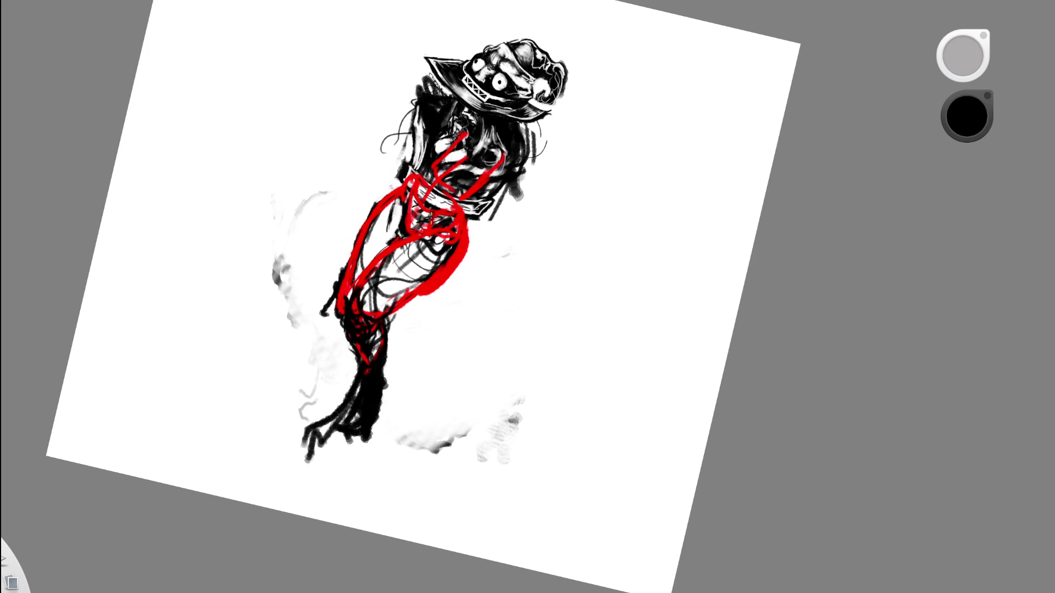
{"action": "mouse_move", "coordinate": [336, 311]}
{"action": "left_mouse_down"}
{"action": "mouse_move", "coordinate": [351, 266]}
{"action": "mouse_move", "coordinate": [338, 311]}
{"action": "mouse_move", "coordinate": [392, 325]}
{"action": "mouse_move", "coordinate": [398, 374]}
{"action": "left_mouse_up"}
{"action": "mouse_move", "coordinate": [388, 380]}
{"action": "left_mouse_down"}
{"action": "mouse_move", "coordinate": [394, 451]}
{"action": "mouse_move", "coordinate": [387, 416]}
{"action": "left_mouse_up"}
Switch the colour to white and lighten the lower-right pelvis outline.
{"action": "left_click_drag", "start_coordinate": [478, 239], "coordinate": [434, 281]}
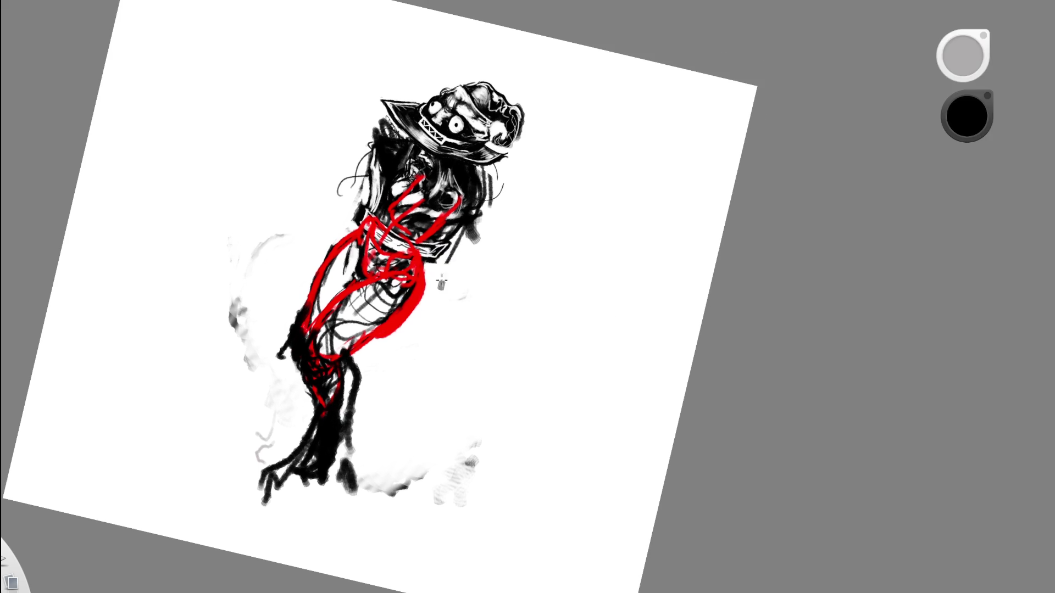
{"action": "left_click", "coordinate": [429, 310], "text": "alt"}
{"action": "mouse_move", "coordinate": [400, 332]}
{"action": "left_mouse_down"}
{"action": "mouse_move", "coordinate": [352, 356]}
{"action": "mouse_move", "coordinate": [409, 315]}
{"action": "mouse_move", "coordinate": [387, 334]}
{"action": "left_mouse_up"}
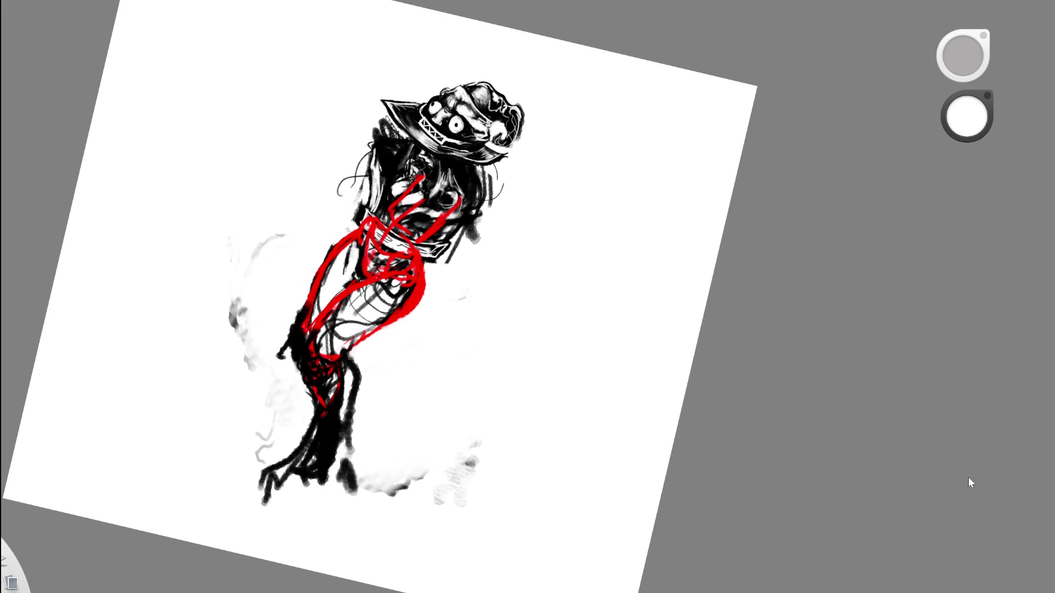
Thicken the red lower-right pelvis curve and whiten dark lines inside the red hip curve.
{"action": "mouse_move", "coordinate": [404, 322]}
{"action": "left_mouse_down"}
{"action": "mouse_move", "coordinate": [357, 352]}
{"action": "mouse_move", "coordinate": [399, 332]}
{"action": "left_mouse_up"}
{"action": "scroll", "coordinate": [399, 335], "scroll_direction": "up", "scroll_amount": 3}
{"action": "left_click_drag", "start_coordinate": [373, 329], "coordinate": [420, 294]}
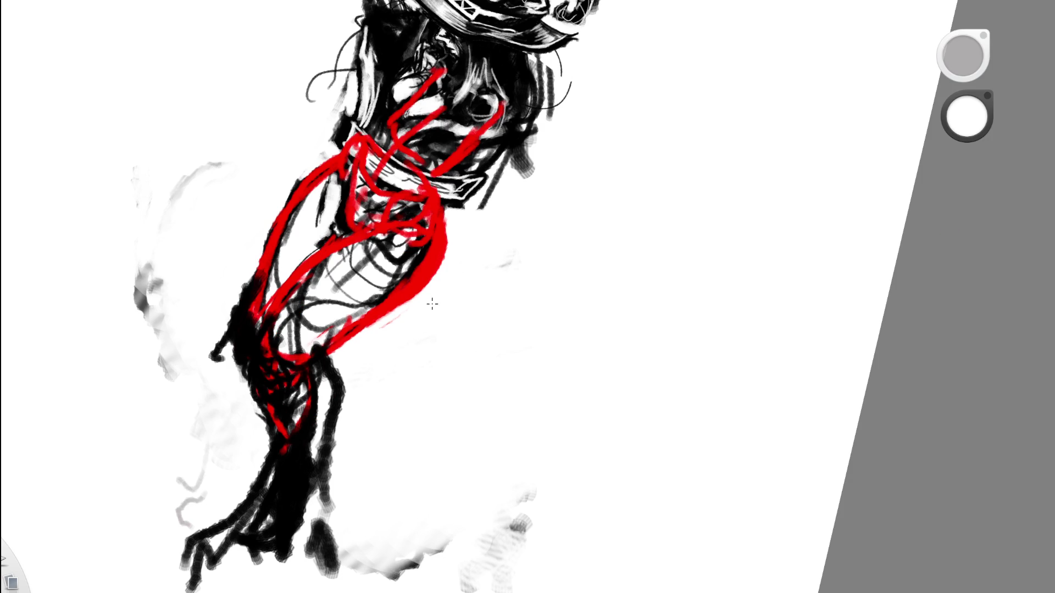
{"action": "mouse_move", "coordinate": [335, 283]}
{"action": "left_mouse_down"}
{"action": "mouse_move", "coordinate": [399, 243]}
{"action": "mouse_move", "coordinate": [332, 302]}
{"action": "mouse_move", "coordinate": [440, 225]}
{"action": "mouse_move", "coordinate": [434, 246]}
{"action": "mouse_move", "coordinate": [384, 288]}
{"action": "mouse_move", "coordinate": [402, 277]}
{"action": "mouse_move", "coordinate": [387, 277]}
{"action": "mouse_move", "coordinate": [414, 245]}
{"action": "mouse_move", "coordinate": [389, 256]}
{"action": "mouse_move", "coordinate": [407, 245]}
{"action": "left_mouse_up"}
{"action": "scroll", "coordinate": [474, 276], "scroll_direction": "down", "scroll_amount": 5}
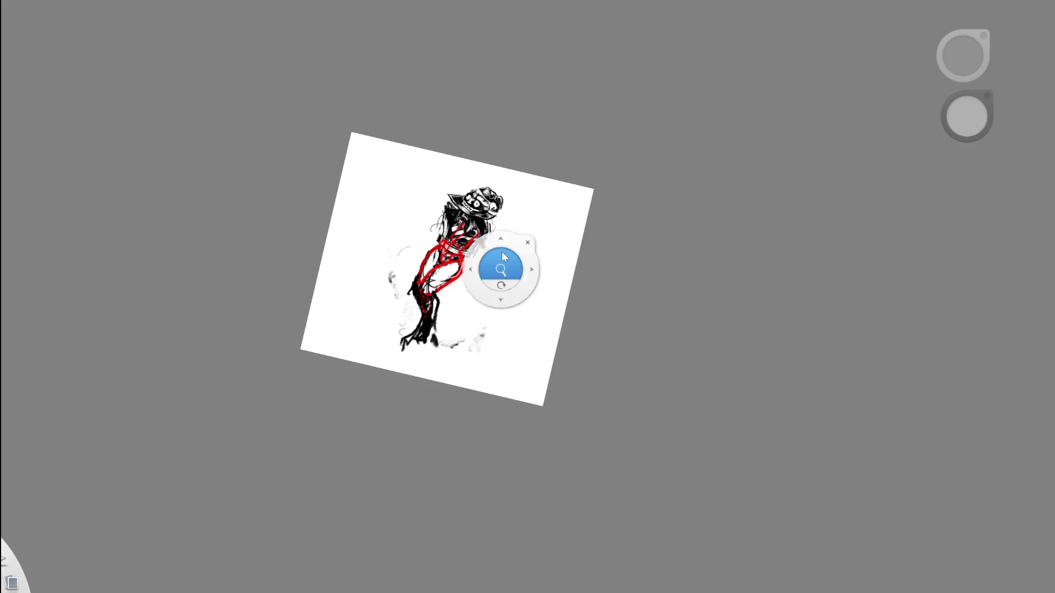
{"action": "scroll", "coordinate": [505, 320], "scroll_direction": "up", "scroll_amount": 5}
{"action": "mouse_move", "coordinate": [355, 344]}
{"action": "left_mouse_down"}
{"action": "mouse_move", "coordinate": [369, 372]}
{"action": "mouse_move", "coordinate": [376, 352]}
{"action": "mouse_move", "coordinate": [352, 310]}
{"action": "left_mouse_up"}
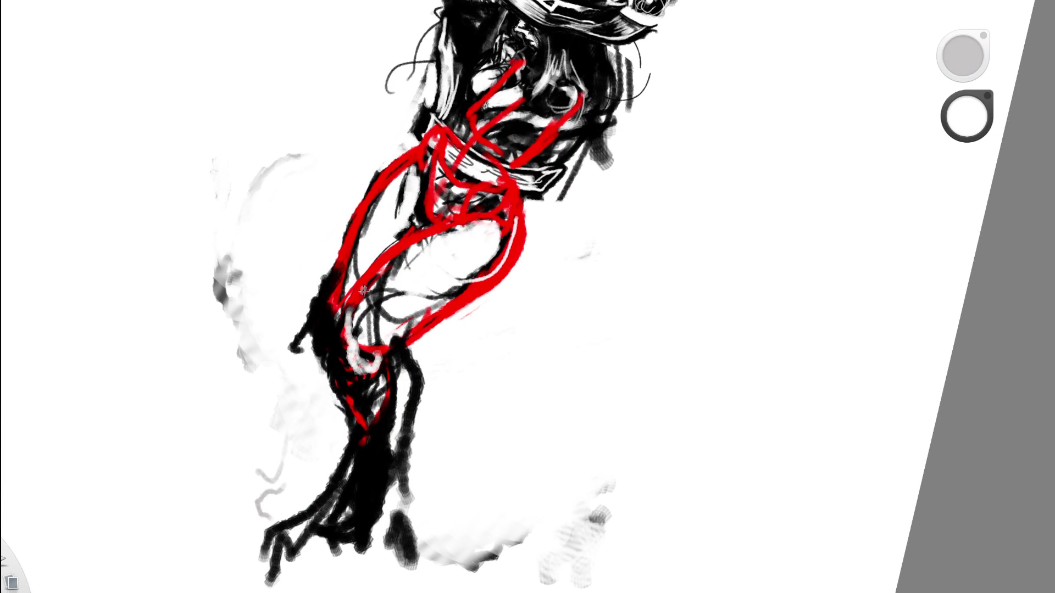
Darken strokes inside the left hip curve in black, then paint a white curve inside the red outline.
{"action": "key", "text": "space"}
{"action": "scroll", "coordinate": [485, 274], "scroll_direction": "down", "scroll_amount": 10}
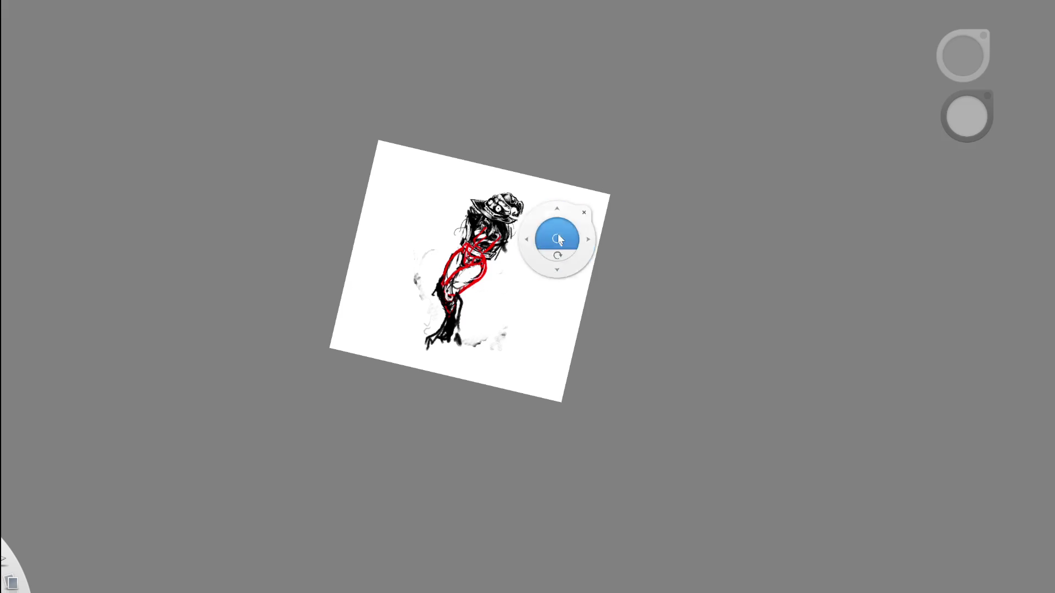
{"action": "scroll", "coordinate": [556, 236], "scroll_direction": "up", "scroll_amount": 10}
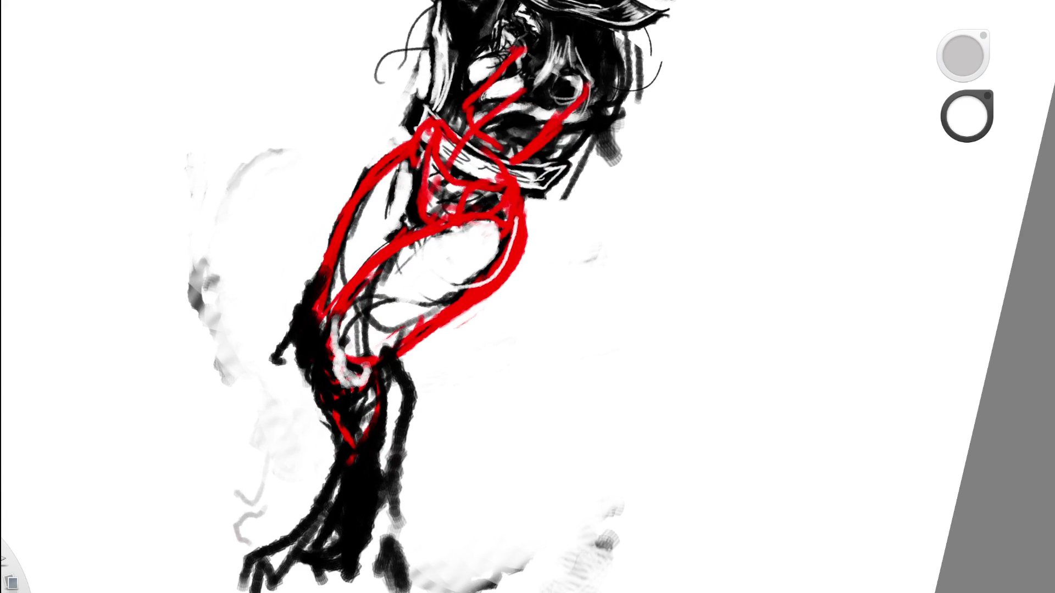
{"action": "left_click", "coordinate": [347, 333], "text": "alt"}
{"action": "mouse_move", "coordinate": [346, 297]}
{"action": "left_mouse_down"}
{"action": "mouse_move", "coordinate": [335, 363]}
{"action": "mouse_move", "coordinate": [355, 274]}
{"action": "mouse_move", "coordinate": [330, 367]}
{"action": "mouse_move", "coordinate": [351, 283]}
{"action": "left_mouse_up"}
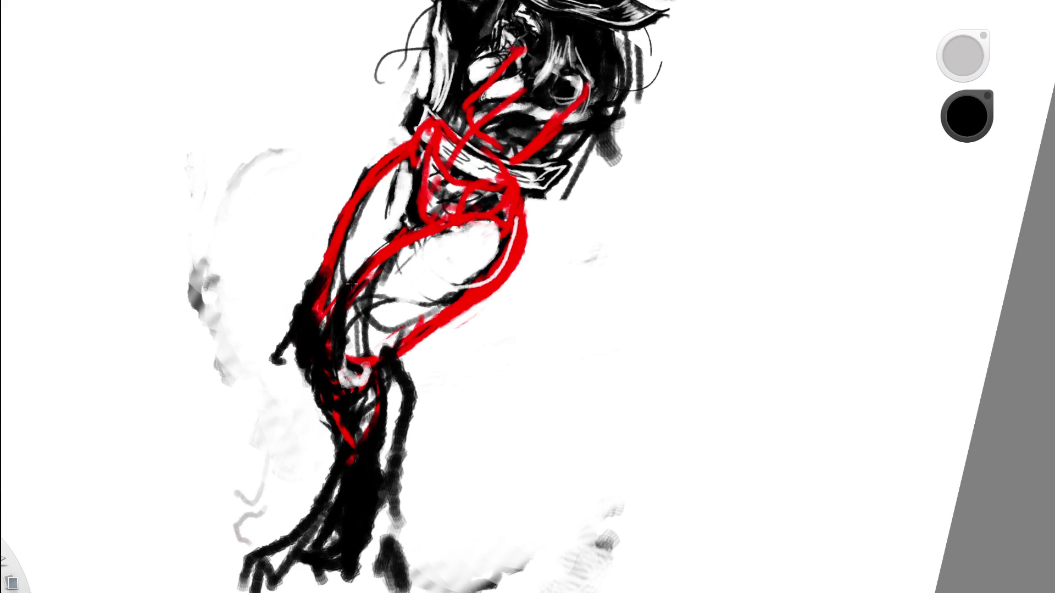
{"action": "left_click", "coordinate": [342, 323], "text": "alt"}
{"action": "mouse_move", "coordinate": [347, 333]}
{"action": "left_mouse_down"}
{"action": "mouse_move", "coordinate": [389, 265]}
{"action": "mouse_move", "coordinate": [343, 351]}
{"action": "left_mouse_up"}
{"action": "mouse_move", "coordinate": [387, 258]}
{"action": "left_mouse_down"}
{"action": "mouse_move", "coordinate": [338, 337]}
{"action": "mouse_move", "coordinate": [348, 326]}
{"action": "left_mouse_up"}
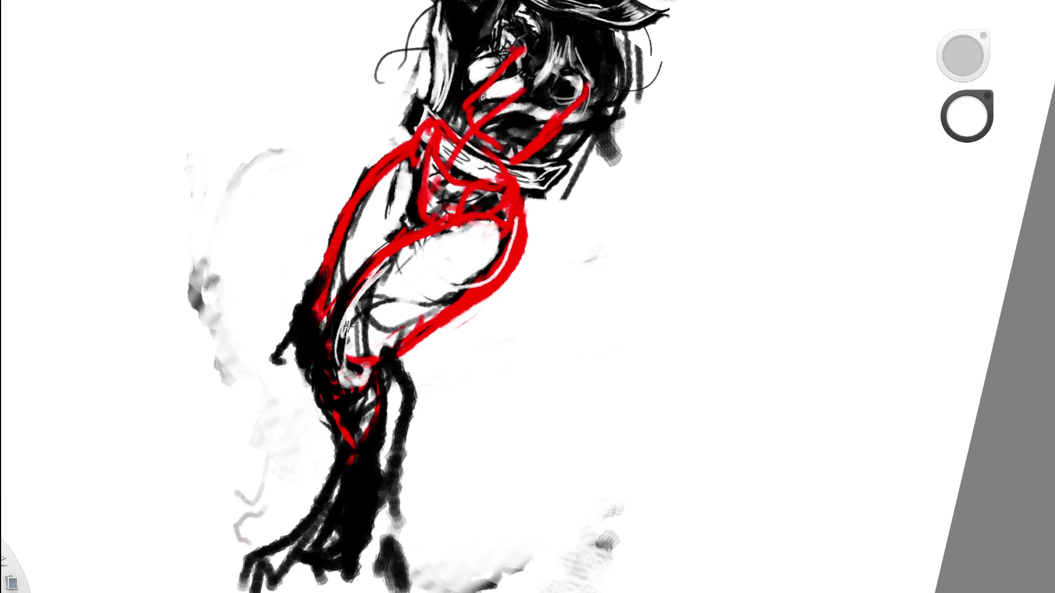
Zoom in and whiten dark lines along the red hip contour, undoing and redoing the strokes.
{"action": "scroll", "coordinate": [483, 298], "scroll_direction": "down", "scroll_amount": 5}
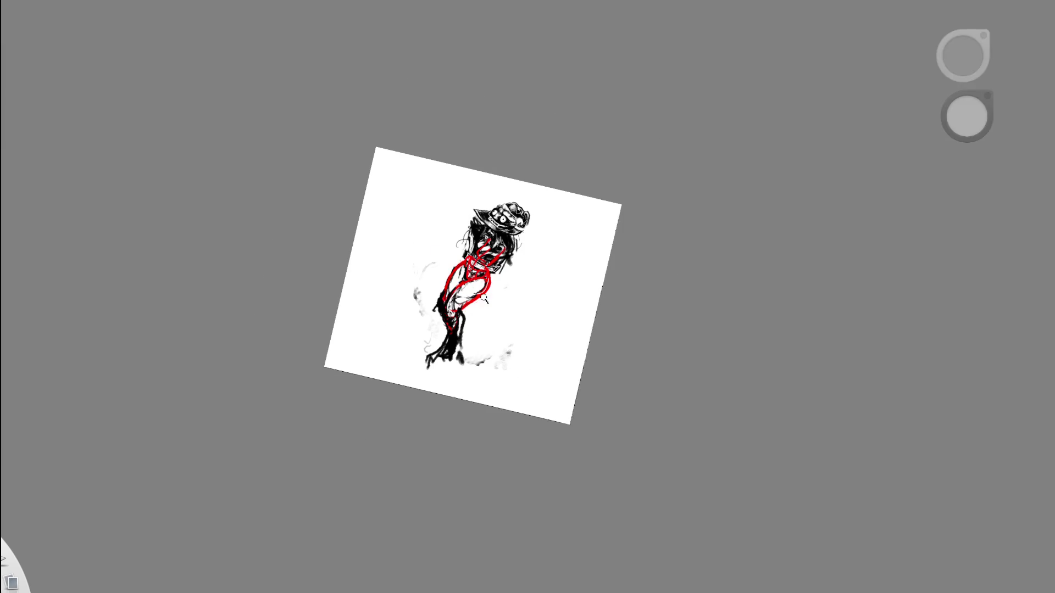
{"action": "mouse_move", "coordinate": [559, 250]}
{"action": "left_mouse_down"}
{"action": "mouse_move", "coordinate": [502, 277]}
{"action": "mouse_move", "coordinate": [579, 249]}
{"action": "left_mouse_up"}
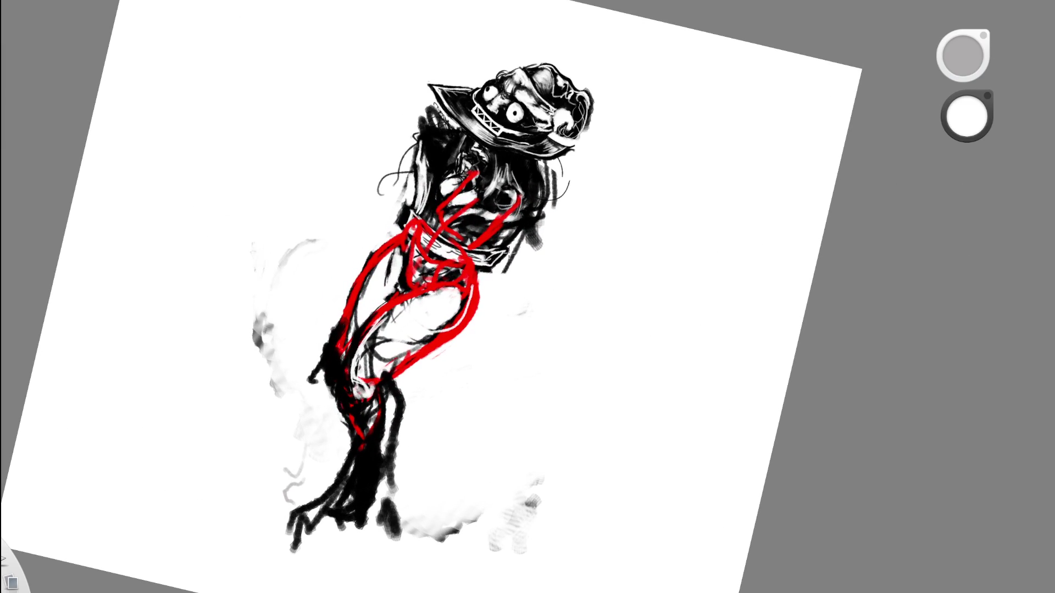
{"action": "left_click_drag", "start_coordinate": [401, 234], "coordinate": [341, 304]}
{"action": "left_click_drag", "start_coordinate": [367, 265], "coordinate": [337, 337]}
{"action": "left_click_drag", "start_coordinate": [358, 287], "coordinate": [334, 337]}
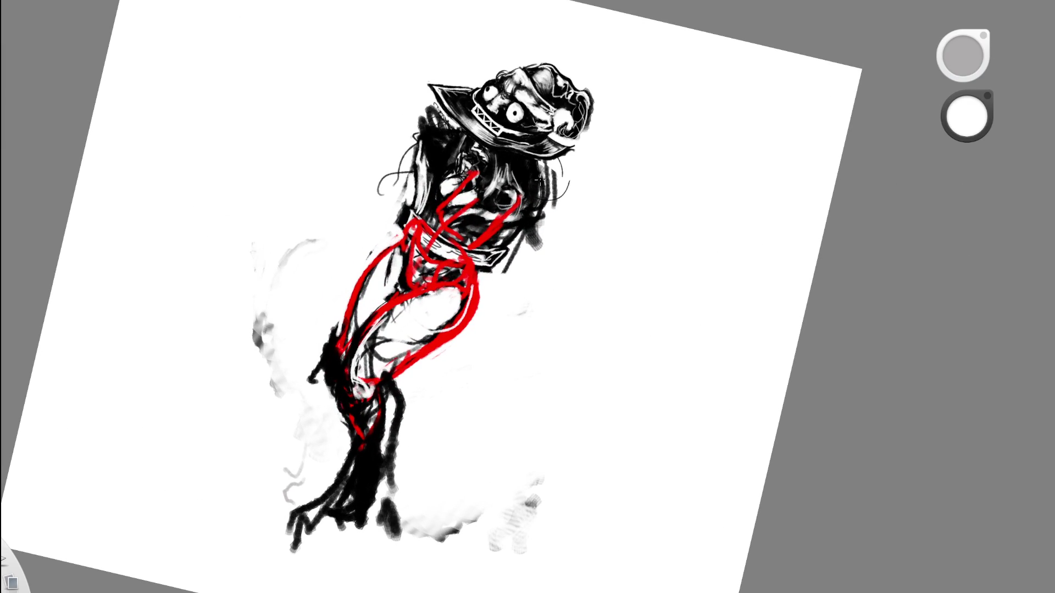
{"action": "key", "text": "ctrl+z"}
{"action": "key", "text": "ctrl+z"}
{"action": "key", "text": "ctrl+z"}
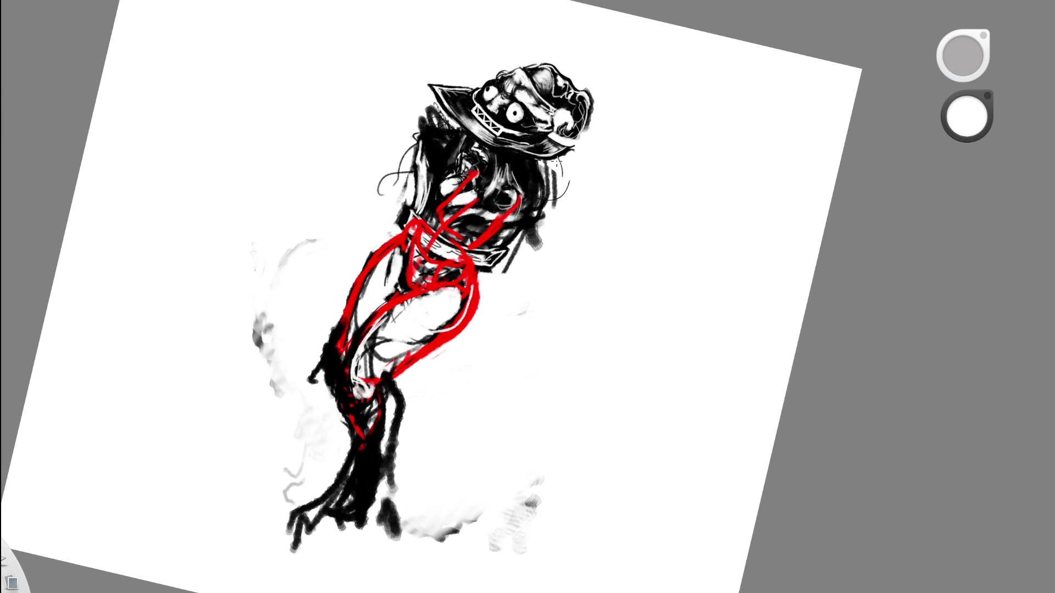
{"action": "key", "text": "ctrl+z"}
{"action": "key", "text": "ctrl+z"}
{"action": "key", "text": "ctrl+shift+z"}
{"action": "key", "text": "ctrl+shift+z"}
{"action": "key", "text": "ctrl+shift+z"}
Lighten the upper, middle and lower parts of the left red contour with white.
{"action": "scroll", "coordinate": [445, 287], "scroll_direction": "up", "scroll_amount": 2}
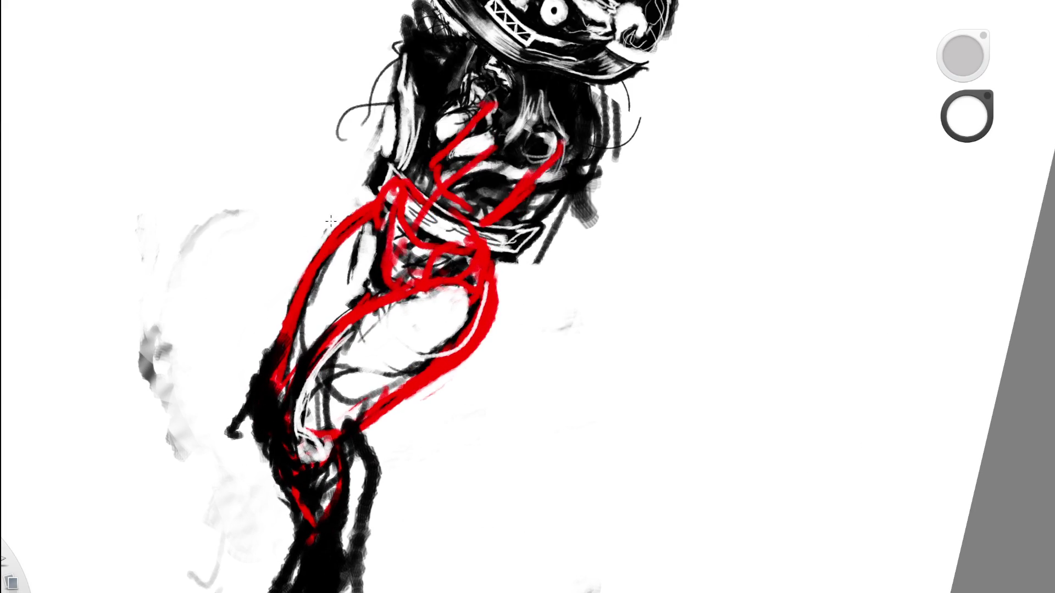
{"action": "left_click_drag", "start_coordinate": [298, 279], "coordinate": [279, 325]}
{"action": "left_click_drag", "start_coordinate": [330, 238], "coordinate": [351, 209]}
{"action": "mouse_move", "coordinate": [283, 369]}
{"action": "left_mouse_down"}
{"action": "mouse_move", "coordinate": [277, 411]}
{"action": "mouse_move", "coordinate": [295, 401]}
{"action": "left_mouse_up"}
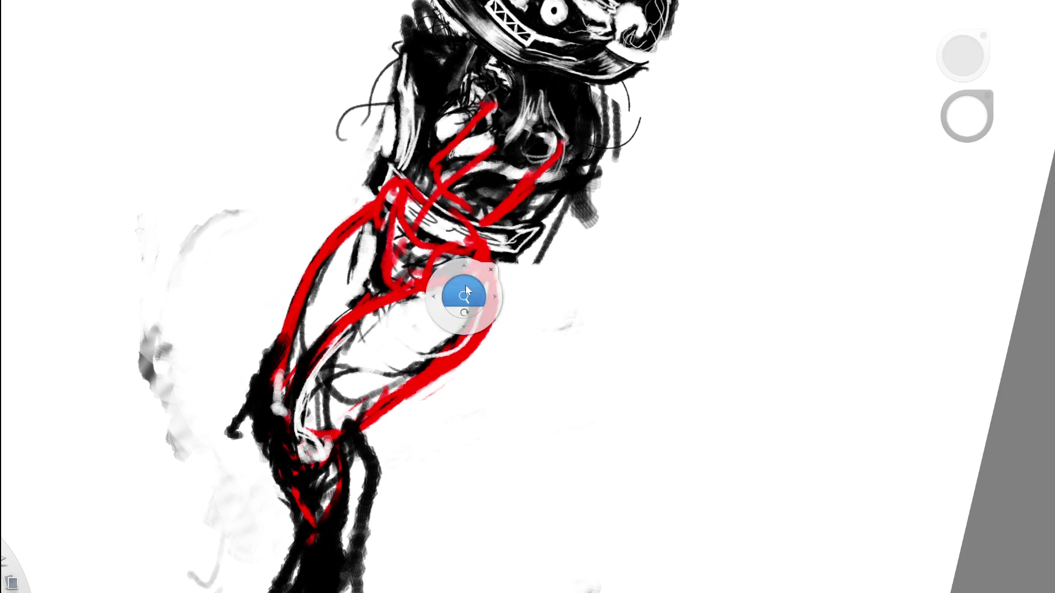
{"action": "scroll", "coordinate": [463, 294], "scroll_direction": "down", "scroll_amount": 10}
{"action": "scroll", "coordinate": [522, 278], "scroll_direction": "up", "scroll_amount": 10}
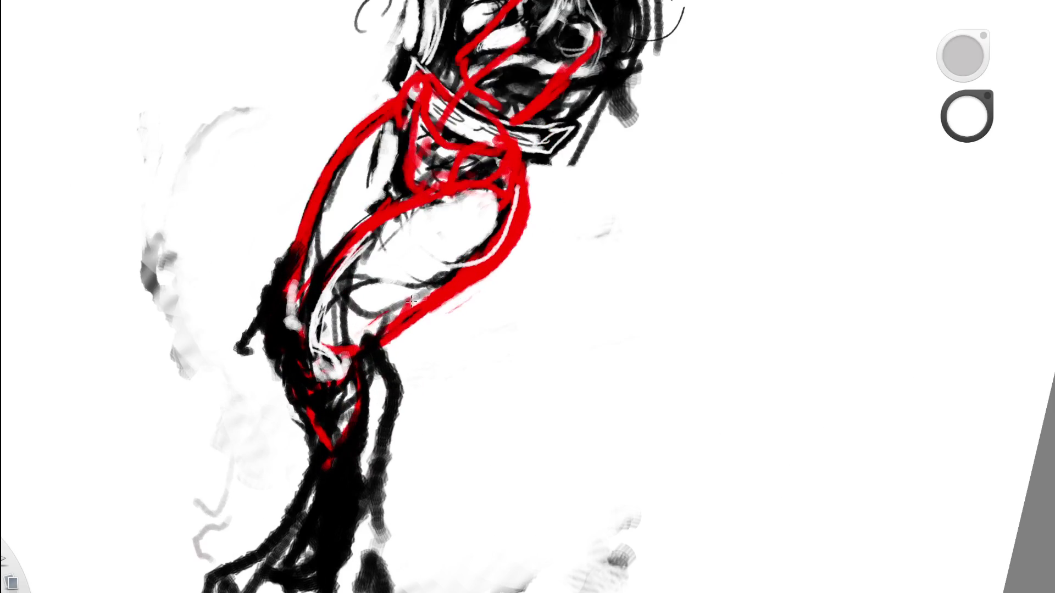
{"action": "scroll", "coordinate": [452, 315], "scroll_direction": "down", "scroll_amount": 10}
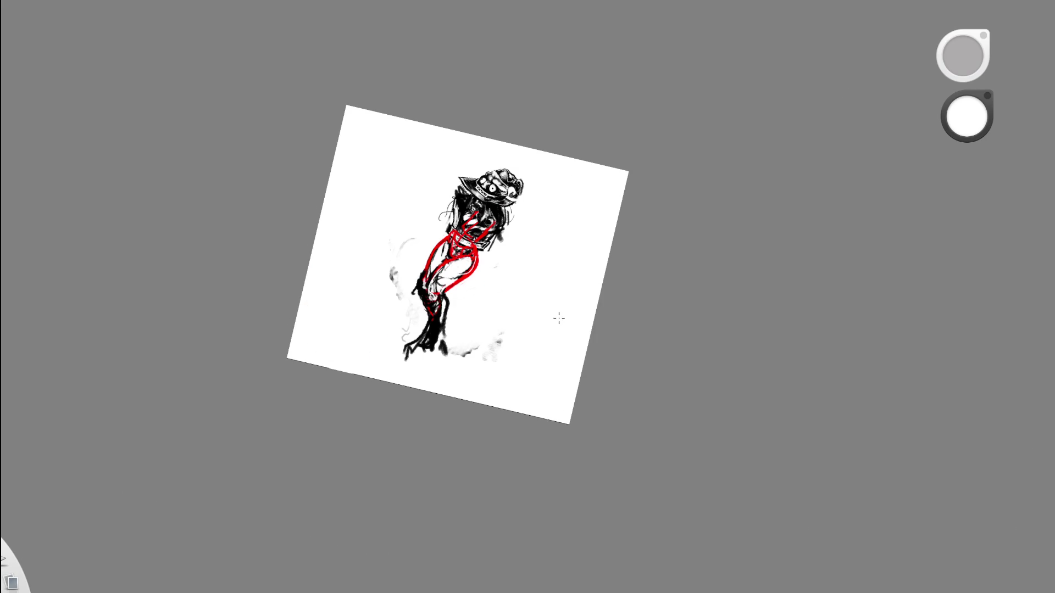
{"action": "scroll", "coordinate": [442, 252], "scroll_direction": "up", "scroll_amount": 5}
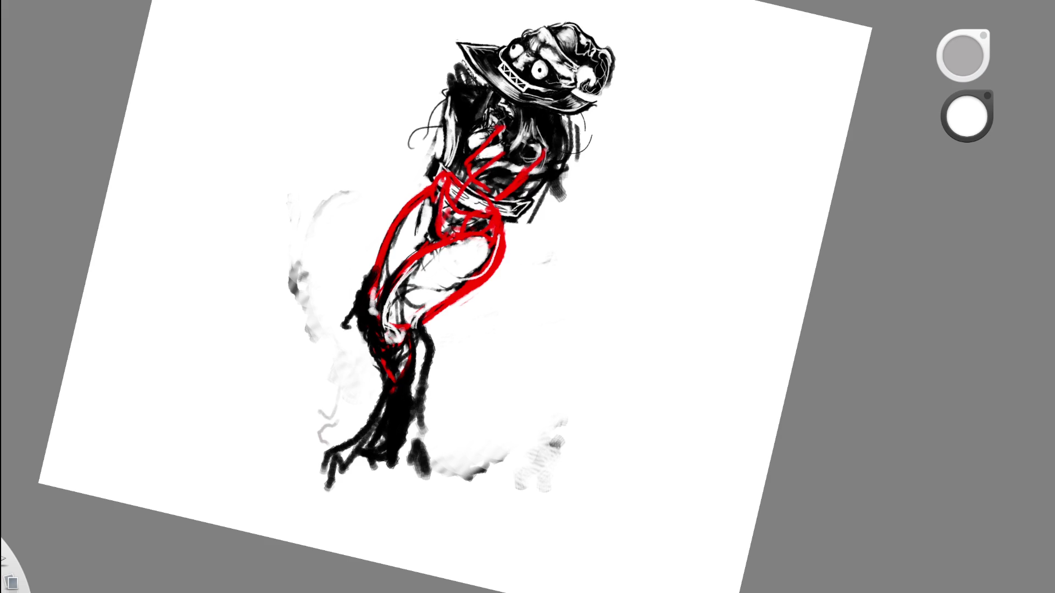
{"action": "scroll", "coordinate": [462, 261], "scroll_direction": "up", "scroll_amount": 3}
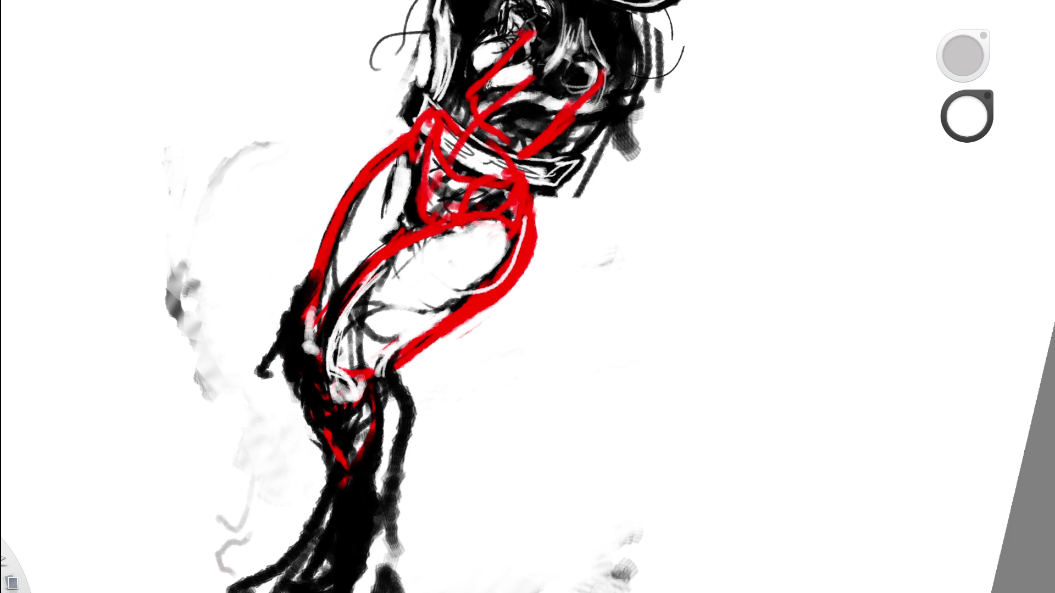
{"action": "scroll", "coordinate": [528, 297], "scroll_direction": "down", "scroll_amount": 5}
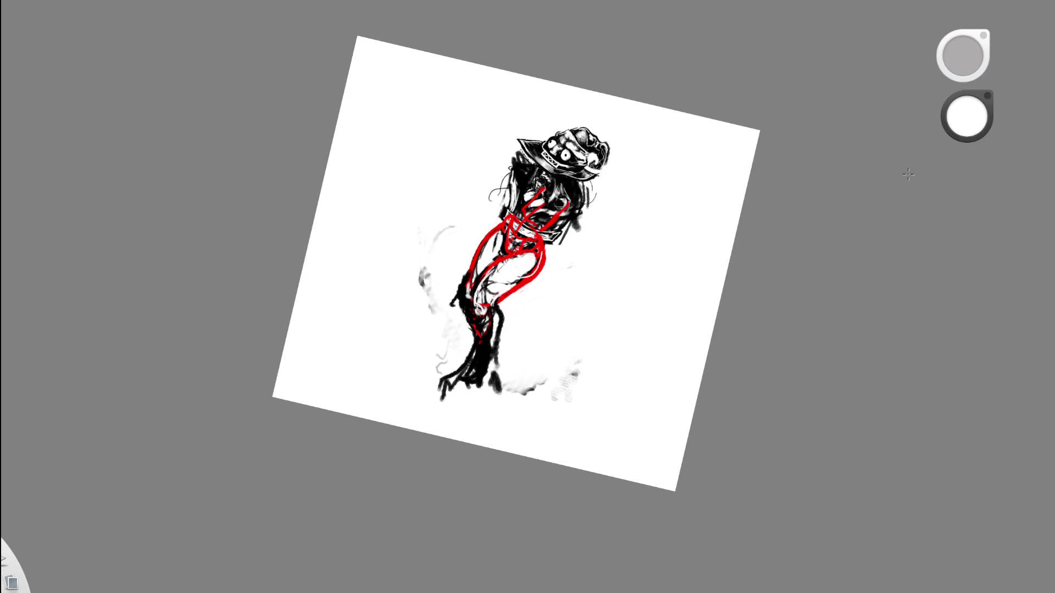
{"action": "scroll", "coordinate": [550, 251], "scroll_direction": "up", "scroll_amount": 5}
Brush white across the thigh and undo the white strokes at the waist.
{"action": "mouse_move", "coordinate": [432, 305]}
{"action": "left_mouse_down"}
{"action": "mouse_move", "coordinate": [390, 332]}
{"action": "mouse_move", "coordinate": [437, 275]}
{"action": "mouse_move", "coordinate": [444, 302]}
{"action": "left_mouse_up"}
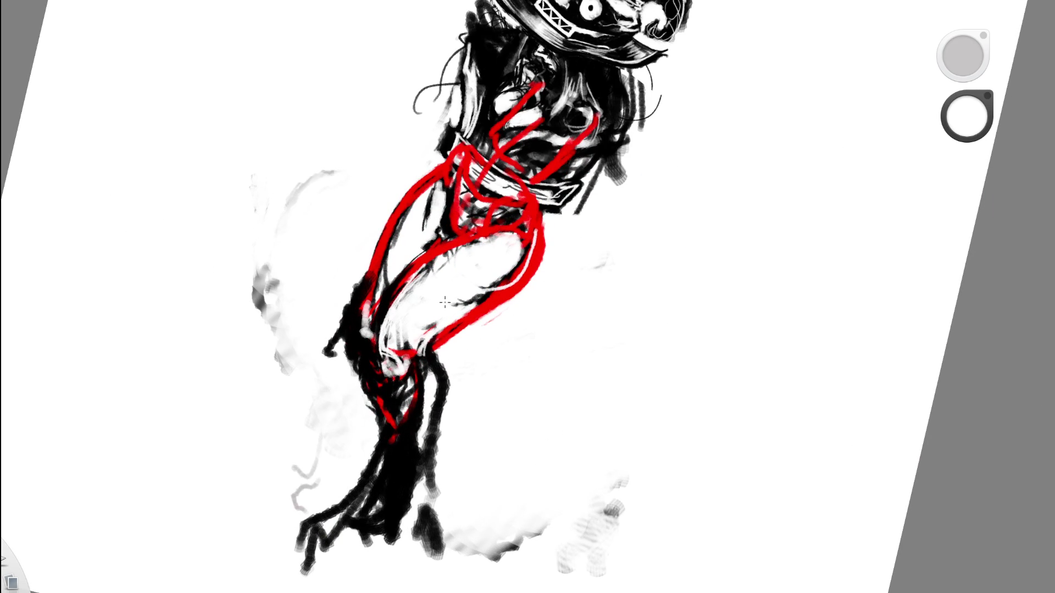
{"action": "mouse_move", "coordinate": [476, 240]}
{"action": "left_mouse_down"}
{"action": "mouse_move", "coordinate": [534, 195]}
{"action": "mouse_move", "coordinate": [529, 231]}
{"action": "mouse_move", "coordinate": [526, 214]}
{"action": "left_mouse_up"}
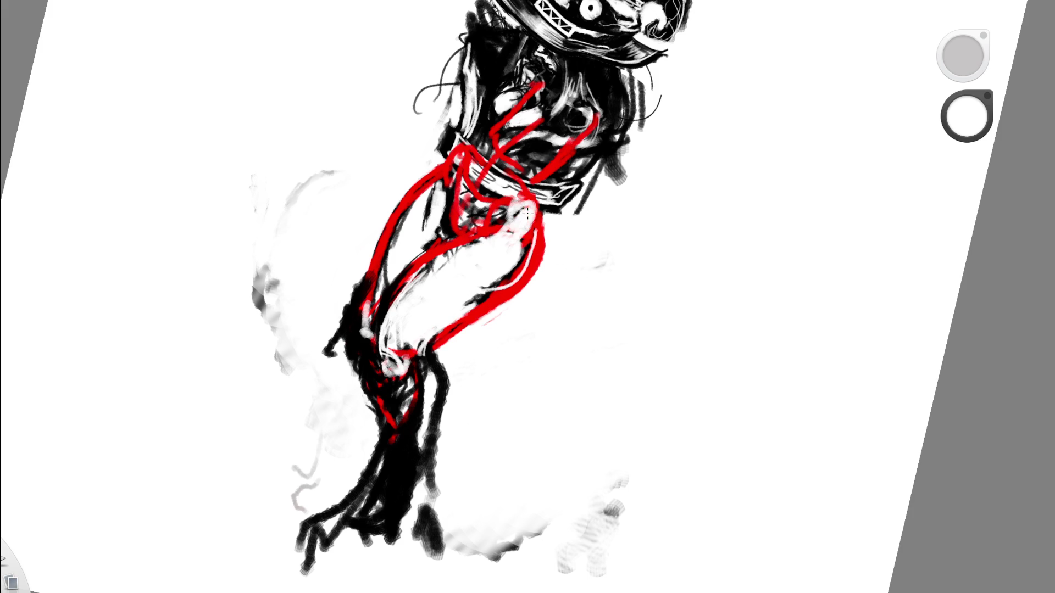
{"action": "key", "text": "ctrl+z"}
Switch the colour to black, sketch dark strokes inside the thigh, undo some, and zoom out.
{"action": "key", "text": "d"}
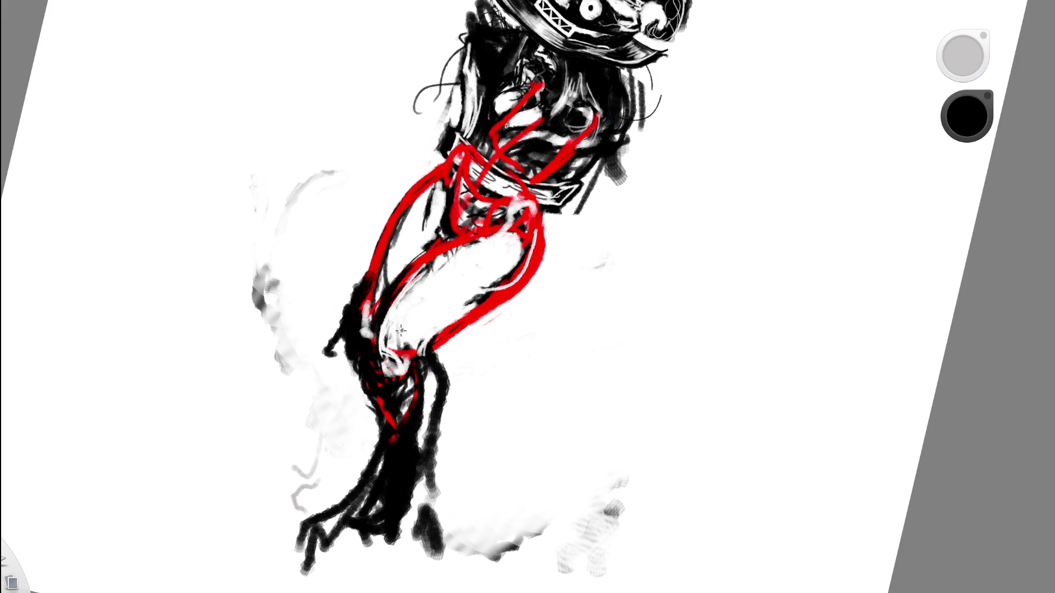
{"action": "mouse_move", "coordinate": [440, 323]}
{"action": "left_mouse_down"}
{"action": "mouse_move", "coordinate": [407, 319]}
{"action": "mouse_move", "coordinate": [456, 272]}
{"action": "left_mouse_up"}
{"action": "key", "text": "ctrl+z"}
{"action": "scroll", "coordinate": [536, 291], "scroll_direction": "down", "scroll_amount": 5}
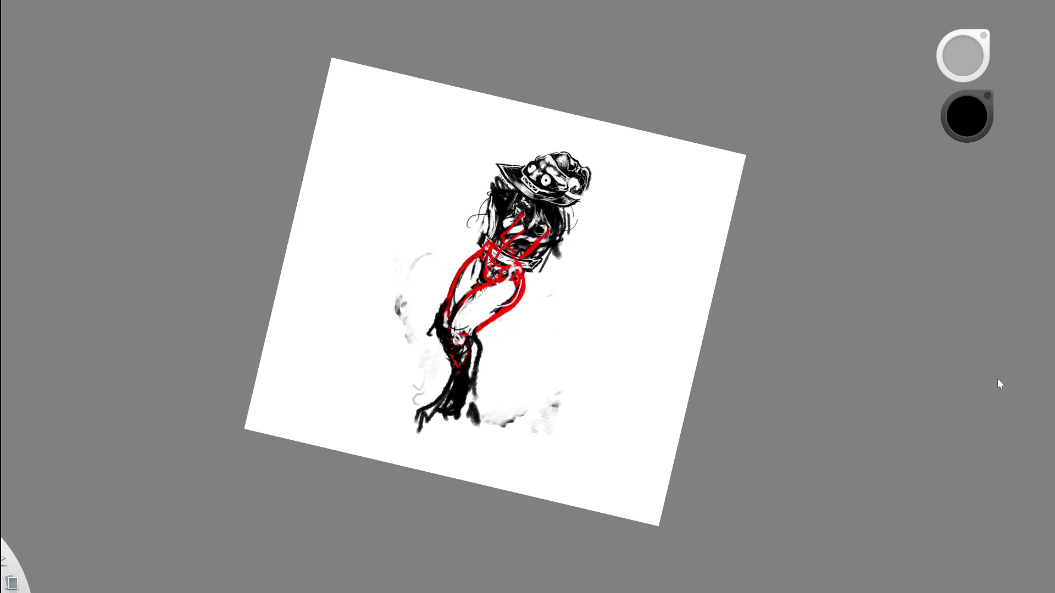
Zoom in and erase the red strokes on the face, the diagonal stroke, and the collar.
{"action": "scroll", "coordinate": [595, 280], "scroll_direction": "up", "scroll_amount": 1}
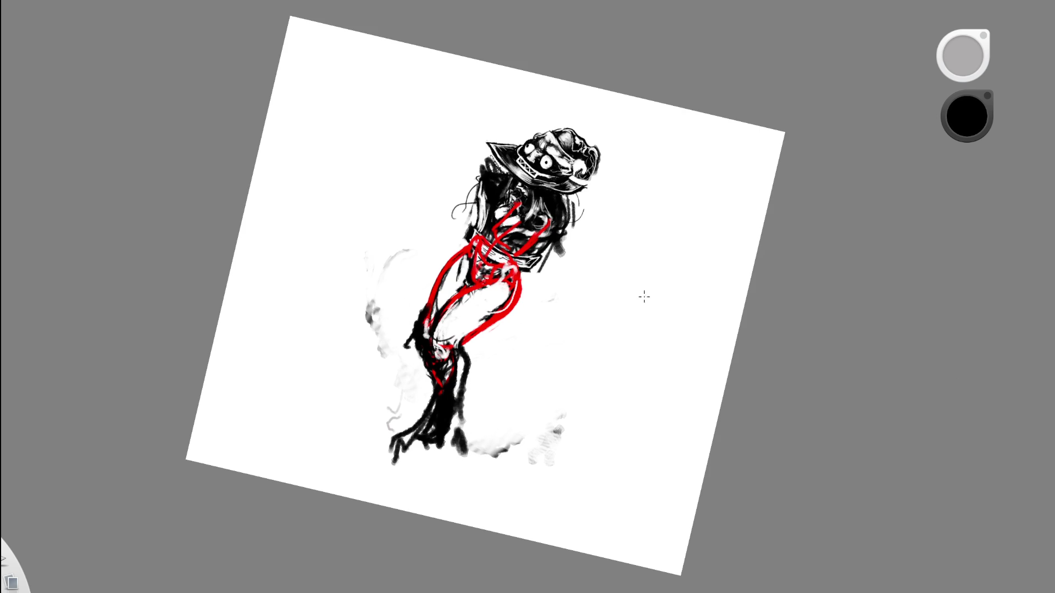
{"action": "scroll", "coordinate": [544, 252], "scroll_direction": "up", "scroll_amount": 3}
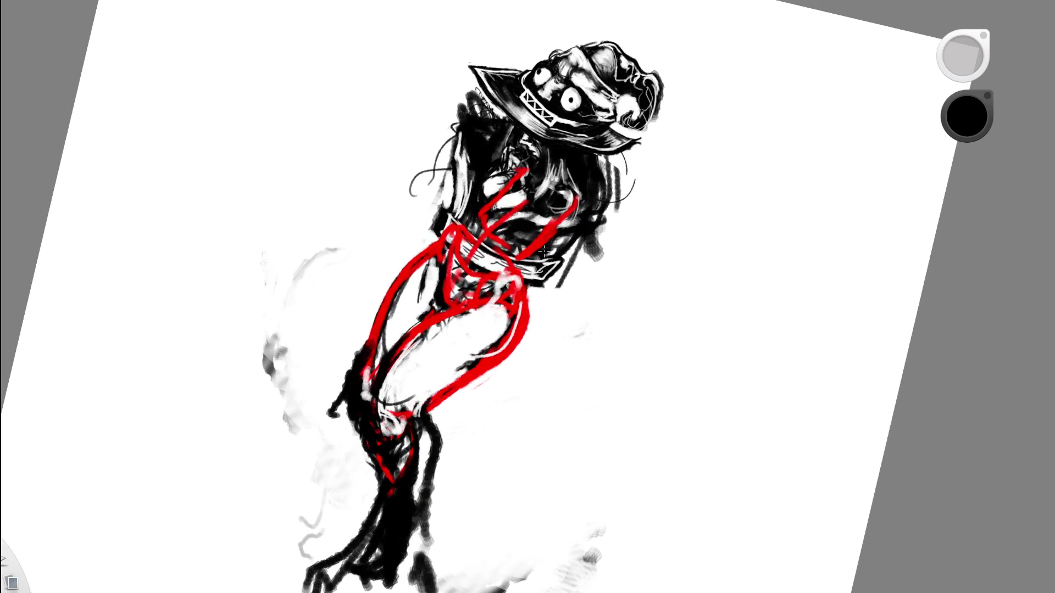
{"action": "mouse_move", "coordinate": [494, 192]}
{"action": "left_mouse_down"}
{"action": "mouse_move", "coordinate": [514, 217]}
{"action": "mouse_move", "coordinate": [516, 209]}
{"action": "left_mouse_up"}
{"action": "key", "text": "e"}
{"action": "mouse_move", "coordinate": [483, 167]}
{"action": "left_mouse_down"}
{"action": "mouse_move", "coordinate": [525, 225]}
{"action": "mouse_move", "coordinate": [498, 180]}
{"action": "left_mouse_up"}
{"action": "left_click_drag", "start_coordinate": [574, 199], "coordinate": [527, 255]}
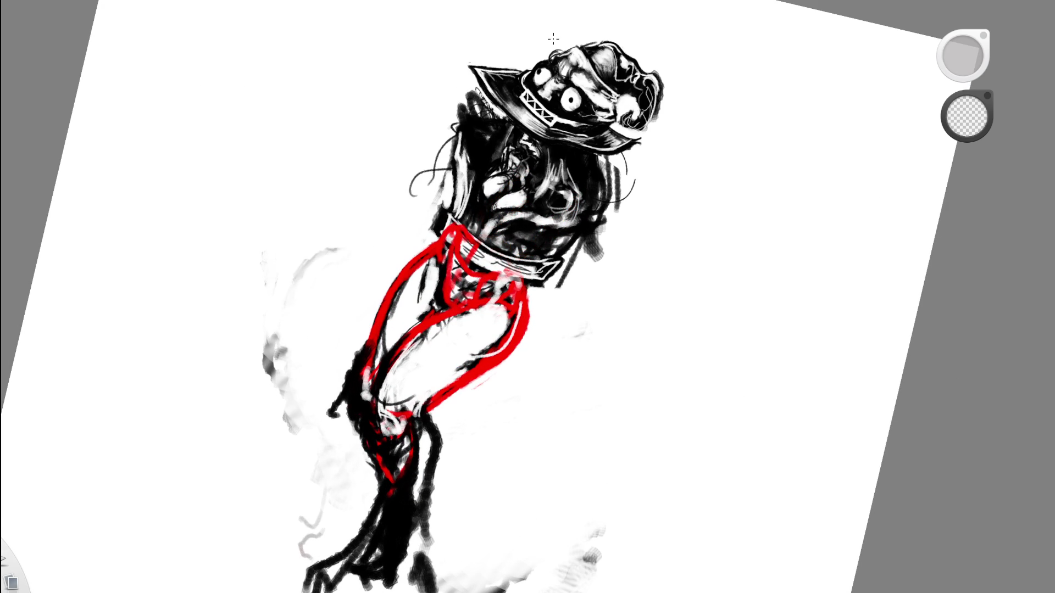
{"action": "mouse_move", "coordinate": [478, 228]}
{"action": "left_mouse_down"}
{"action": "mouse_move", "coordinate": [465, 247]}
{"action": "mouse_move", "coordinate": [473, 252]}
{"action": "mouse_move", "coordinate": [456, 236]}
{"action": "mouse_move", "coordinate": [483, 236]}
{"action": "mouse_move", "coordinate": [467, 269]}
{"action": "mouse_move", "coordinate": [508, 283]}
{"action": "left_mouse_up"}
{"action": "mouse_move", "coordinate": [448, 225]}
{"action": "left_mouse_down"}
{"action": "mouse_move", "coordinate": [443, 236]}
{"action": "mouse_move", "coordinate": [454, 220]}
{"action": "left_mouse_up"}
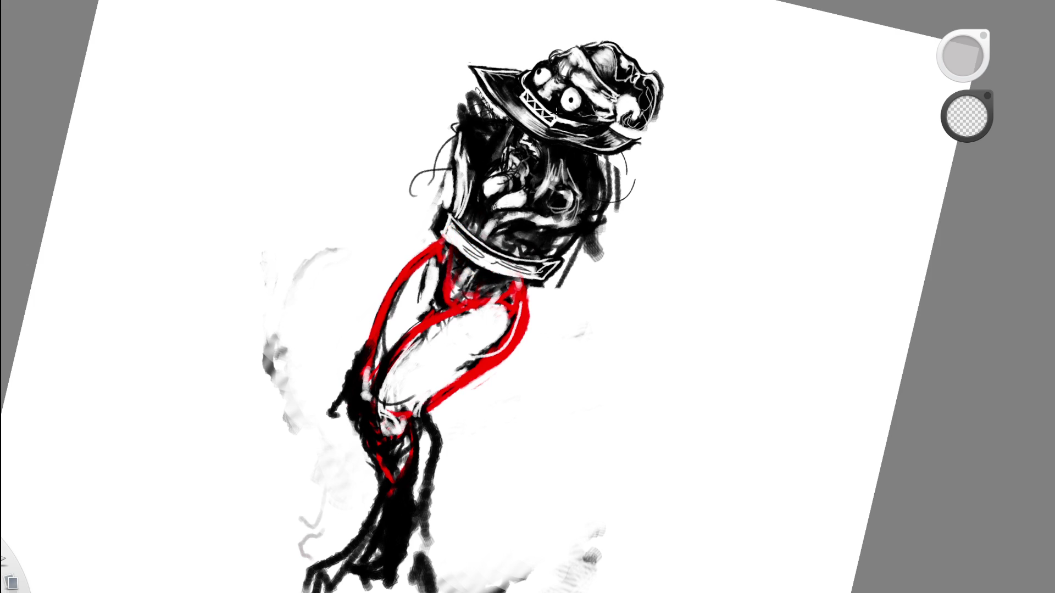
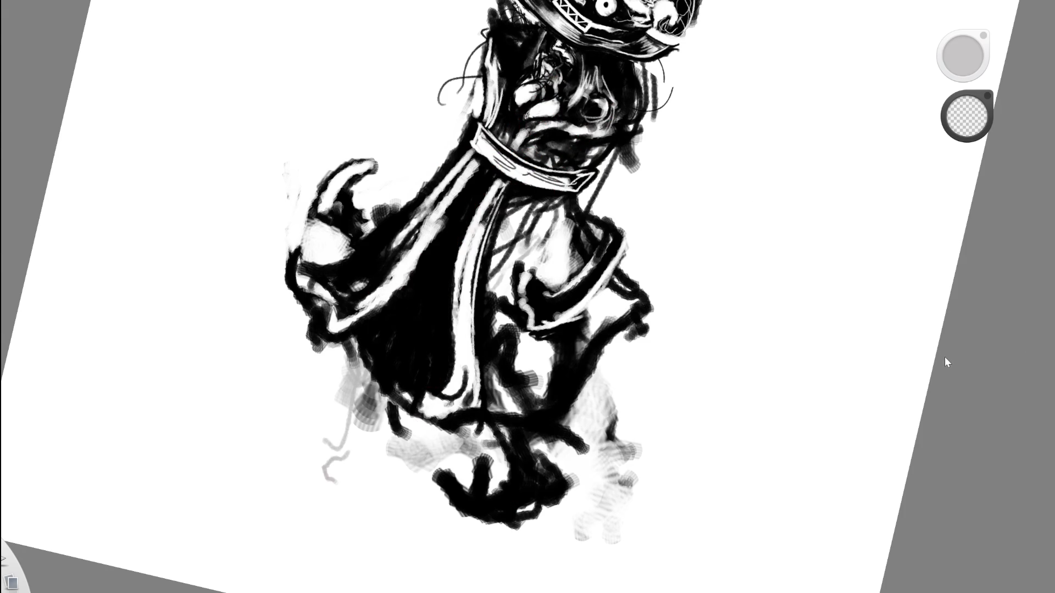
Hatch rough dark shadow strokes down the left side of the red-outlined arm.
{"action": "mouse_move", "coordinate": [404, 206]}
{"action": "left_mouse_down"}
{"action": "mouse_move", "coordinate": [385, 266]}
{"action": "mouse_move", "coordinate": [397, 233]}
{"action": "left_mouse_up"}
{"action": "mouse_move", "coordinate": [424, 183]}
{"action": "left_mouse_down"}
{"action": "mouse_move", "coordinate": [400, 235]}
{"action": "mouse_move", "coordinate": [385, 238]}
{"action": "left_mouse_up"}
{"action": "left_click_drag", "start_coordinate": [401, 199], "coordinate": [360, 332]}
{"action": "mouse_move", "coordinate": [383, 225]}
{"action": "left_mouse_down"}
{"action": "mouse_move", "coordinate": [356, 344]}
{"action": "mouse_move", "coordinate": [366, 363]}
{"action": "mouse_move", "coordinate": [362, 280]}
{"action": "left_mouse_up"}
{"action": "left_click_drag", "start_coordinate": [364, 333], "coordinate": [348, 357]}
{"action": "left_click_drag", "start_coordinate": [378, 258], "coordinate": [351, 346]}
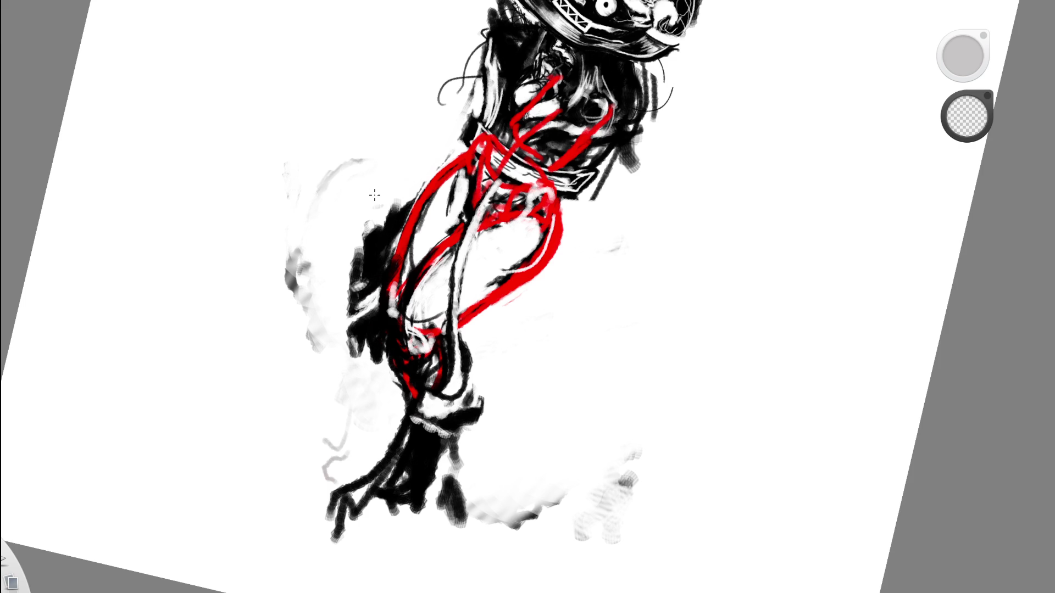
{"action": "left_click_drag", "start_coordinate": [382, 201], "coordinate": [340, 379]}
{"action": "mouse_move", "coordinate": [357, 181]}
{"action": "left_mouse_down"}
{"action": "mouse_move", "coordinate": [308, 352]}
{"action": "mouse_move", "coordinate": [286, 307]}
{"action": "left_mouse_up"}
Draw and shade the curled top of the fist, then brush dark strokes over the torso.
{"action": "mouse_move", "coordinate": [319, 206]}
{"action": "left_mouse_down"}
{"action": "mouse_move", "coordinate": [346, 164]}
{"action": "mouse_move", "coordinate": [376, 167]}
{"action": "left_mouse_up"}
{"action": "left_click_drag", "start_coordinate": [390, 204], "coordinate": [380, 230]}
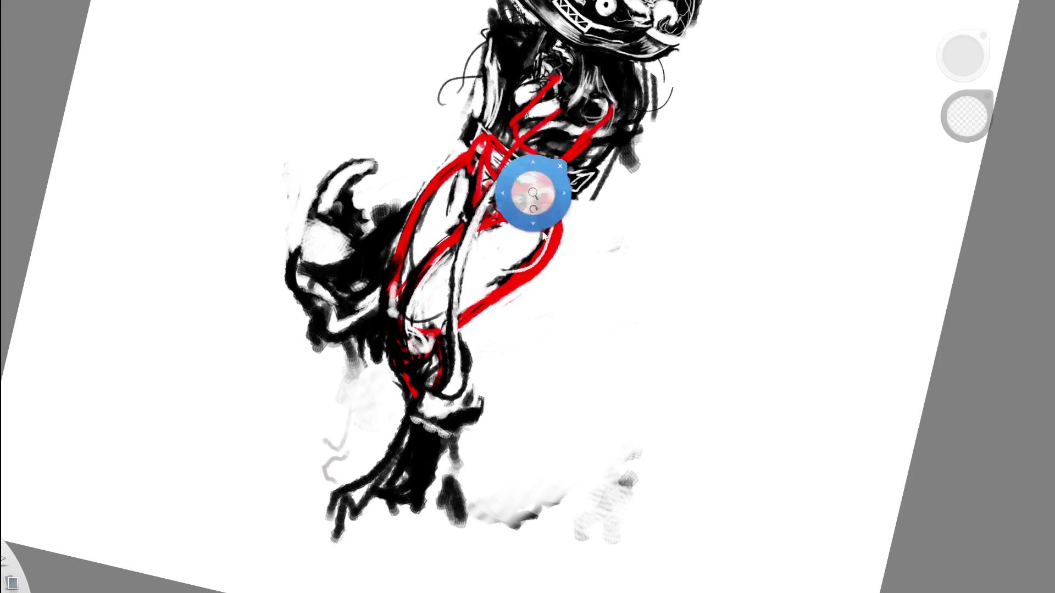
{"action": "scroll", "coordinate": [543, 203], "scroll_direction": "down", "scroll_amount": 5}
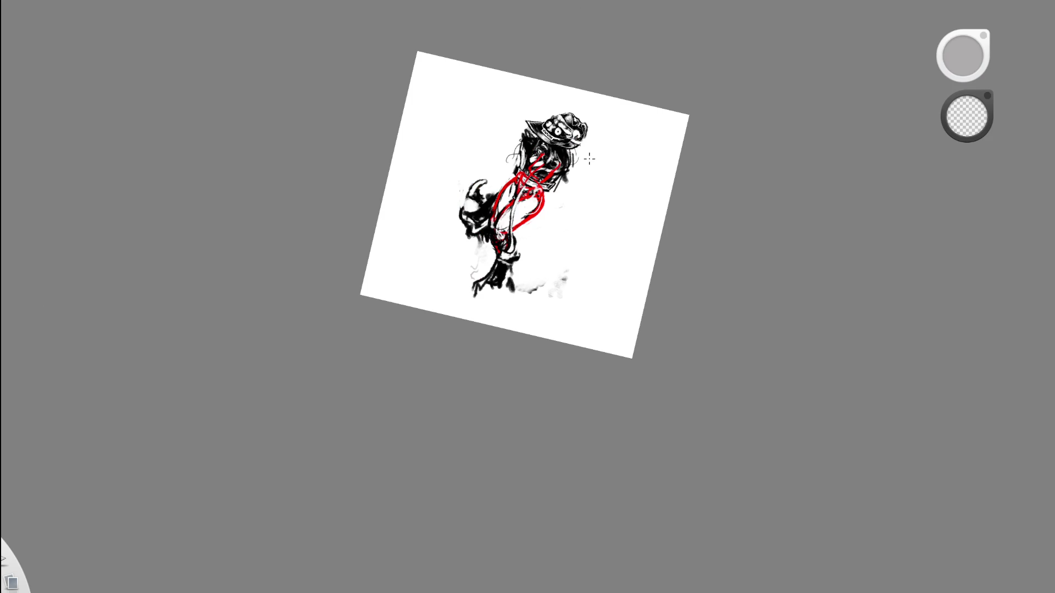
{"action": "scroll", "coordinate": [576, 176], "scroll_direction": "up", "scroll_amount": 4}
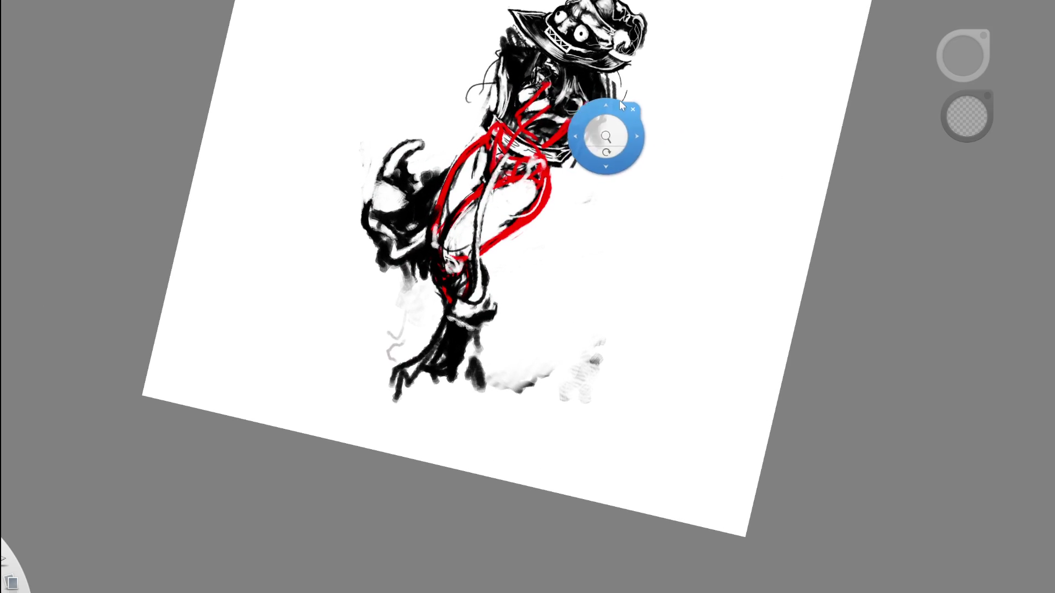
{"action": "scroll", "coordinate": [535, 200], "scroll_direction": "up", "scroll_amount": 3}
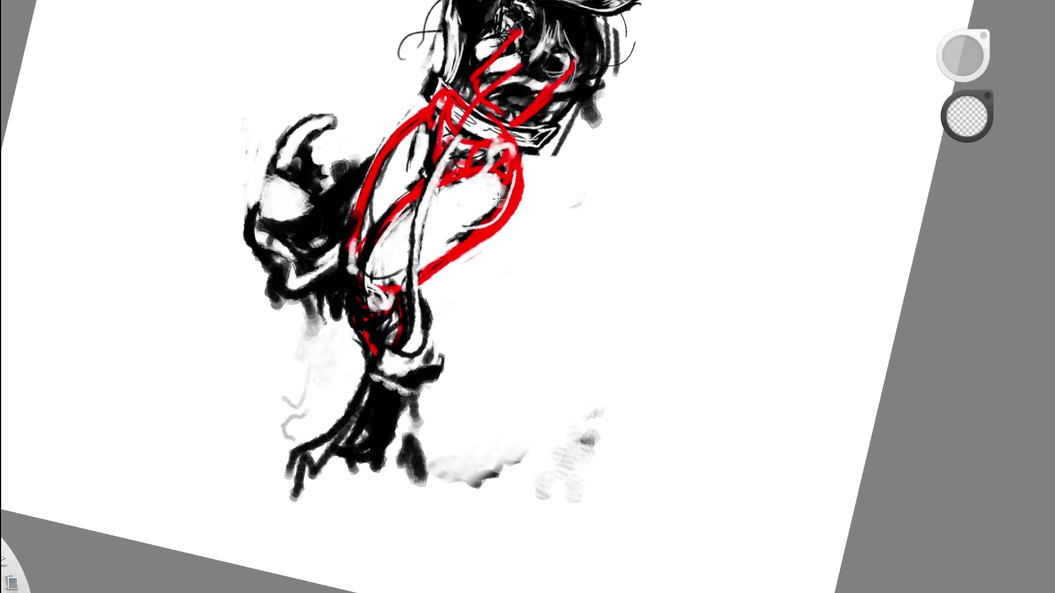
{"action": "mouse_move", "coordinate": [428, 307]}
{"action": "left_mouse_down"}
{"action": "mouse_move", "coordinate": [445, 329]}
{"action": "mouse_move", "coordinate": [483, 264]}
{"action": "mouse_move", "coordinate": [409, 388]}
{"action": "mouse_move", "coordinate": [571, 275]}
{"action": "mouse_move", "coordinate": [442, 429]}
{"action": "mouse_move", "coordinate": [357, 396]}
{"action": "mouse_move", "coordinate": [452, 402]}
{"action": "mouse_move", "coordinate": [385, 384]}
{"action": "mouse_move", "coordinate": [524, 329]}
{"action": "mouse_move", "coordinate": [571, 395]}
{"action": "mouse_move", "coordinate": [472, 357]}
{"action": "mouse_move", "coordinate": [594, 252]}
{"action": "mouse_move", "coordinate": [505, 159]}
{"action": "mouse_move", "coordinate": [495, 198]}
{"action": "mouse_move", "coordinate": [542, 180]}
{"action": "left_mouse_up"}
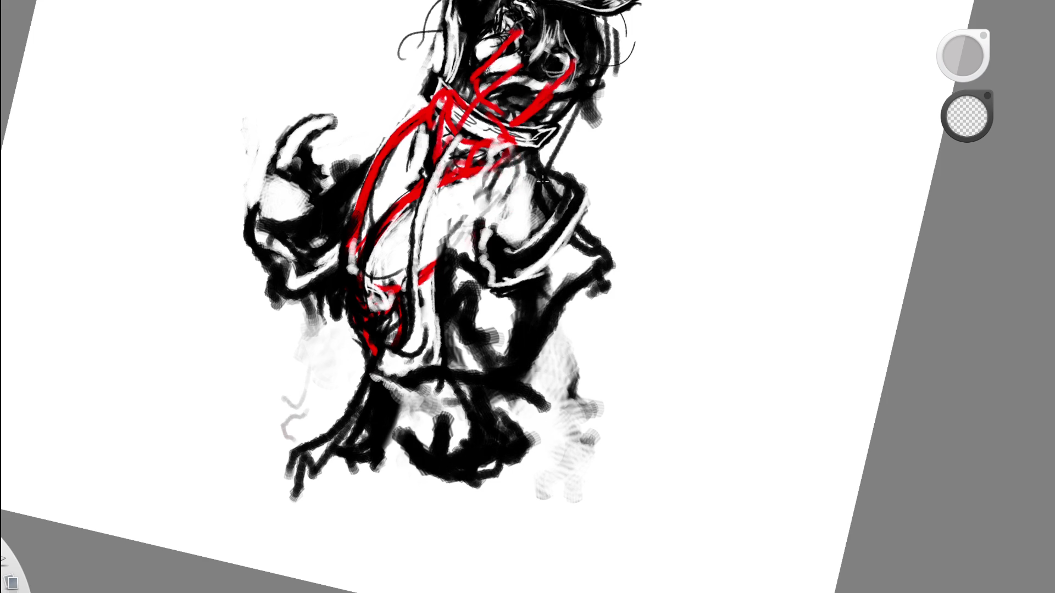
Paint dark and white strokes down the scarf, covering its red guide line with white.
{"action": "left_click_drag", "start_coordinate": [608, 224], "coordinate": [497, 328]}
{"action": "left_click_drag", "start_coordinate": [366, 246], "coordinate": [317, 360]}
{"action": "left_click_drag", "start_coordinate": [325, 324], "coordinate": [305, 423]}
{"action": "left_click_drag", "start_coordinate": [305, 376], "coordinate": [304, 413]}
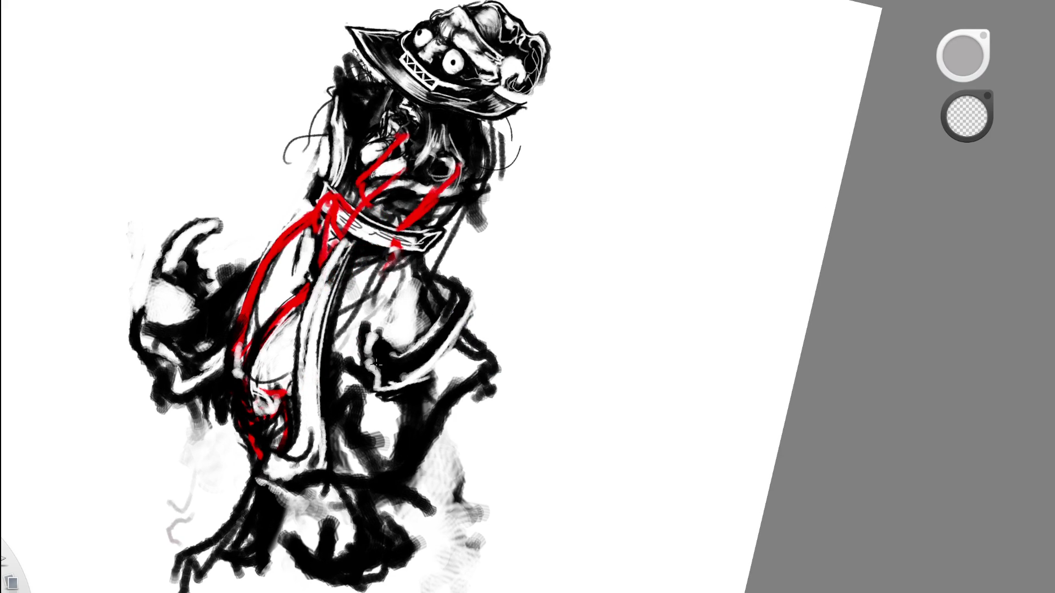
Paint over the red face and collar lines, undoing and then redoing those strokes.
{"action": "left_click_drag", "start_coordinate": [459, 168], "coordinate": [395, 233]}
{"action": "left_click_drag", "start_coordinate": [396, 243], "coordinate": [391, 264]}
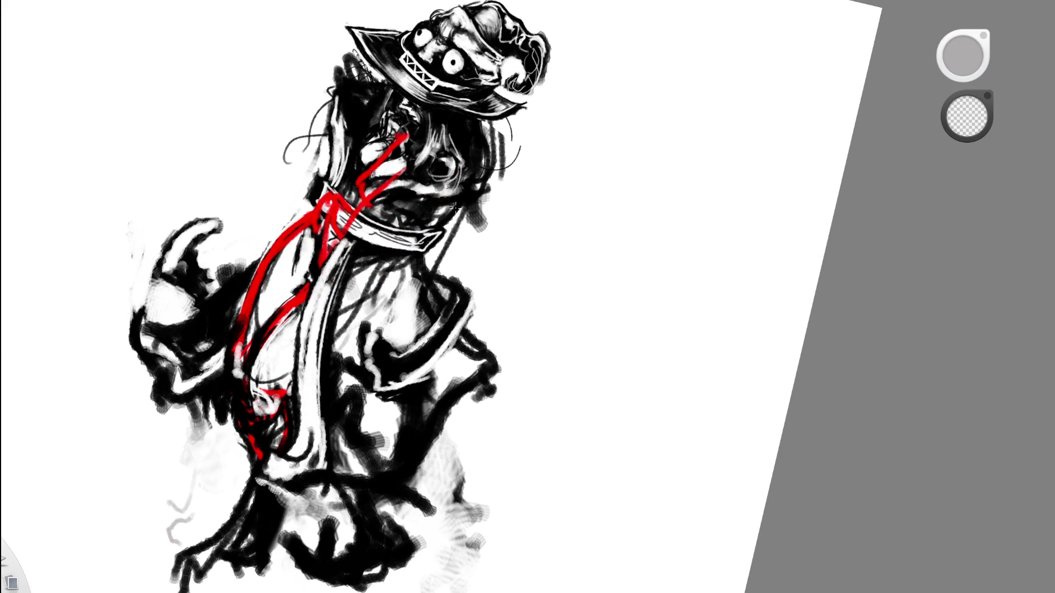
{"action": "key", "text": "ctrl+z"}
{"action": "key", "text": "ctrl+z"}
{"action": "key", "text": "ctrl+z"}
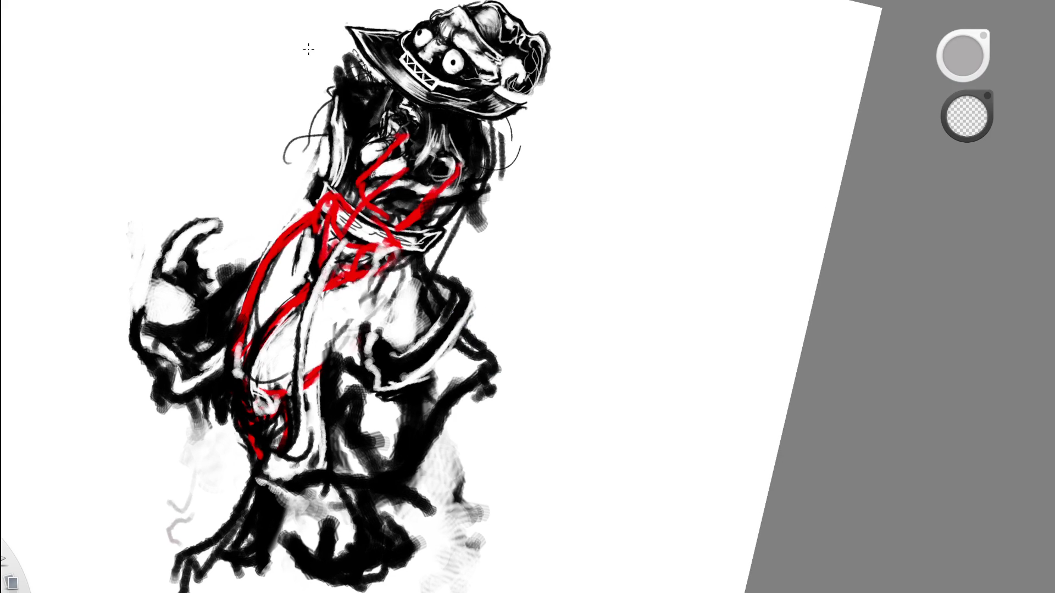
{"action": "key", "text": "ctrl+shift+z"}
{"action": "key", "text": "ctrl+shift+z"}
{"action": "key", "text": "ctrl+shift+z"}
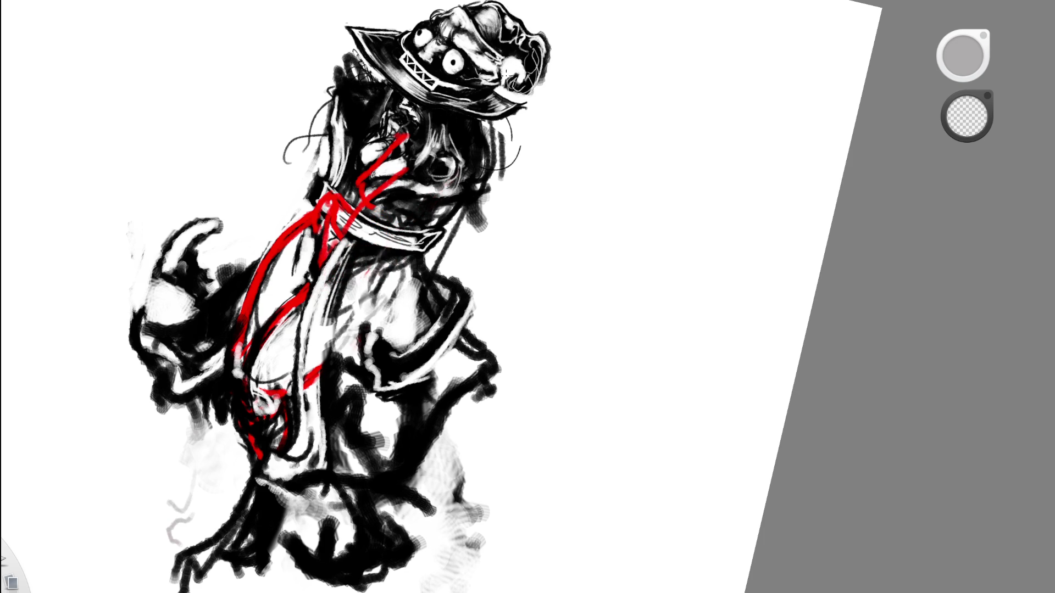
{"action": "scroll", "coordinate": [506, 74], "scroll_direction": "up", "scroll_amount": 3}
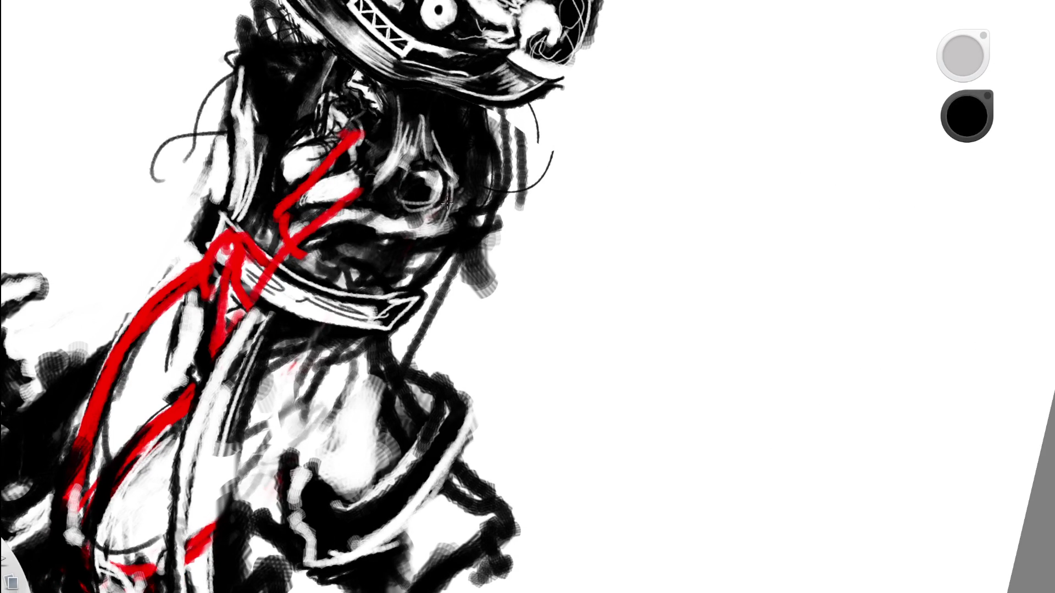
Hatch faint dark strokes around the eye, then paint sampled white over the eye area.
{"action": "left_click_drag", "start_coordinate": [452, 193], "coordinate": [418, 229]}
{"action": "left_click", "coordinate": [492, 170], "text": "alt"}
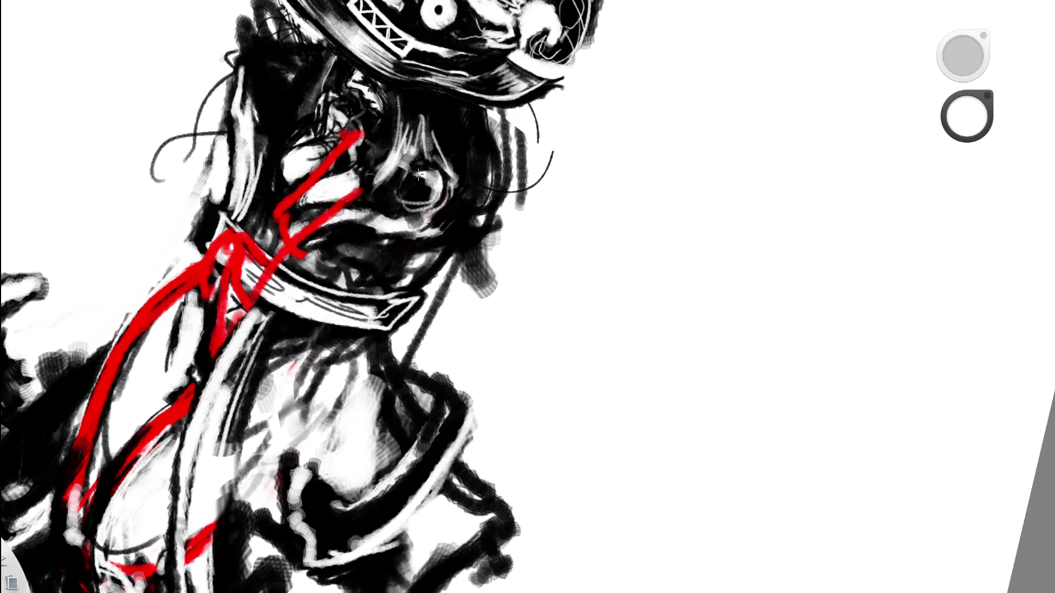
{"action": "mouse_move", "coordinate": [417, 187]}
{"action": "left_mouse_down"}
{"action": "mouse_move", "coordinate": [422, 203]}
{"action": "mouse_move", "coordinate": [412, 184]}
{"action": "mouse_move", "coordinate": [420, 196]}
{"action": "mouse_move", "coordinate": [445, 164]}
{"action": "left_mouse_up"}
{"action": "key", "text": "space"}
{"action": "left_click_drag", "start_coordinate": [472, 225], "coordinate": [345, 247]}
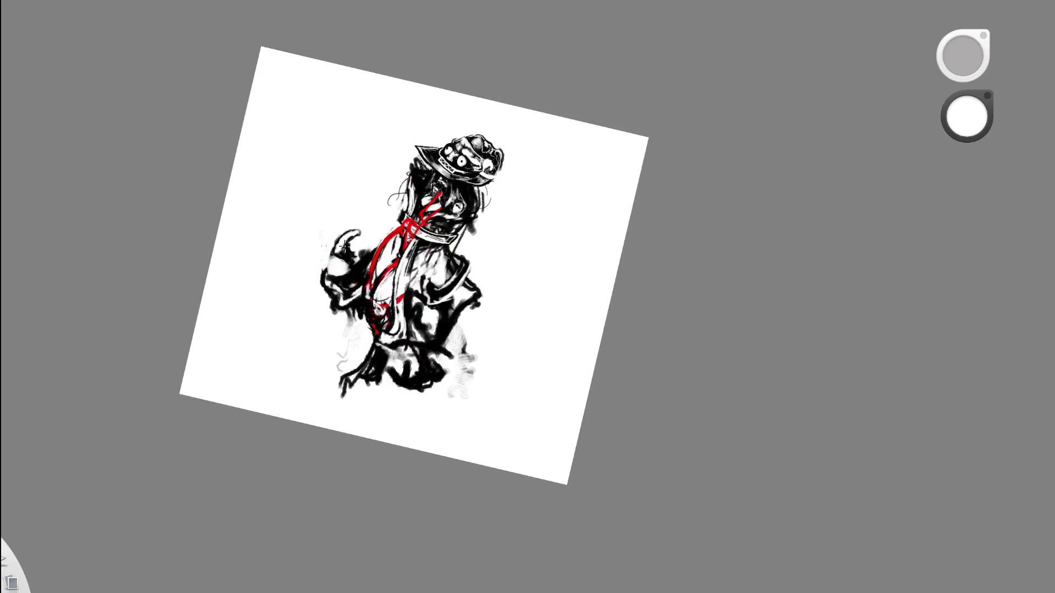
{"action": "key", "text": "space"}
{"action": "mouse_move", "coordinate": [470, 212]}
{"action": "left_mouse_down"}
{"action": "mouse_move", "coordinate": [419, 221]}
{"action": "mouse_move", "coordinate": [419, 242]}
{"action": "left_mouse_up"}
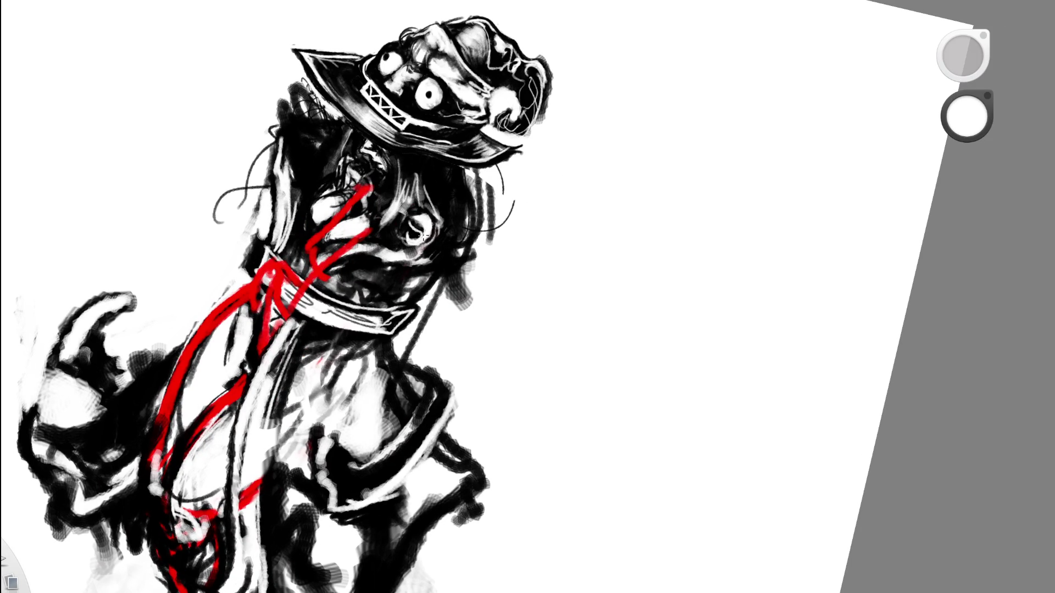
Zoomed in on the head, add a dark mark inside the eye and darken around it.
{"action": "key", "text": "space"}
{"action": "left_click_drag", "start_coordinate": [464, 228], "coordinate": [179, 372]}
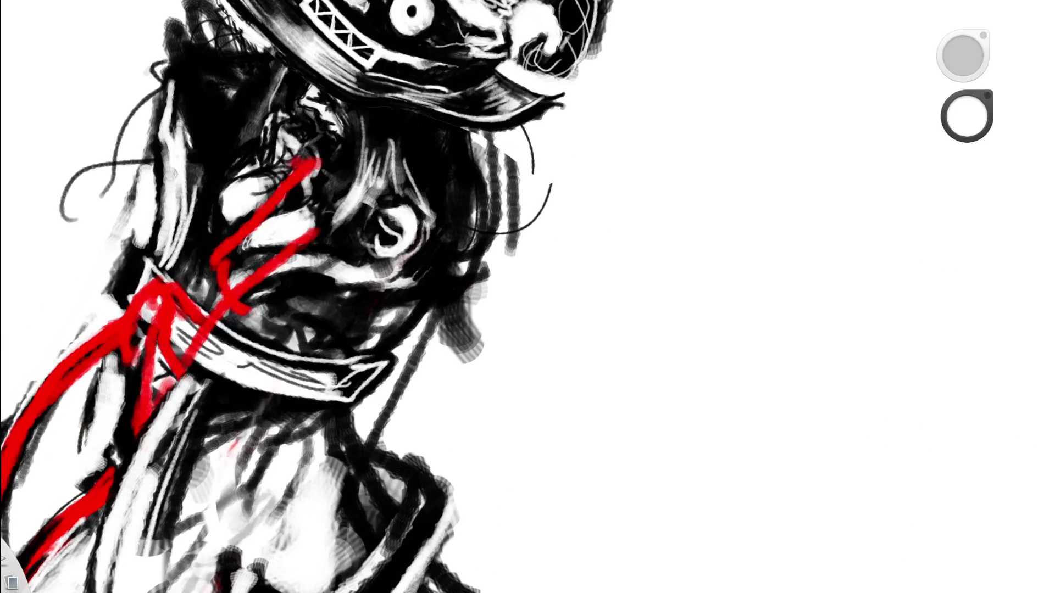
{"action": "left_click", "coordinate": [331, 201], "text": "alt"}
{"action": "left_click_drag", "start_coordinate": [377, 238], "coordinate": [378, 243]}
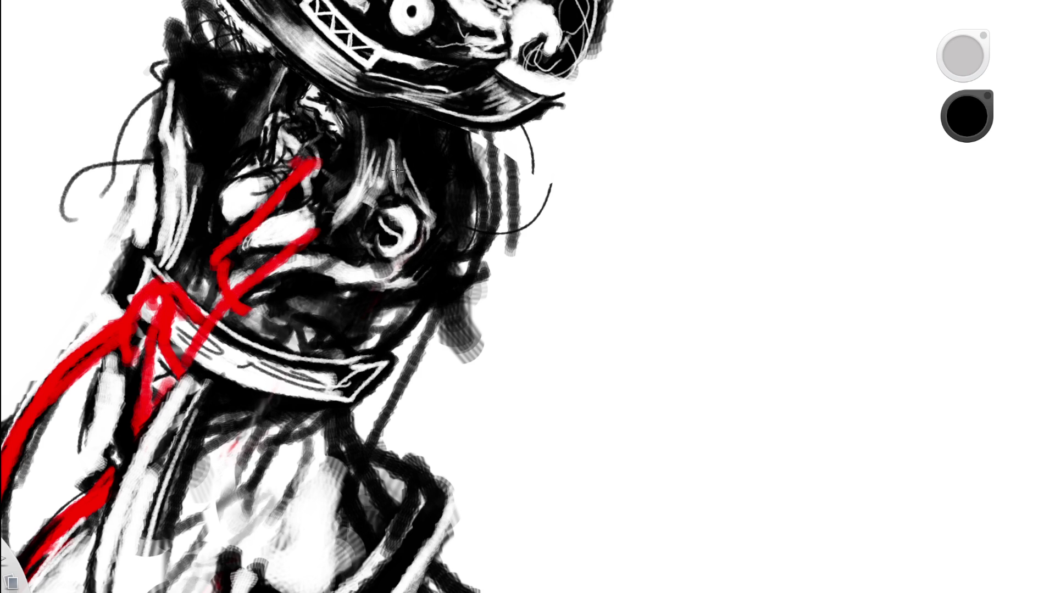
{"action": "left_click", "coordinate": [376, 240], "text": "alt"}
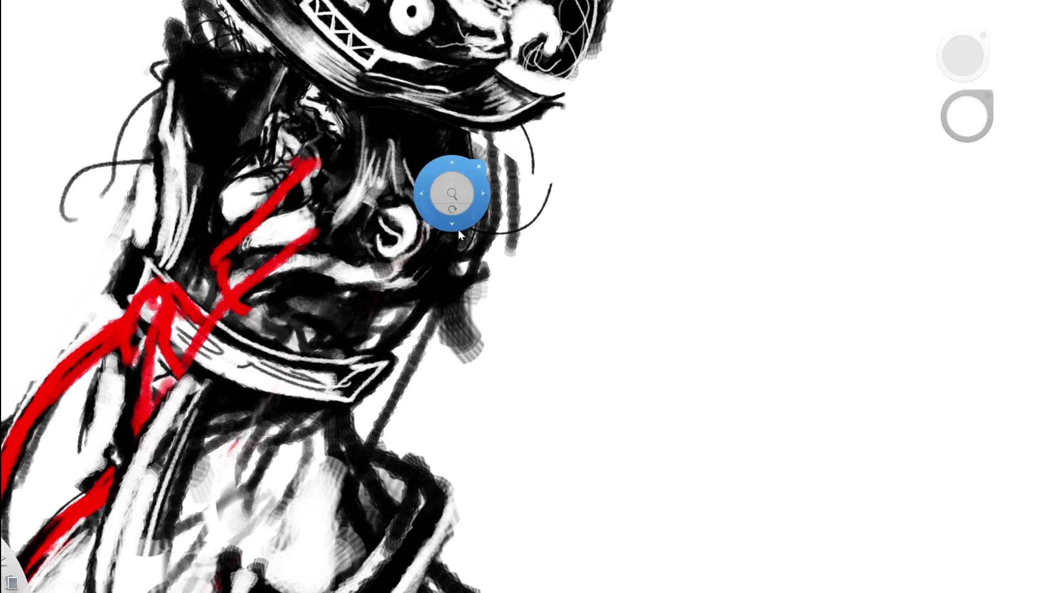
{"action": "scroll", "coordinate": [407, 201], "scroll_direction": "down", "scroll_amount": 5}
{"action": "scroll", "coordinate": [455, 175], "scroll_direction": "up", "scroll_amount": 6}
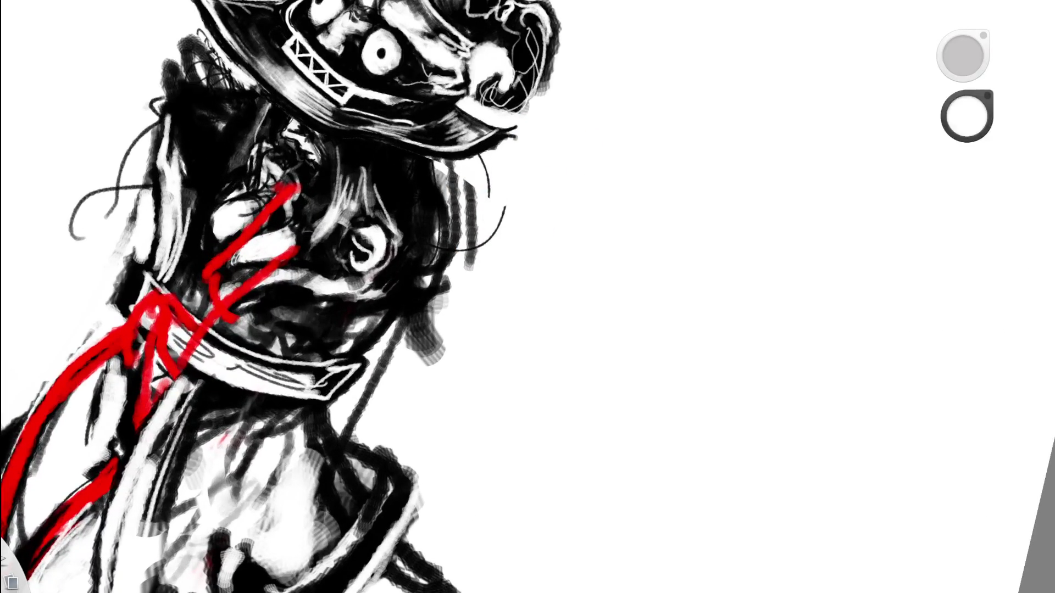
{"action": "left_click", "coordinate": [337, 214], "text": "alt"}
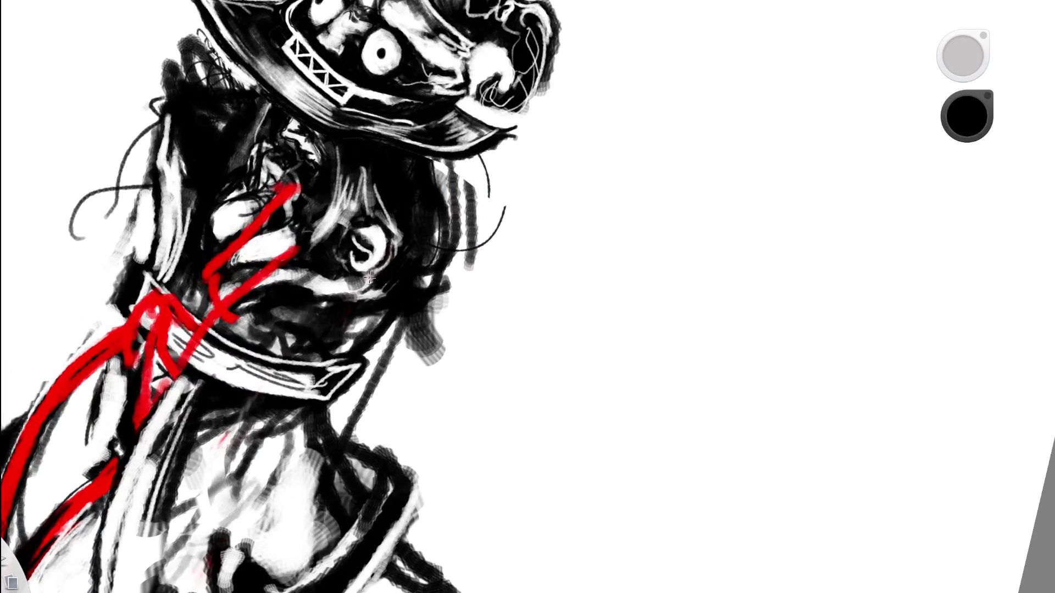
{"action": "mouse_move", "coordinate": [351, 242]}
{"action": "left_mouse_down"}
{"action": "mouse_move", "coordinate": [362, 275]}
{"action": "mouse_move", "coordinate": [398, 231]}
{"action": "left_mouse_up"}
Erase the red guide lines over the face and neck.
{"action": "key", "text": "e"}
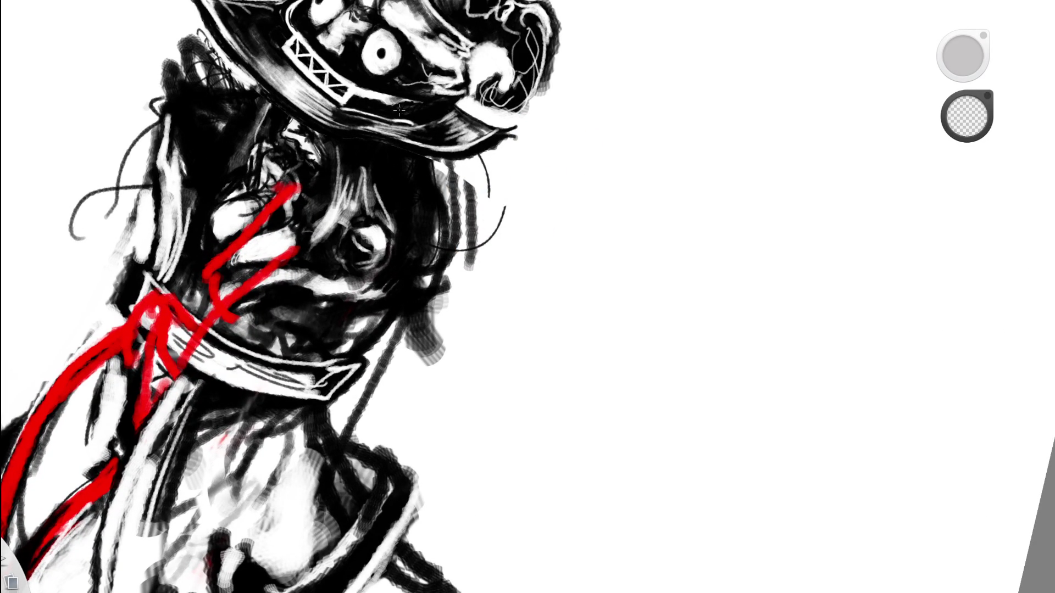
{"action": "scroll", "coordinate": [398, 110], "scroll_direction": "down", "scroll_amount": 6}
{"action": "scroll", "coordinate": [560, 188], "scroll_direction": "up", "scroll_amount": 6}
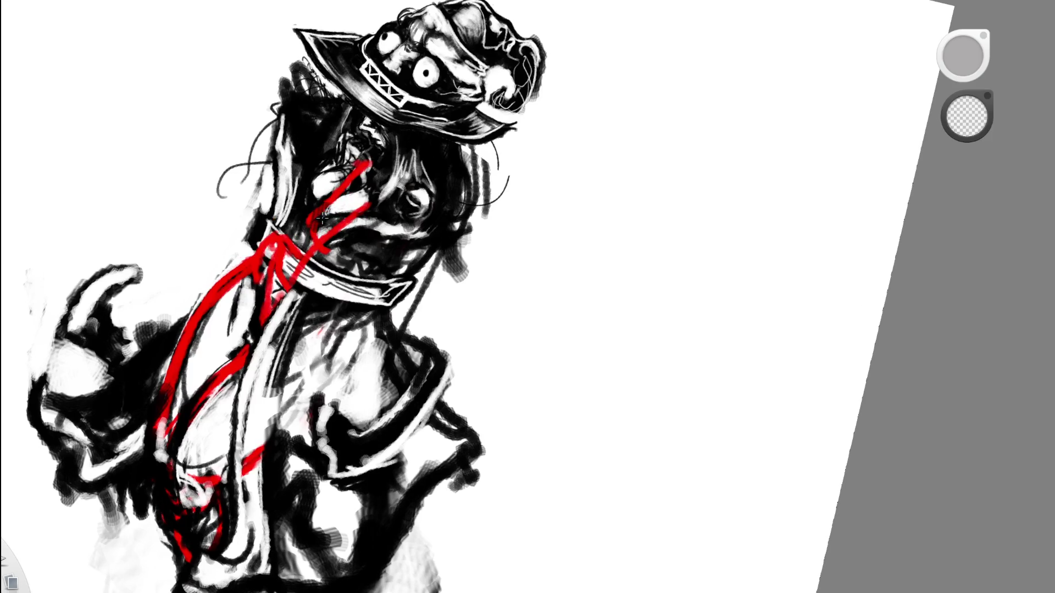
{"action": "key", "text": "e"}
{"action": "key", "text": "e"}
{"action": "mouse_move", "coordinate": [333, 190]}
{"action": "left_mouse_down"}
{"action": "mouse_move", "coordinate": [351, 209]}
{"action": "mouse_move", "coordinate": [296, 253]}
{"action": "mouse_move", "coordinate": [353, 170]}
{"action": "left_mouse_up"}
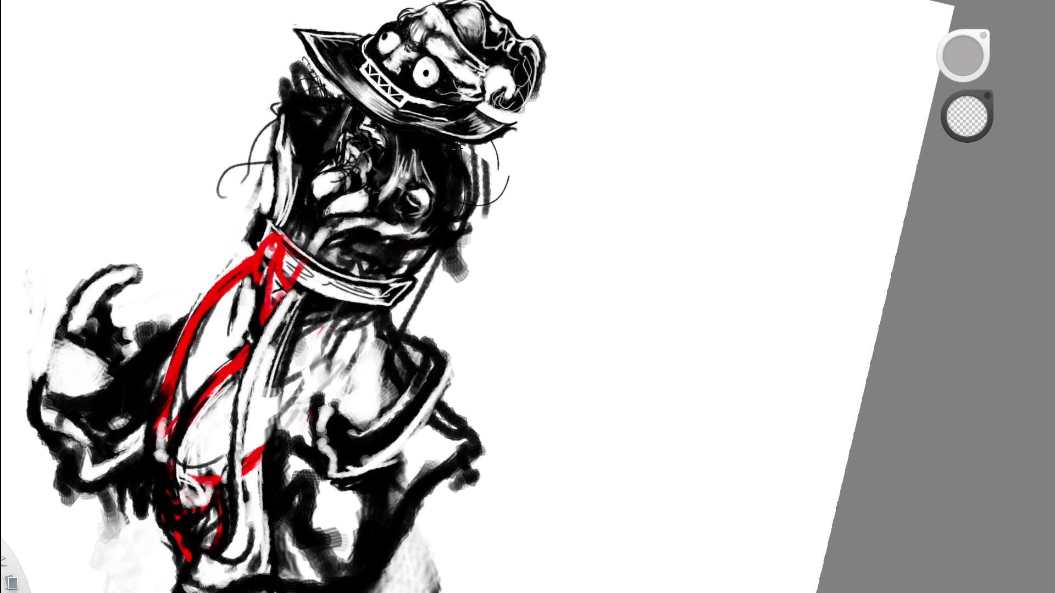
{"action": "scroll", "coordinate": [473, 223], "scroll_direction": "down", "scroll_amount": 6}
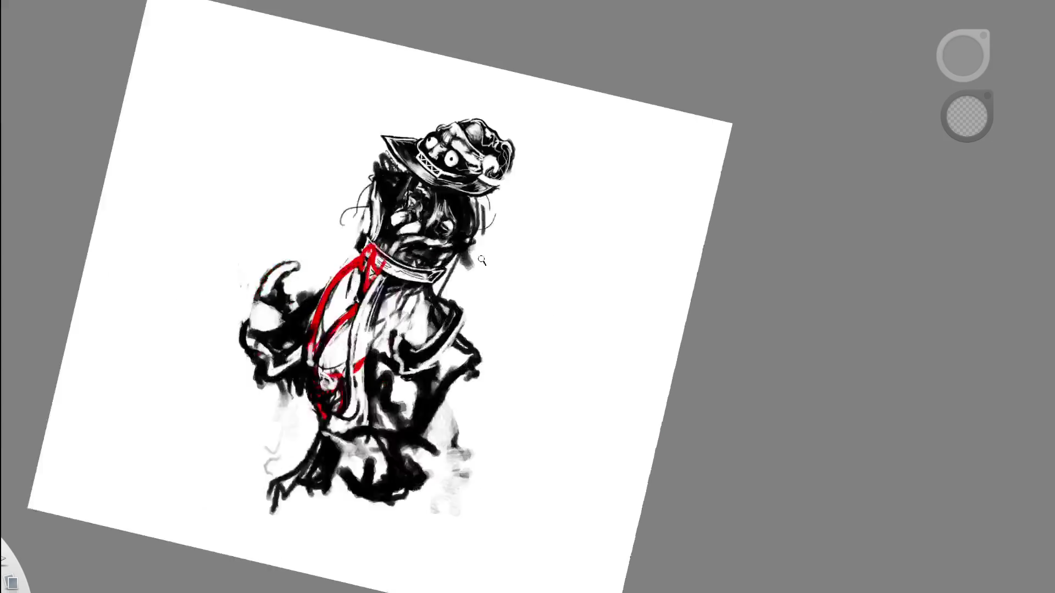
{"action": "scroll", "coordinate": [562, 222], "scroll_direction": "up", "scroll_amount": 5}
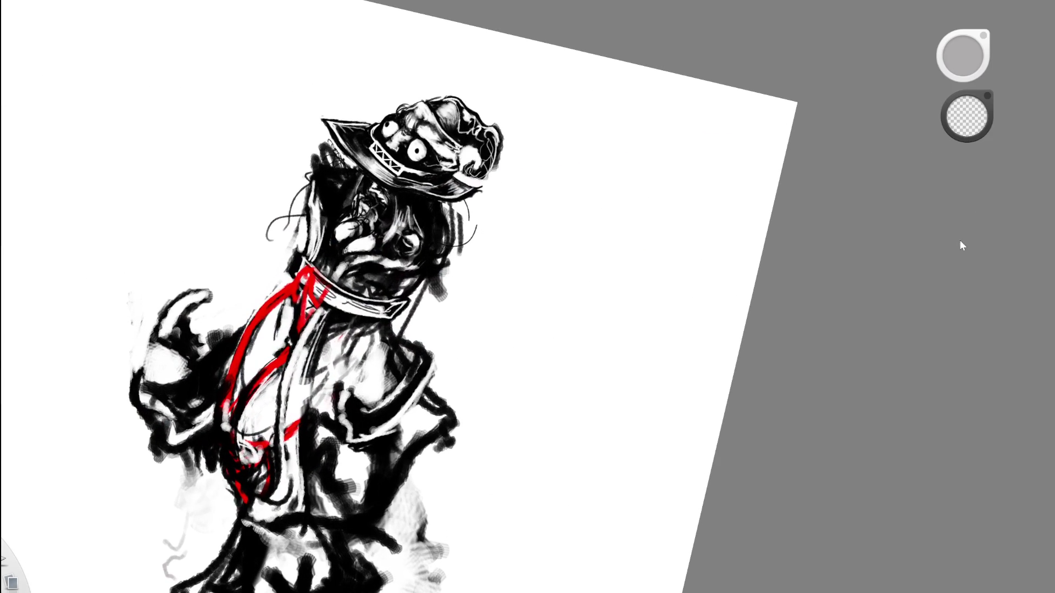
{"action": "scroll", "coordinate": [503, 235], "scroll_direction": "up", "scroll_amount": 3}
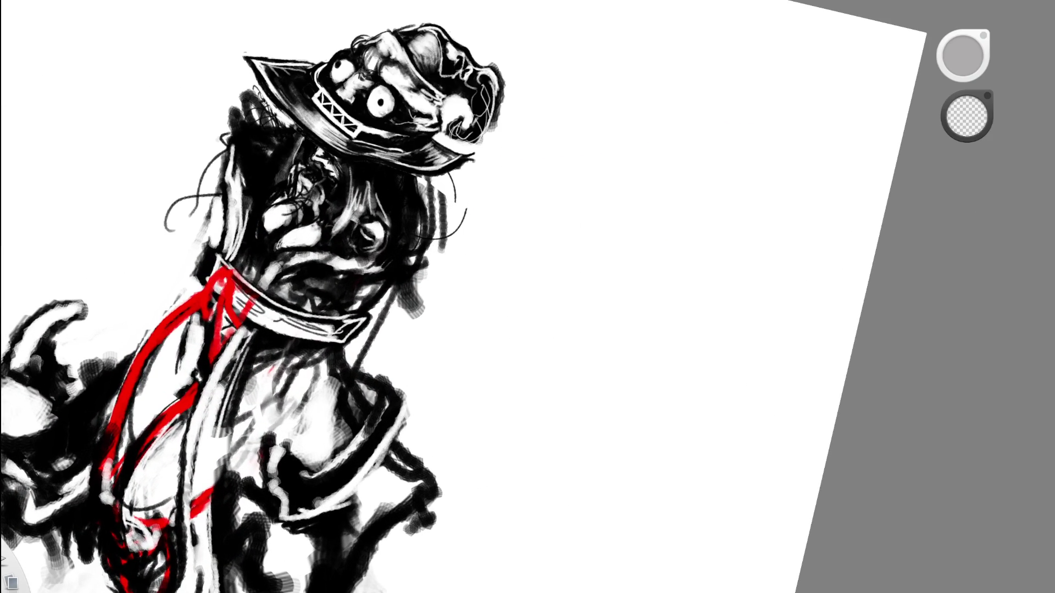
Paint a thick black hair curve right of the face, then switch to white paint.
{"action": "key", "text": "e"}
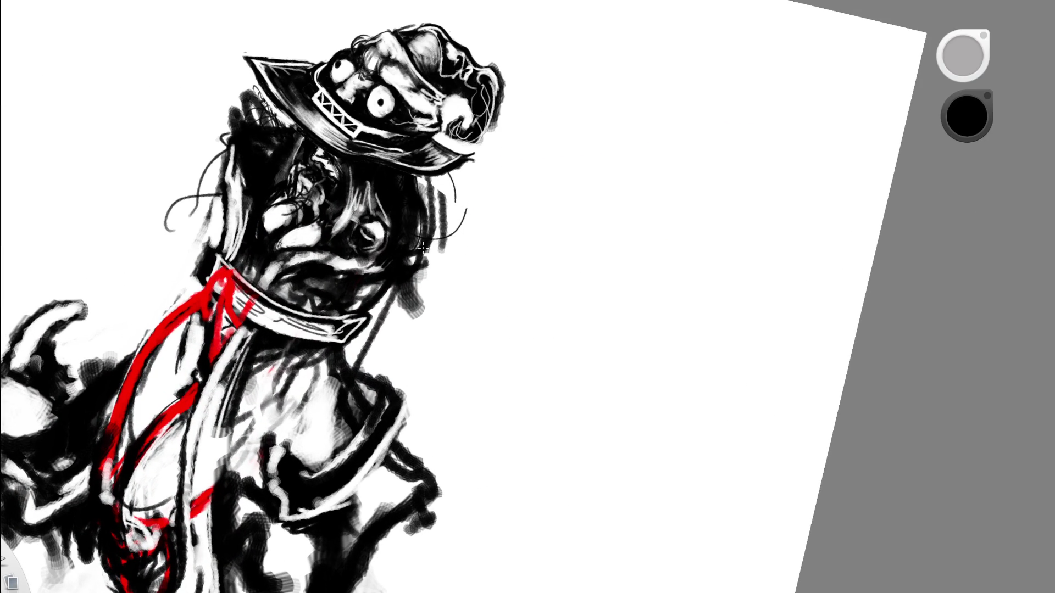
{"action": "mouse_move", "coordinate": [414, 274]}
{"action": "left_mouse_down"}
{"action": "mouse_move", "coordinate": [476, 233]}
{"action": "mouse_move", "coordinate": [436, 214]}
{"action": "left_mouse_up"}
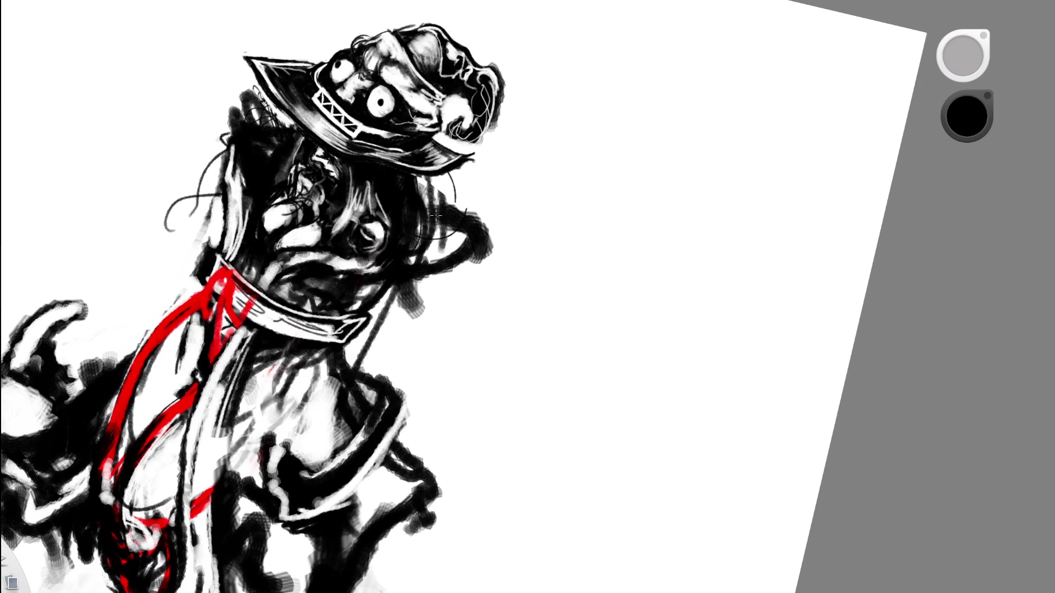
{"action": "key", "text": "space"}
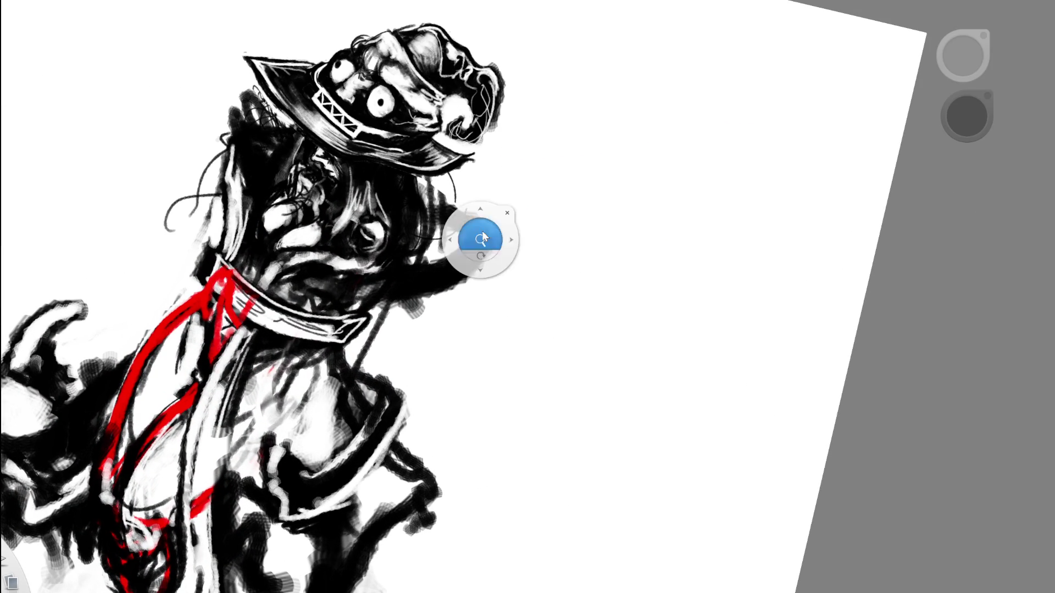
{"action": "left_click_drag", "start_coordinate": [480, 241], "coordinate": [288, 290]}
{"action": "key", "text": "space"}
{"action": "left_click_drag", "start_coordinate": [485, 240], "coordinate": [619, 249]}
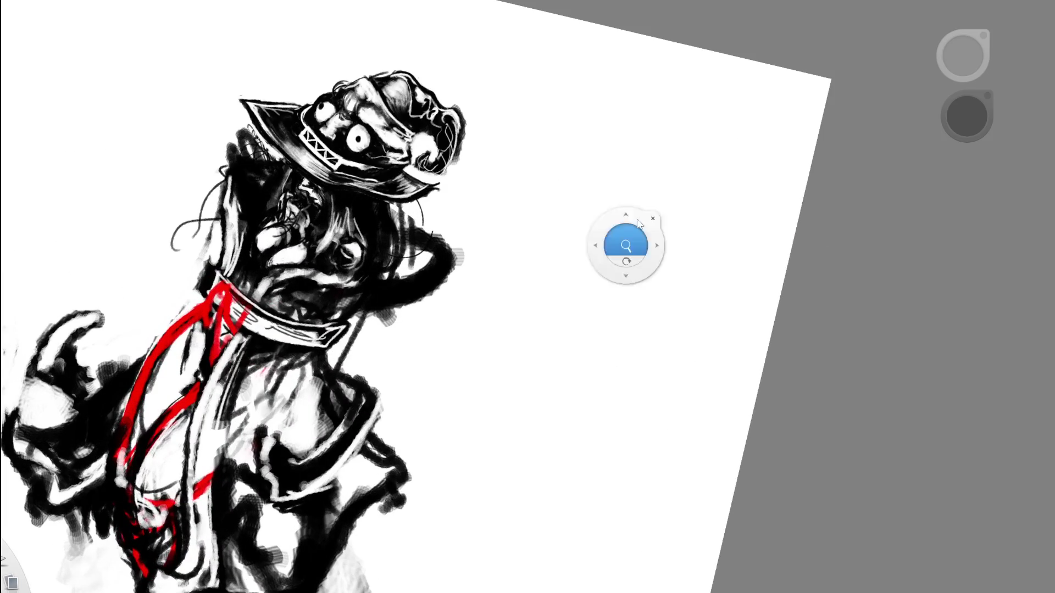
{"action": "key", "text": "e"}
{"action": "key", "text": "e"}
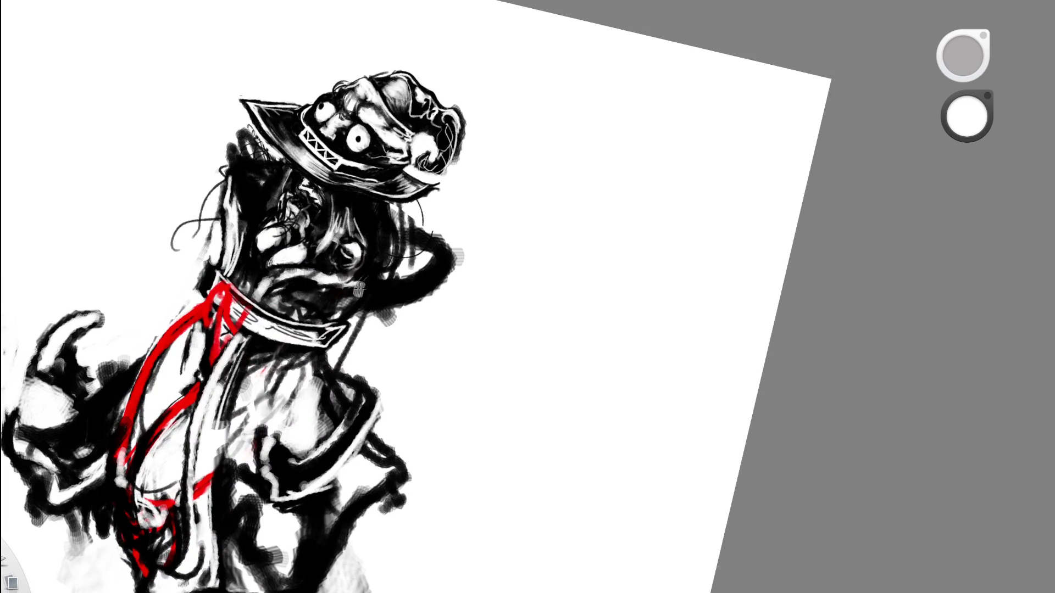
{"action": "key", "text": "e"}
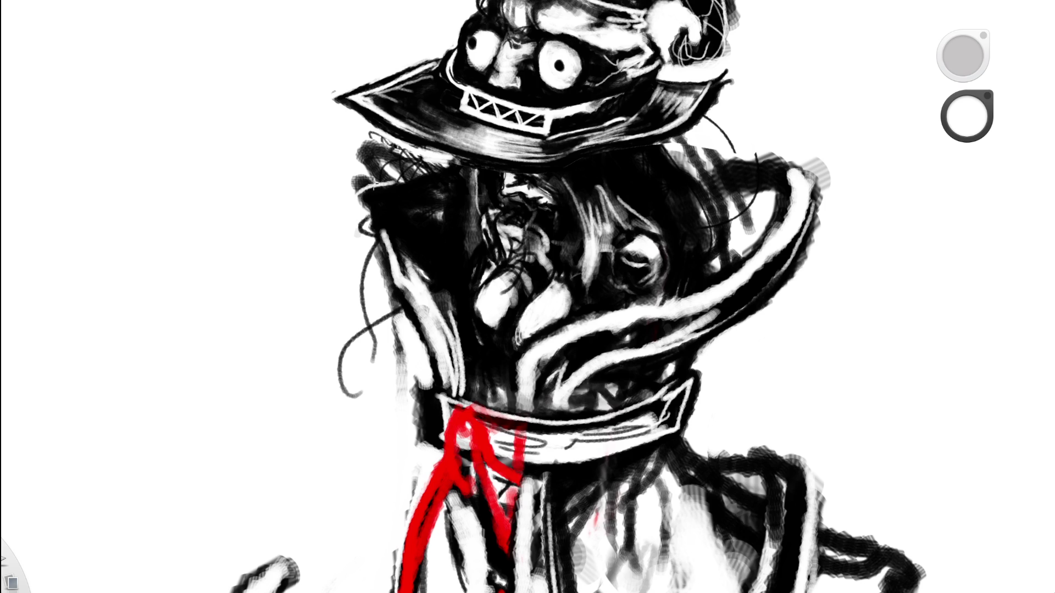
Erase the dark scribbles beside the hat.
{"action": "mouse_move", "coordinate": [426, 172]}
{"action": "left_mouse_down"}
{"action": "mouse_move", "coordinate": [379, 167]}
{"action": "mouse_move", "coordinate": [401, 164]}
{"action": "mouse_move", "coordinate": [355, 190]}
{"action": "mouse_move", "coordinate": [393, 184]}
{"action": "mouse_move", "coordinate": [363, 157]}
{"action": "mouse_move", "coordinate": [385, 140]}
{"action": "mouse_move", "coordinate": [377, 127]}
{"action": "mouse_move", "coordinate": [363, 162]}
{"action": "left_mouse_up"}
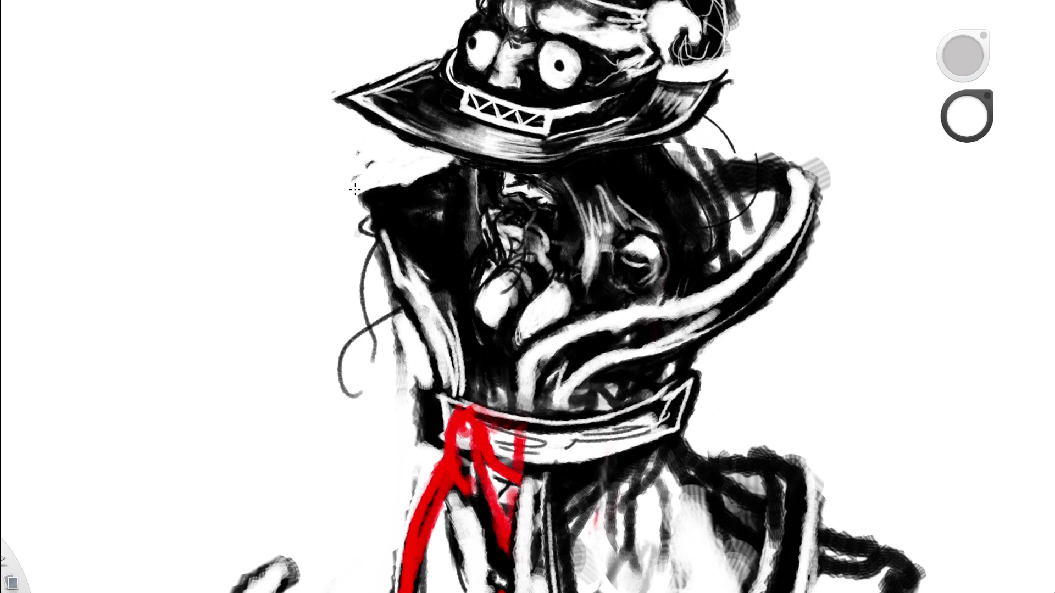
{"action": "mouse_move", "coordinate": [527, 193]}
{"action": "left_mouse_down"}
{"action": "mouse_move", "coordinate": [640, 275]}
{"action": "mouse_move", "coordinate": [640, 294]}
{"action": "left_mouse_up"}
{"action": "left_click_drag", "start_coordinate": [617, 258], "coordinate": [699, 258]}
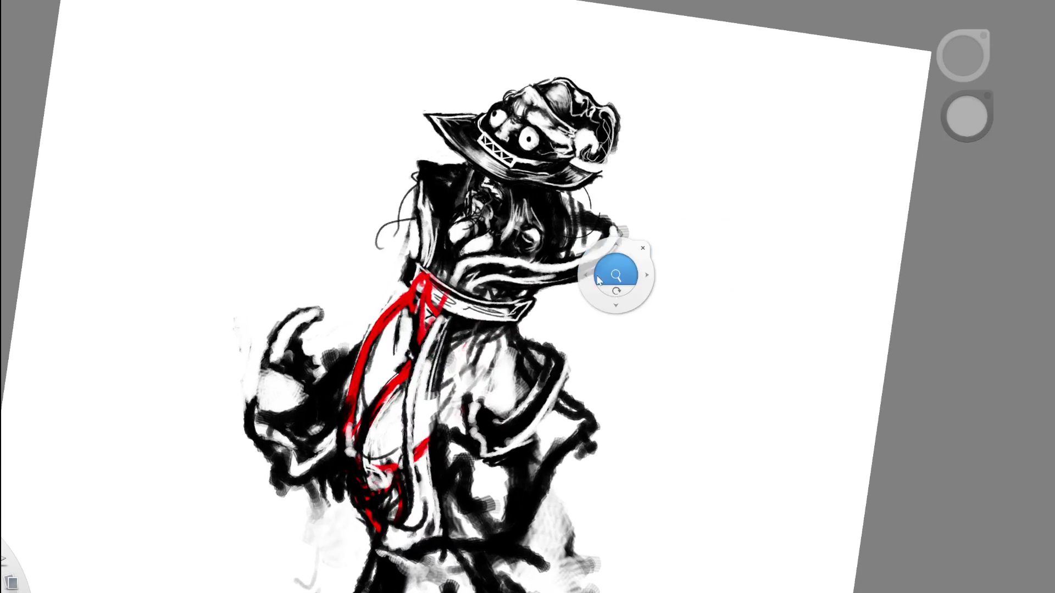
{"action": "left_click_drag", "start_coordinate": [617, 270], "coordinate": [661, 247]}
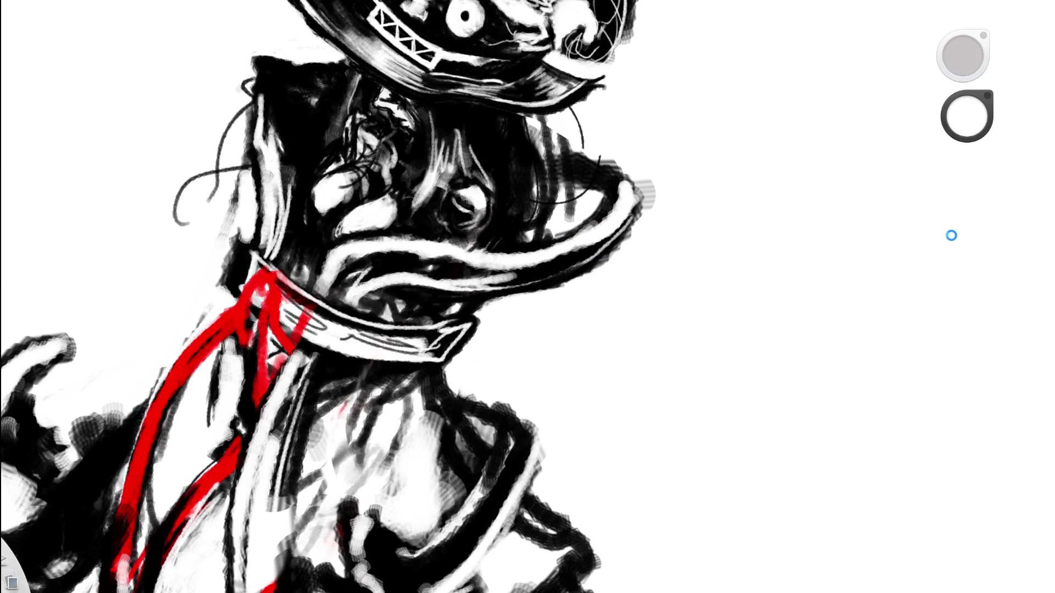
Darken the hair with heavy black strokes.
{"action": "mouse_move", "coordinate": [571, 206]}
{"action": "left_mouse_down"}
{"action": "mouse_move", "coordinate": [566, 189]}
{"action": "mouse_move", "coordinate": [555, 203]}
{"action": "mouse_move", "coordinate": [563, 168]}
{"action": "left_mouse_up"}
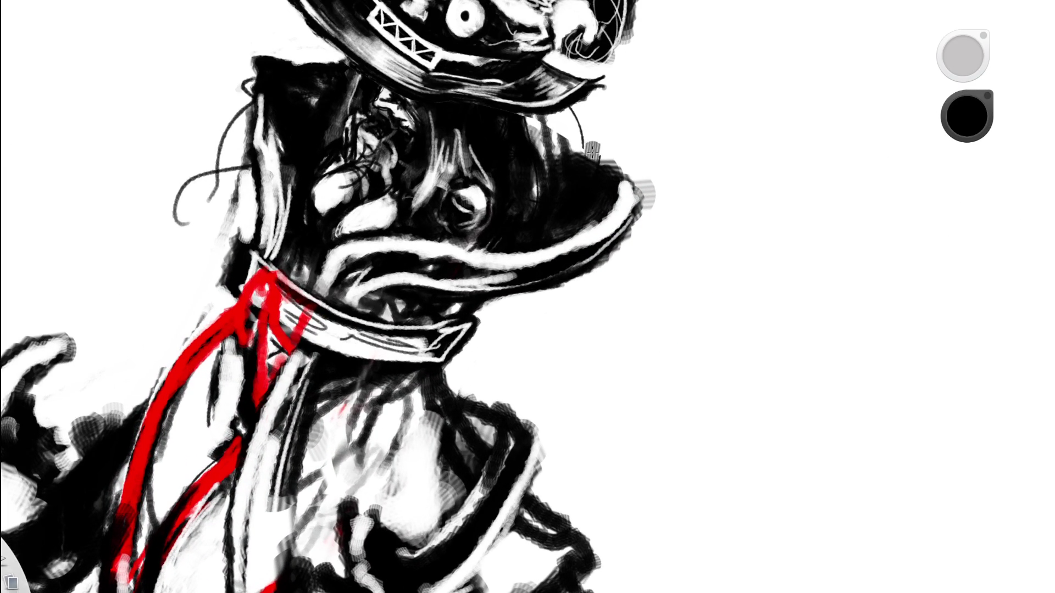
{"action": "mouse_move", "coordinate": [546, 131]}
{"action": "left_mouse_down"}
{"action": "mouse_move", "coordinate": [571, 148]}
{"action": "mouse_move", "coordinate": [544, 151]}
{"action": "mouse_move", "coordinate": [363, 289]}
{"action": "left_mouse_up"}
{"action": "key", "text": "space"}
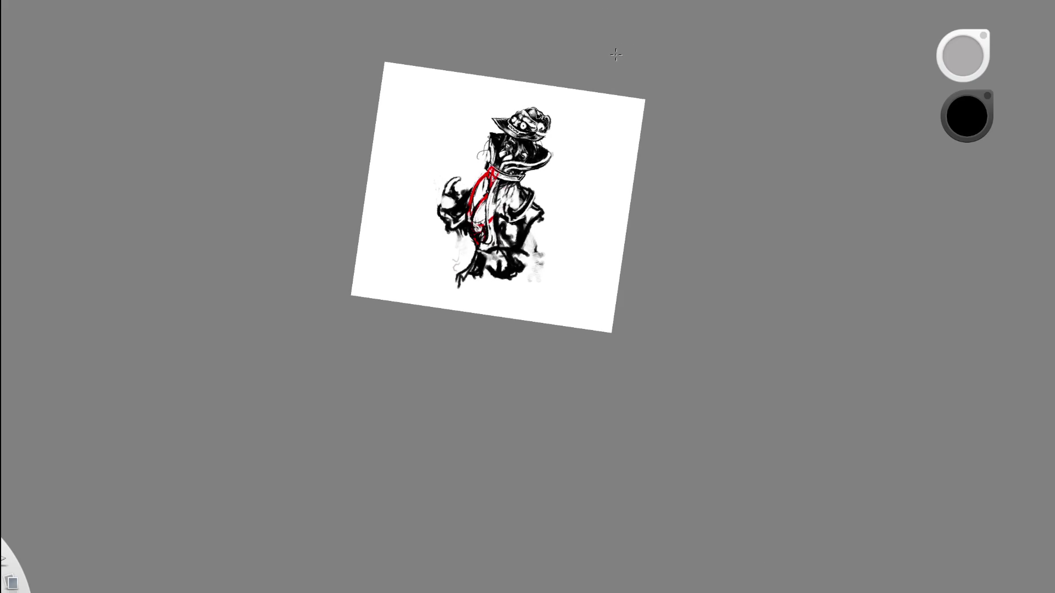
{"action": "key", "text": "space"}
{"action": "left_click_drag", "start_coordinate": [536, 129], "coordinate": [620, 75]}
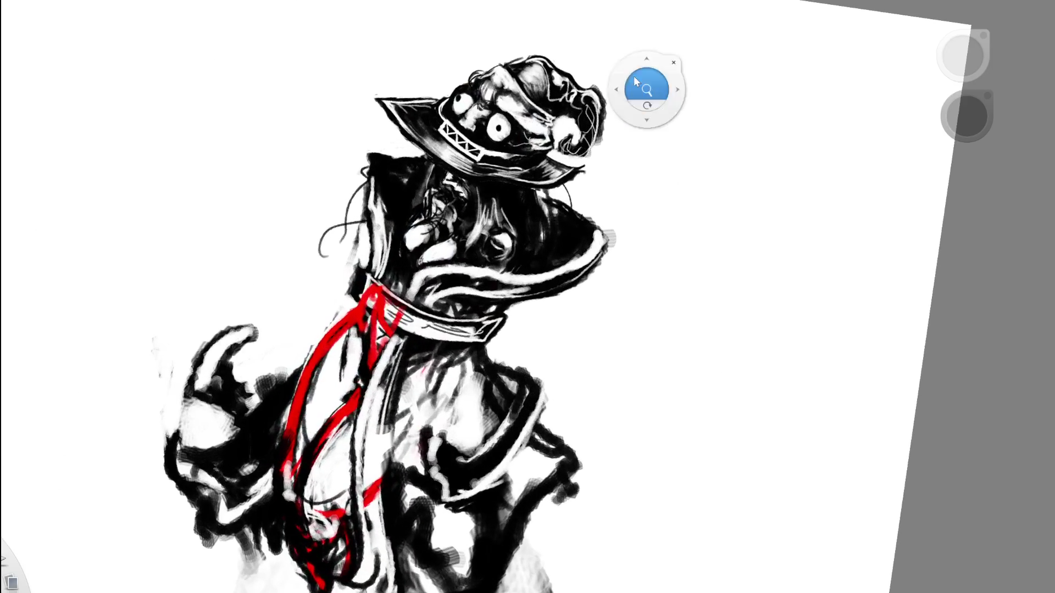
{"action": "key", "text": "space"}
{"action": "mouse_move", "coordinate": [461, 235]}
{"action": "left_mouse_down"}
{"action": "mouse_move", "coordinate": [487, 226]}
{"action": "mouse_move", "coordinate": [408, 260]}
{"action": "left_mouse_up"}
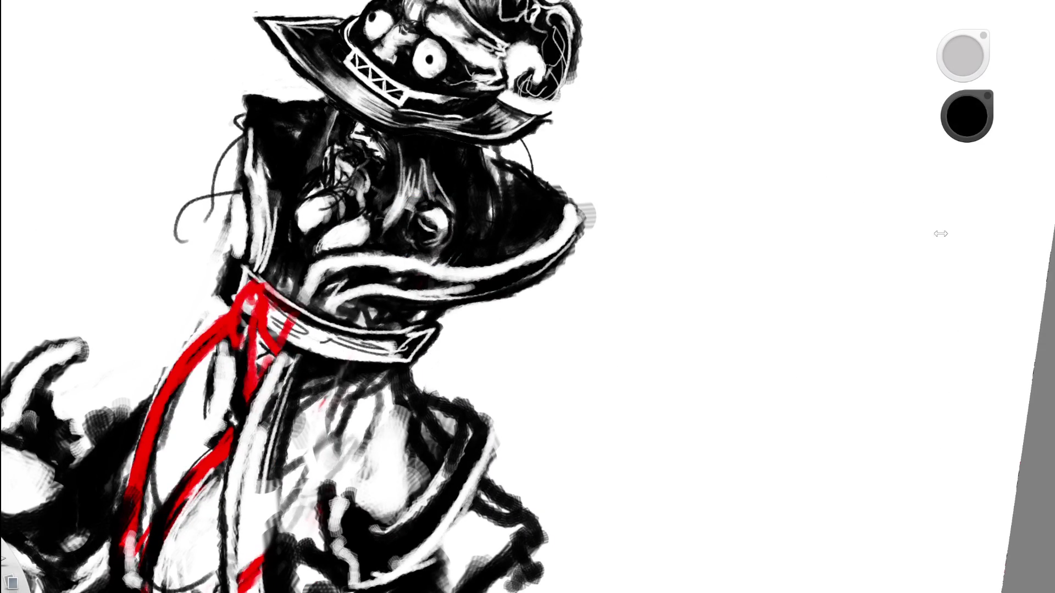
{"action": "key", "text": "space"}
{"action": "left_click_drag", "start_coordinate": [572, 230], "coordinate": [647, 148]}
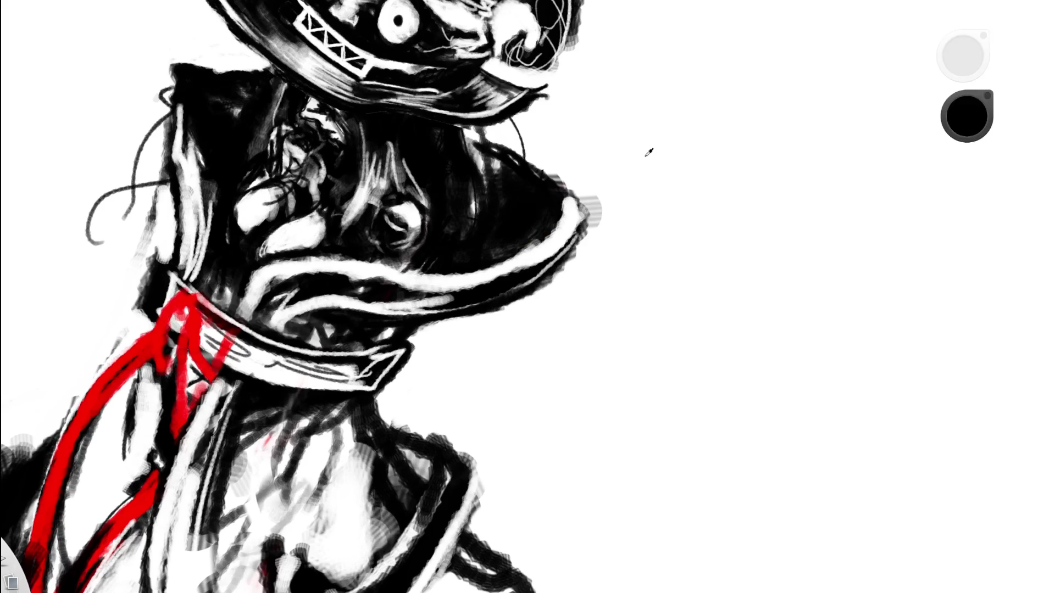
Paint light highlight strokes across the hair and along its edge.
{"action": "left_click_drag", "start_coordinate": [501, 189], "coordinate": [531, 221]}
{"action": "key", "text": "ctrl+z"}
{"action": "mouse_move", "coordinate": [503, 184]}
{"action": "left_mouse_down"}
{"action": "mouse_move", "coordinate": [535, 219]}
{"action": "mouse_move", "coordinate": [536, 235]}
{"action": "left_mouse_up"}
{"action": "left_click_drag", "start_coordinate": [509, 185], "coordinate": [533, 222]}
{"action": "left_click_drag", "start_coordinate": [511, 157], "coordinate": [546, 189]}
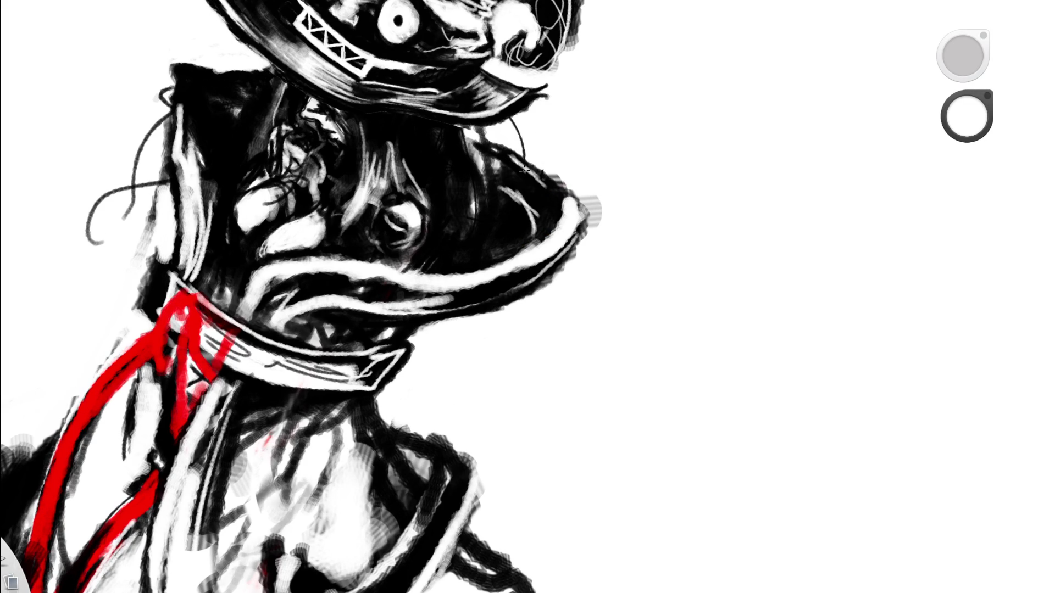
{"action": "mouse_move", "coordinate": [534, 167]}
{"action": "left_mouse_down"}
{"action": "mouse_move", "coordinate": [574, 210]}
{"action": "mouse_move", "coordinate": [605, 283]}
{"action": "mouse_move", "coordinate": [495, 132]}
{"action": "left_mouse_up"}
{"action": "key", "text": "space"}
{"action": "key", "text": "space"}
{"action": "mouse_move", "coordinate": [384, 207]}
{"action": "left_mouse_down"}
{"action": "mouse_move", "coordinate": [488, 212]}
{"action": "mouse_move", "coordinate": [273, 280]}
{"action": "left_mouse_up"}
Outline the collar flare's upper edge and lower-right edge in thick black.
{"action": "key", "text": "x"}
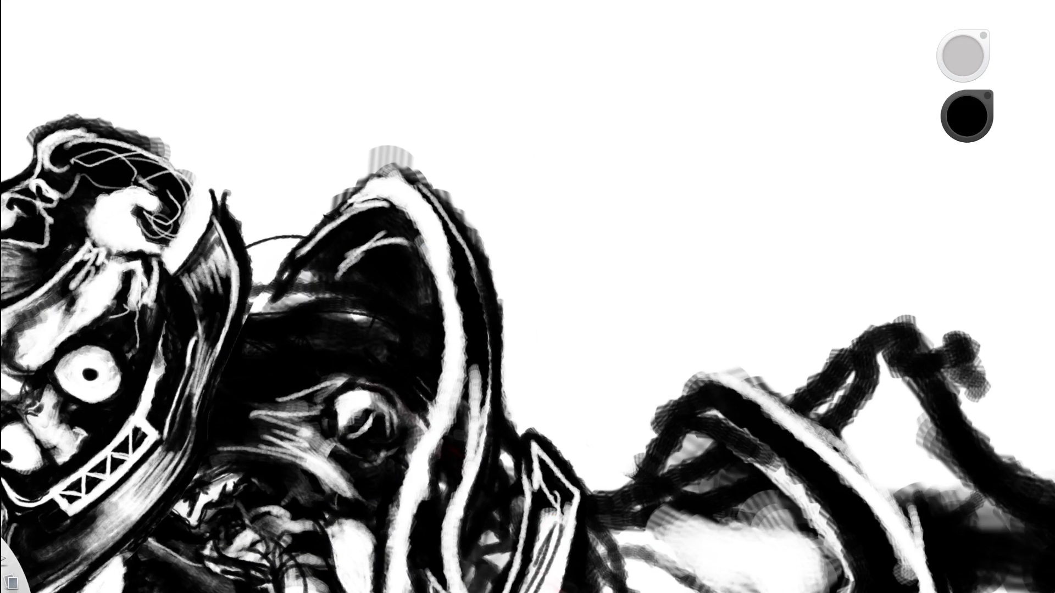
{"action": "left_click_drag", "start_coordinate": [330, 212], "coordinate": [391, 164]}
{"action": "mouse_move", "coordinate": [340, 201]}
{"action": "left_mouse_down"}
{"action": "mouse_move", "coordinate": [412, 151]}
{"action": "mouse_move", "coordinate": [329, 214]}
{"action": "mouse_move", "coordinate": [438, 192]}
{"action": "left_mouse_up"}
{"action": "key", "text": "space"}
{"action": "mouse_move", "coordinate": [489, 228]}
{"action": "left_mouse_down"}
{"action": "mouse_move", "coordinate": [572, 242]}
{"action": "mouse_move", "coordinate": [562, 319]}
{"action": "mouse_move", "coordinate": [511, 295]}
{"action": "mouse_move", "coordinate": [478, 316]}
{"action": "left_mouse_up"}
{"action": "mouse_move", "coordinate": [536, 266]}
{"action": "left_mouse_down"}
{"action": "mouse_move", "coordinate": [458, 330]}
{"action": "mouse_move", "coordinate": [505, 308]}
{"action": "mouse_move", "coordinate": [443, 341]}
{"action": "mouse_move", "coordinate": [534, 283]}
{"action": "mouse_move", "coordinate": [410, 316]}
{"action": "left_mouse_up"}
Switch to white and paint a white stroke along the collar curve.
{"action": "left_click", "coordinate": [441, 342], "text": "alt"}
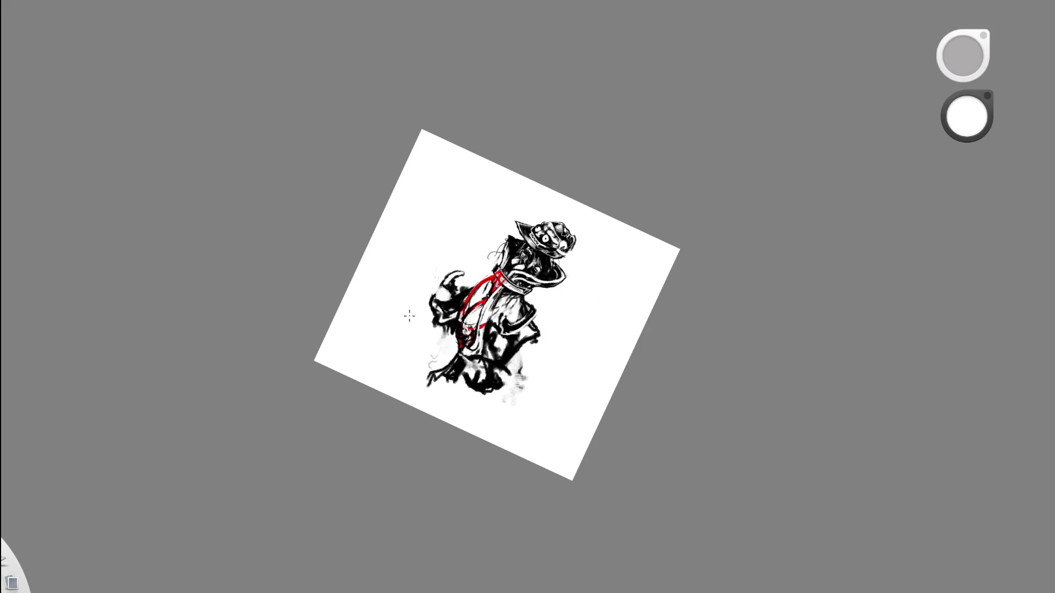
{"action": "left_click_drag", "start_coordinate": [648, 287], "coordinate": [707, 236]}
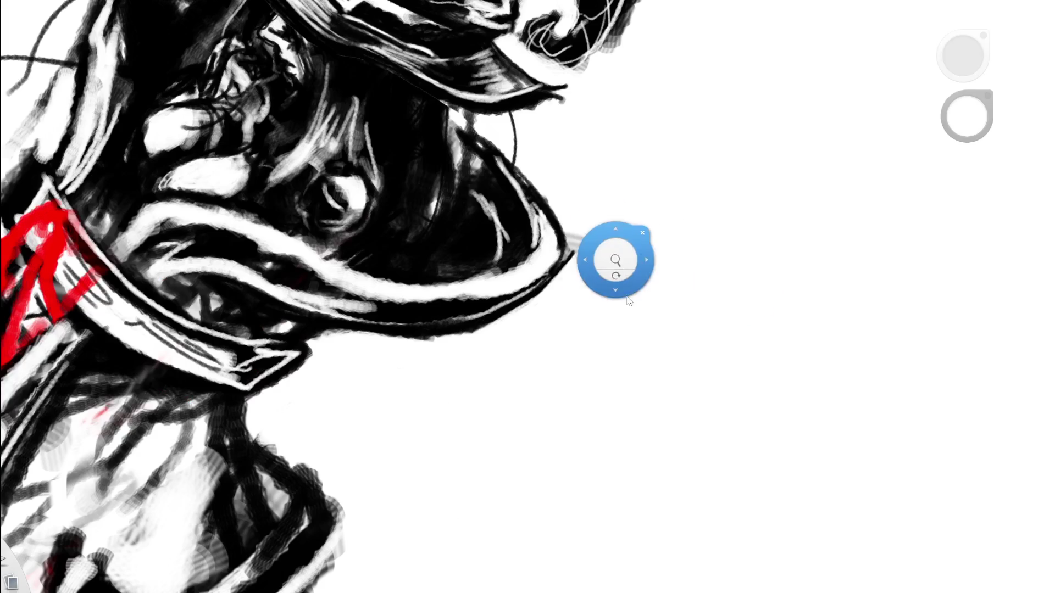
{"action": "left_click_drag", "start_coordinate": [615, 254], "coordinate": [264, 433]}
{"action": "left_click", "coordinate": [470, 278], "text": "alt"}
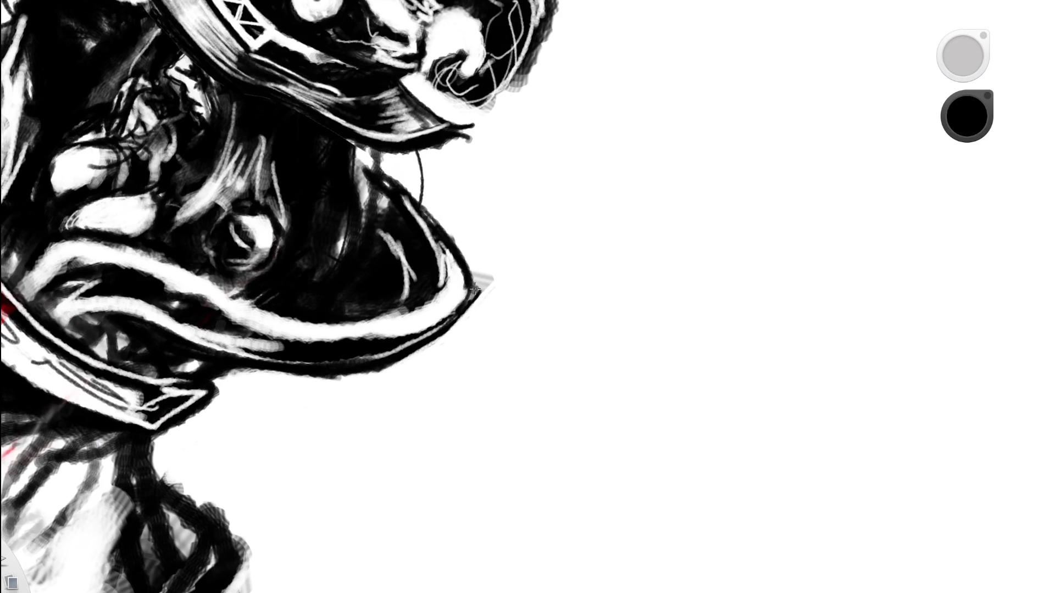
{"action": "left_click", "coordinate": [481, 247], "text": "alt"}
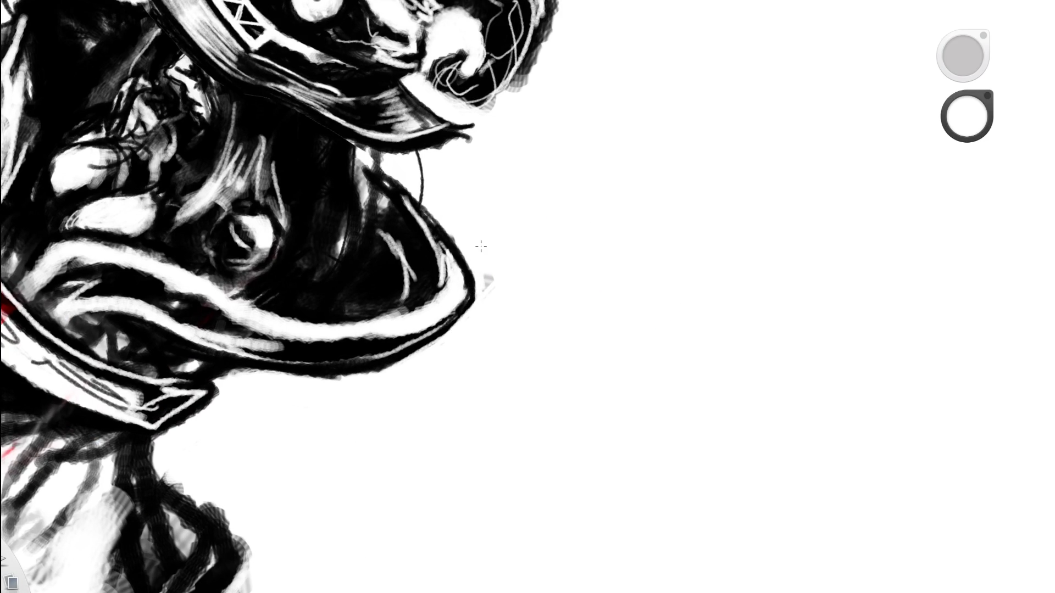
{"action": "key", "text": "space"}
{"action": "left_click_drag", "start_coordinate": [495, 287], "coordinate": [328, 328]}
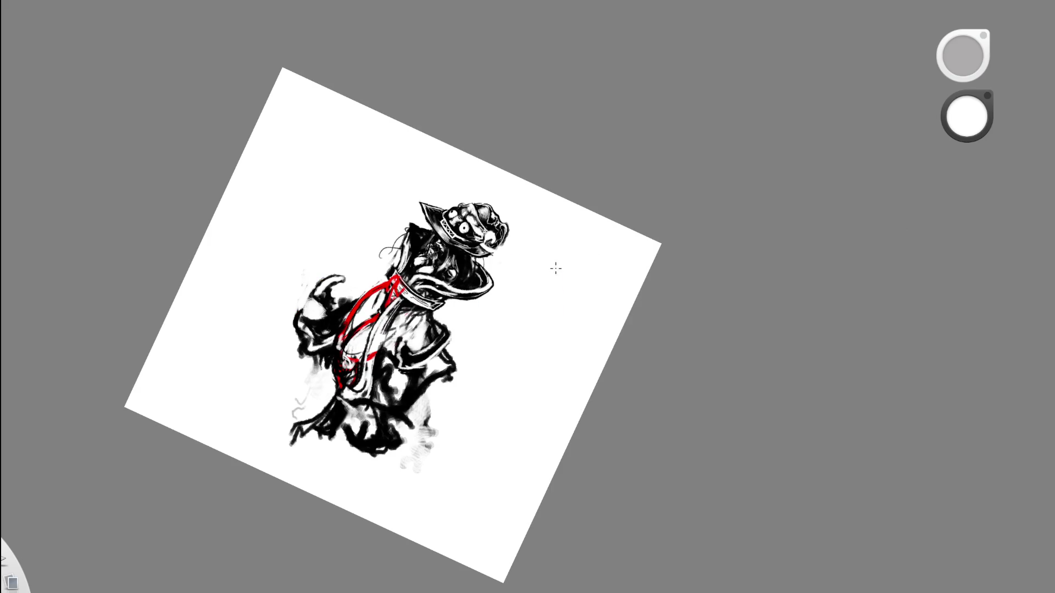
{"action": "key", "text": "space"}
{"action": "left_click_drag", "start_coordinate": [495, 289], "coordinate": [588, 252]}
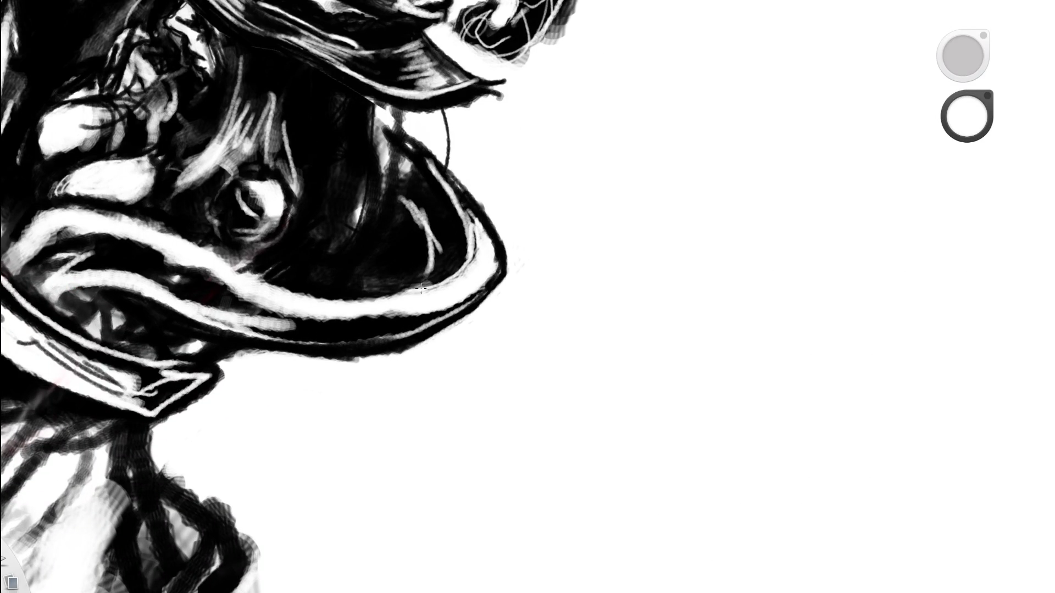
{"action": "key", "text": "space"}
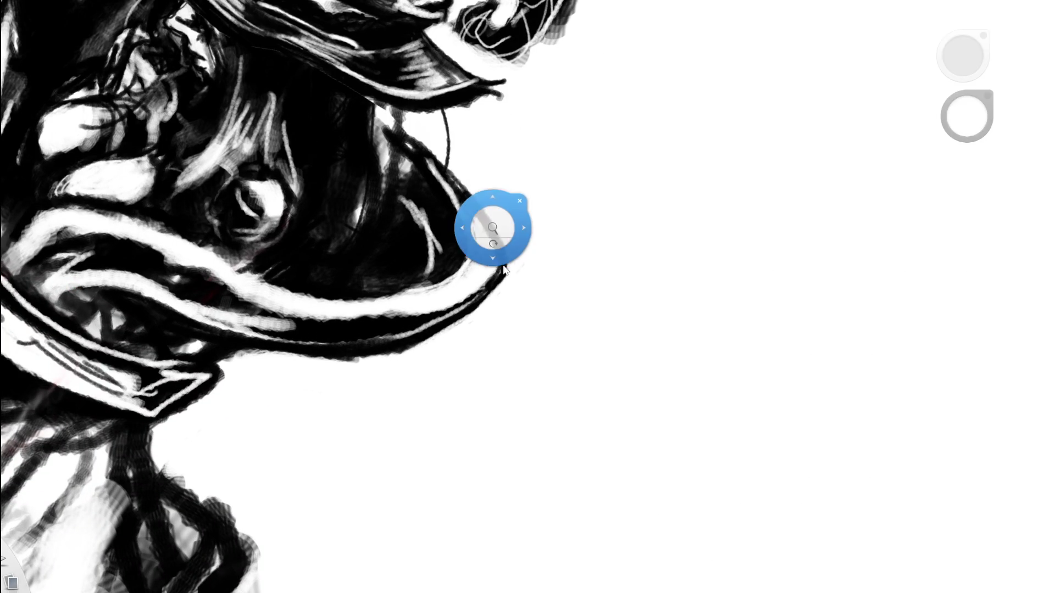
{"action": "left_click_drag", "start_coordinate": [482, 212], "coordinate": [322, 272]}
{"action": "key", "text": "space"}
{"action": "mouse_move", "coordinate": [519, 360]}
{"action": "left_mouse_down"}
{"action": "mouse_move", "coordinate": [493, 262]}
{"action": "mouse_move", "coordinate": [437, 262]}
{"action": "left_mouse_up"}
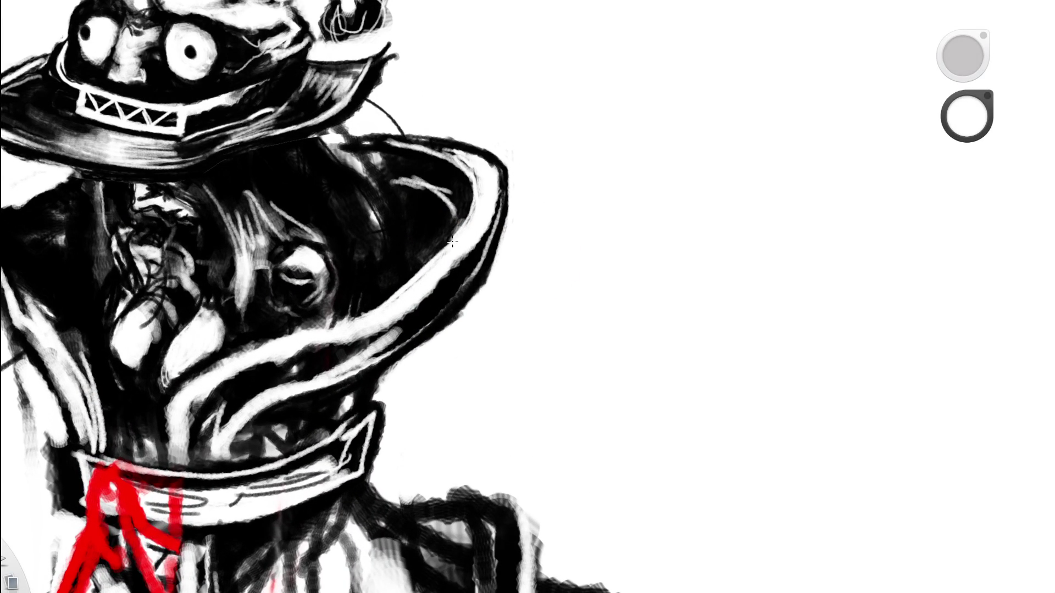
{"action": "left_click_drag", "start_coordinate": [254, 350], "coordinate": [361, 328]}
Add dark marks across the white collar curve, then repaint the curve in white.
{"action": "left_click", "coordinate": [335, 299], "text": "alt"}
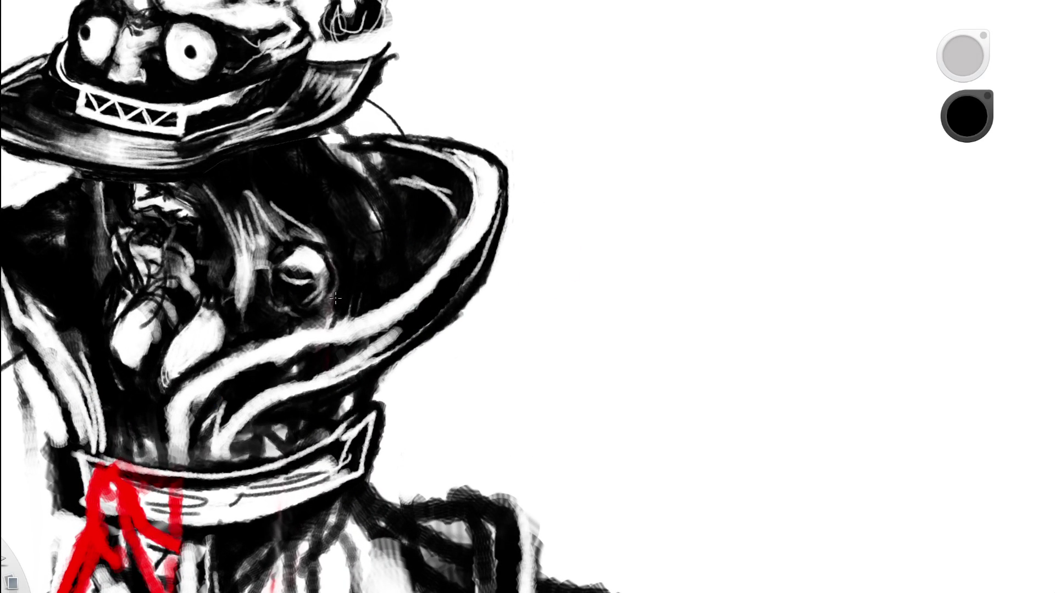
{"action": "mouse_move", "coordinate": [196, 371]}
{"action": "left_mouse_down"}
{"action": "mouse_move", "coordinate": [357, 309]}
{"action": "mouse_move", "coordinate": [316, 323]}
{"action": "left_mouse_up"}
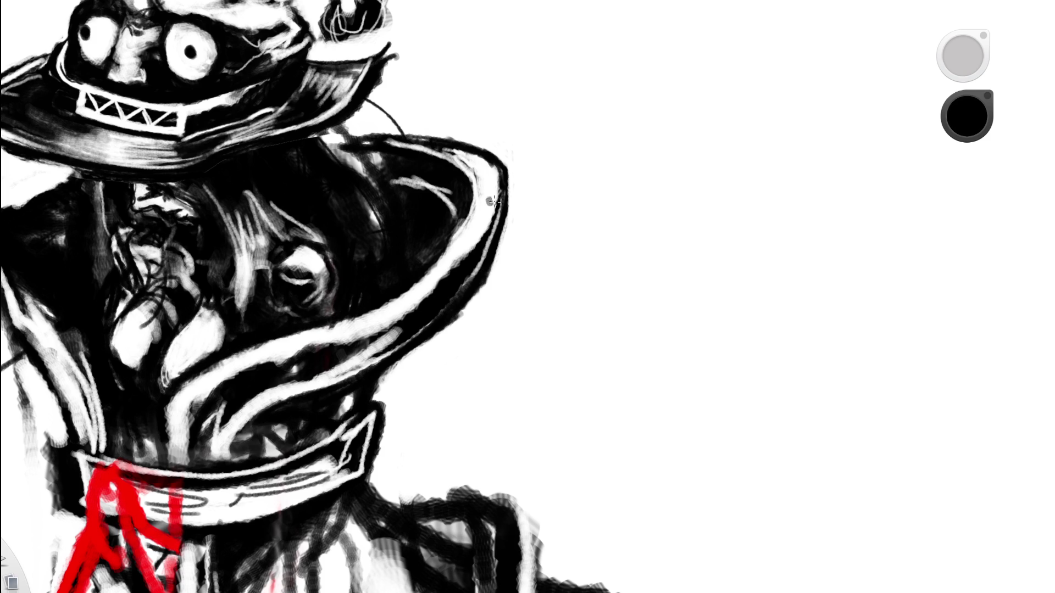
{"action": "left_click", "coordinate": [624, 212], "text": "alt"}
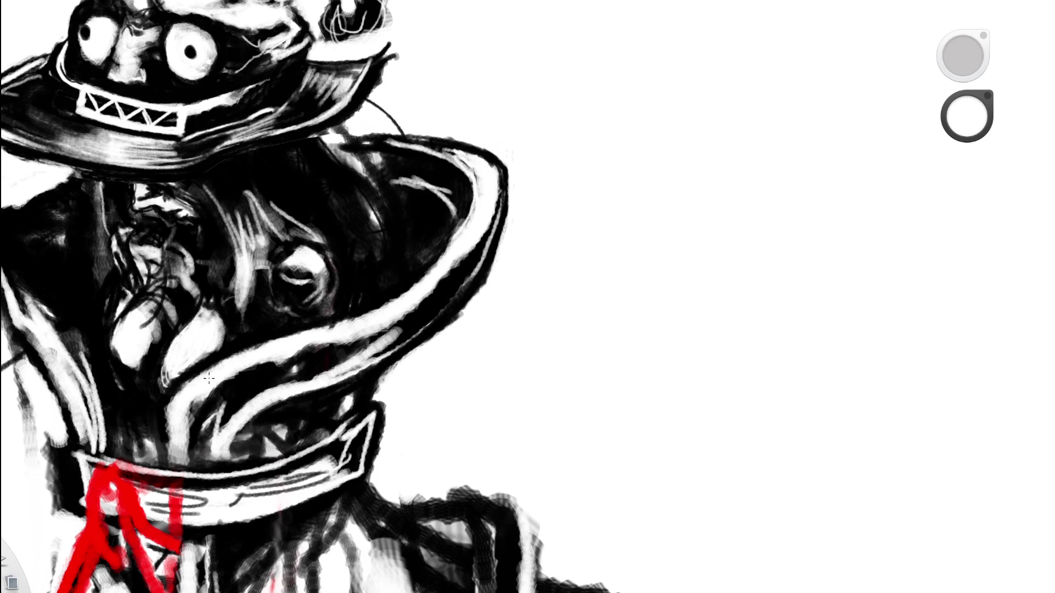
{"action": "left_click_drag", "start_coordinate": [379, 306], "coordinate": [315, 336]}
Fill the shadow inside the hat brim solid black.
{"action": "key", "text": "space"}
{"action": "mouse_move", "coordinate": [506, 302]}
{"action": "left_mouse_down"}
{"action": "mouse_move", "coordinate": [471, 404]}
{"action": "mouse_move", "coordinate": [462, 350]}
{"action": "mouse_move", "coordinate": [609, 246]}
{"action": "left_mouse_up"}
{"action": "key", "text": "space"}
{"action": "left_click_drag", "start_coordinate": [518, 348], "coordinate": [291, 375]}
{"action": "key", "text": "x"}
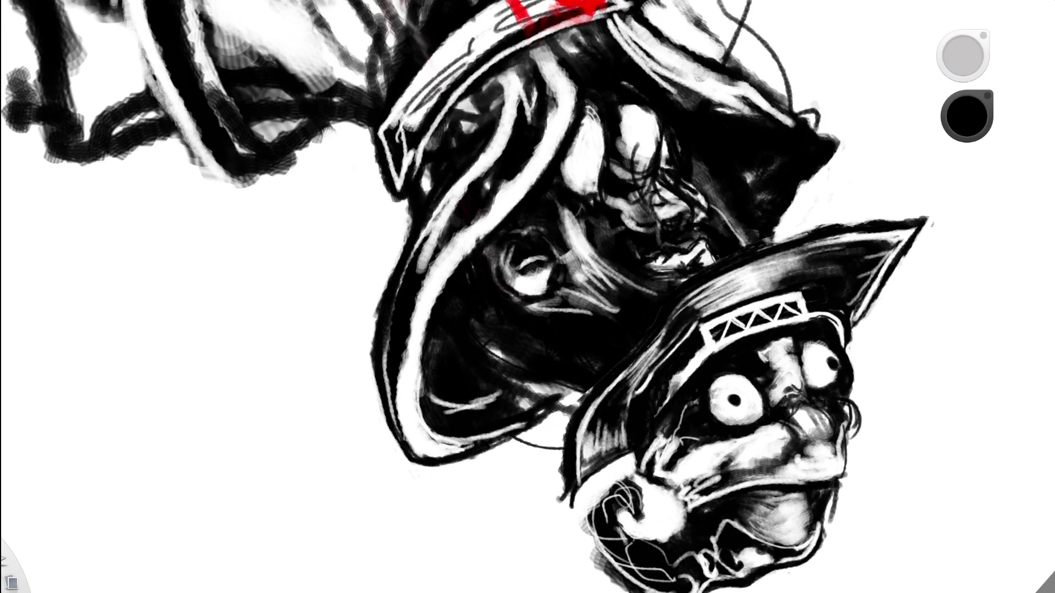
{"action": "mouse_move", "coordinate": [426, 402]}
{"action": "left_mouse_down"}
{"action": "mouse_move", "coordinate": [423, 341]}
{"action": "mouse_move", "coordinate": [421, 385]}
{"action": "mouse_move", "coordinate": [428, 351]}
{"action": "mouse_move", "coordinate": [425, 367]}
{"action": "left_mouse_up"}
{"action": "key", "text": "space"}
{"action": "mouse_move", "coordinate": [528, 248]}
{"action": "left_mouse_down"}
{"action": "mouse_move", "coordinate": [534, 382]}
{"action": "mouse_move", "coordinate": [503, 171]}
{"action": "left_mouse_up"}
{"action": "key", "text": "space"}
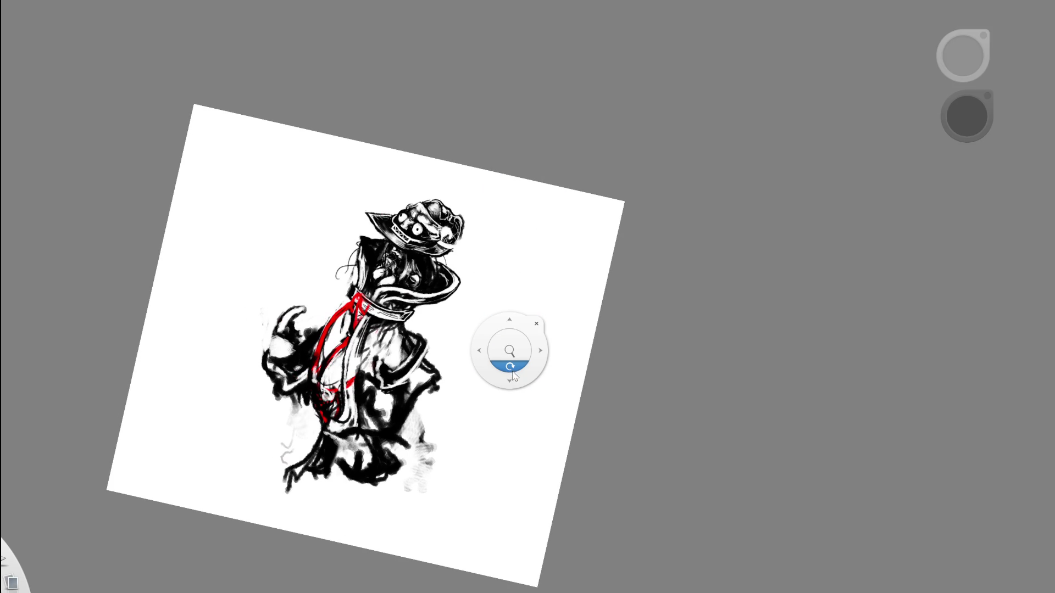
Set the brush to black and zoom in close on the figure's head and collar.
{"action": "left_click", "coordinate": [519, 376]}
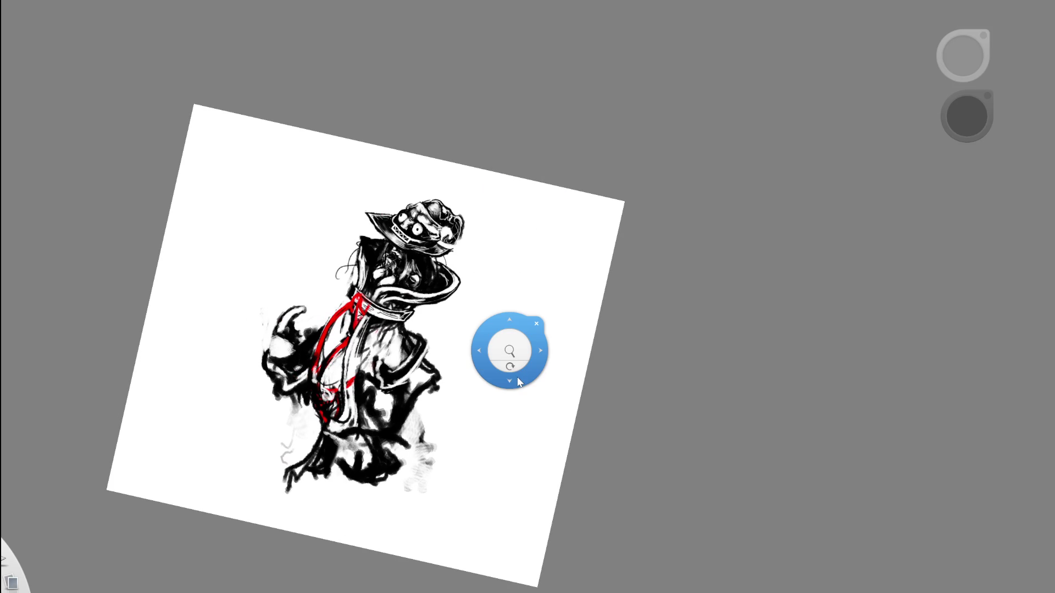
{"action": "mouse_move", "coordinate": [506, 363]}
{"action": "left_mouse_down"}
{"action": "mouse_move", "coordinate": [463, 291]}
{"action": "mouse_move", "coordinate": [504, 359]}
{"action": "mouse_move", "coordinate": [432, 414]}
{"action": "mouse_move", "coordinate": [379, 327]}
{"action": "left_mouse_up"}
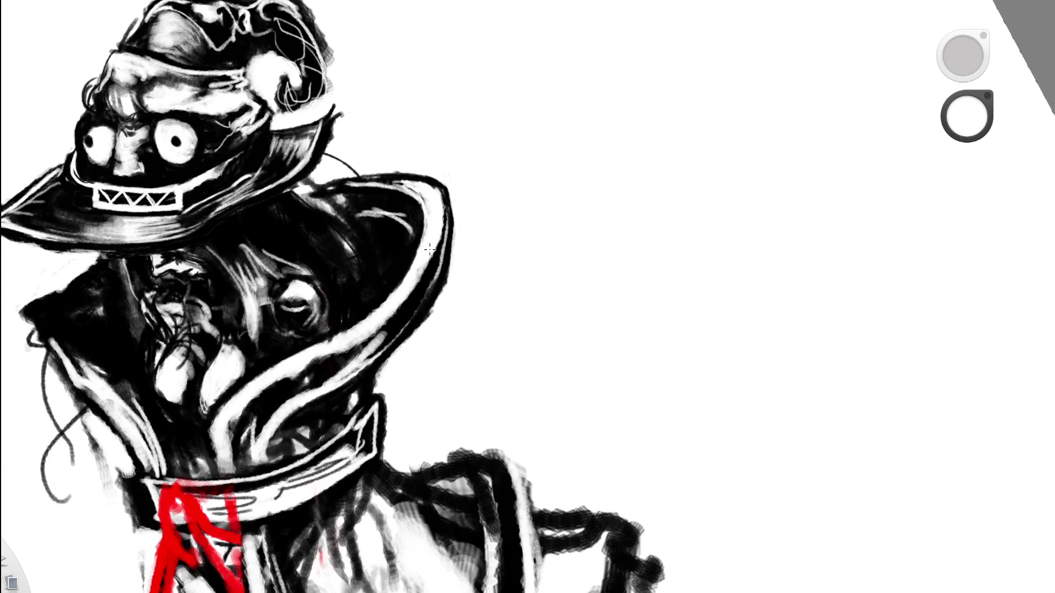
{"action": "scroll", "coordinate": [448, 166], "scroll_direction": "down", "scroll_amount": 5}
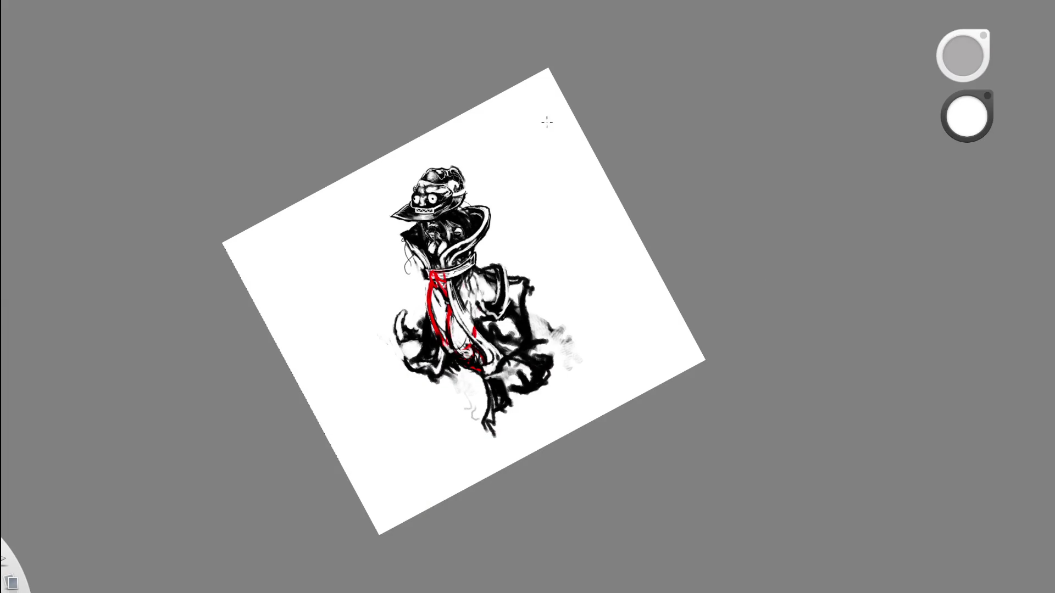
{"action": "mouse_move", "coordinate": [558, 157]}
{"action": "left_mouse_down"}
{"action": "mouse_move", "coordinate": [434, 314]}
{"action": "mouse_move", "coordinate": [493, 207]}
{"action": "left_mouse_up"}
{"action": "left_click", "coordinate": [454, 267], "text": "alt"}
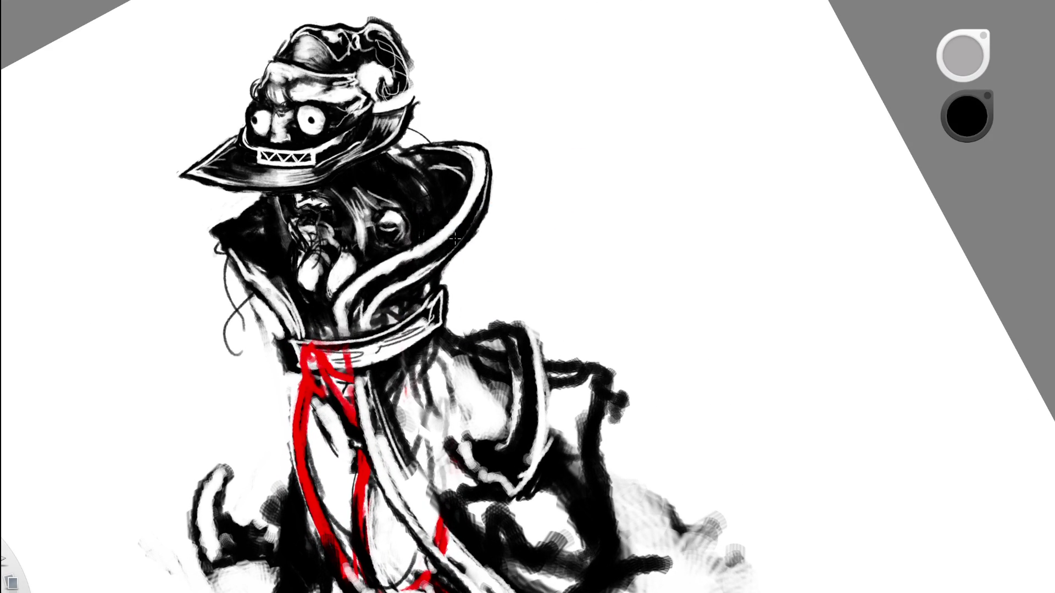
{"action": "key", "text": "space"}
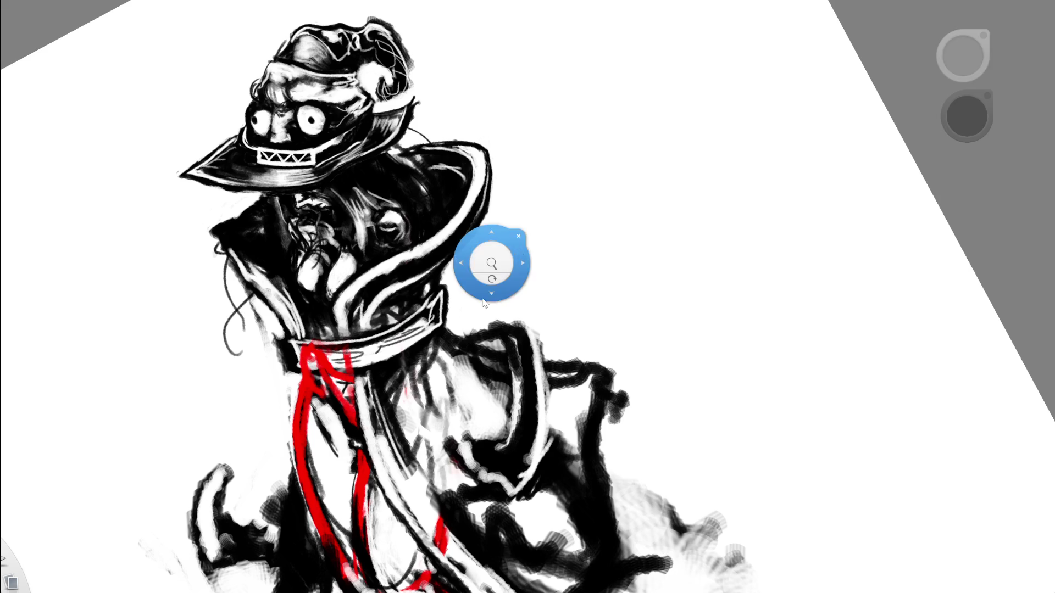
{"action": "left_click_drag", "start_coordinate": [484, 302], "coordinate": [334, 310]}
{"action": "key", "text": "space"}
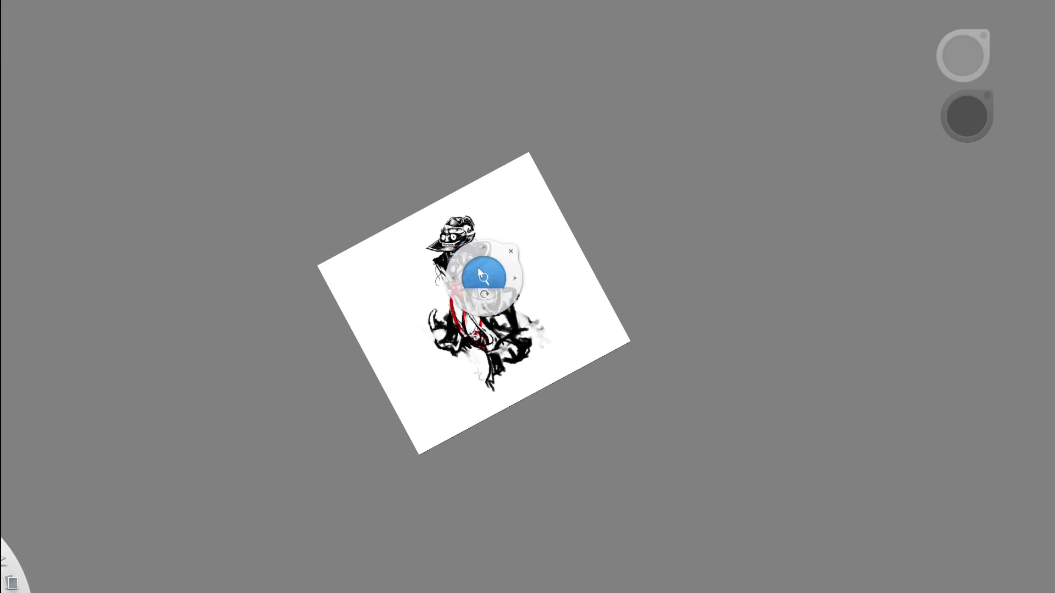
{"action": "left_click_drag", "start_coordinate": [477, 267], "coordinate": [570, 240]}
{"action": "key", "text": "space"}
{"action": "left_click_drag", "start_coordinate": [510, 344], "coordinate": [482, 370]}
{"action": "key", "text": "space"}
{"action": "mouse_move", "coordinate": [506, 287]}
{"action": "left_mouse_down"}
{"action": "mouse_move", "coordinate": [532, 282]}
{"action": "mouse_move", "coordinate": [489, 377]}
{"action": "left_mouse_up"}
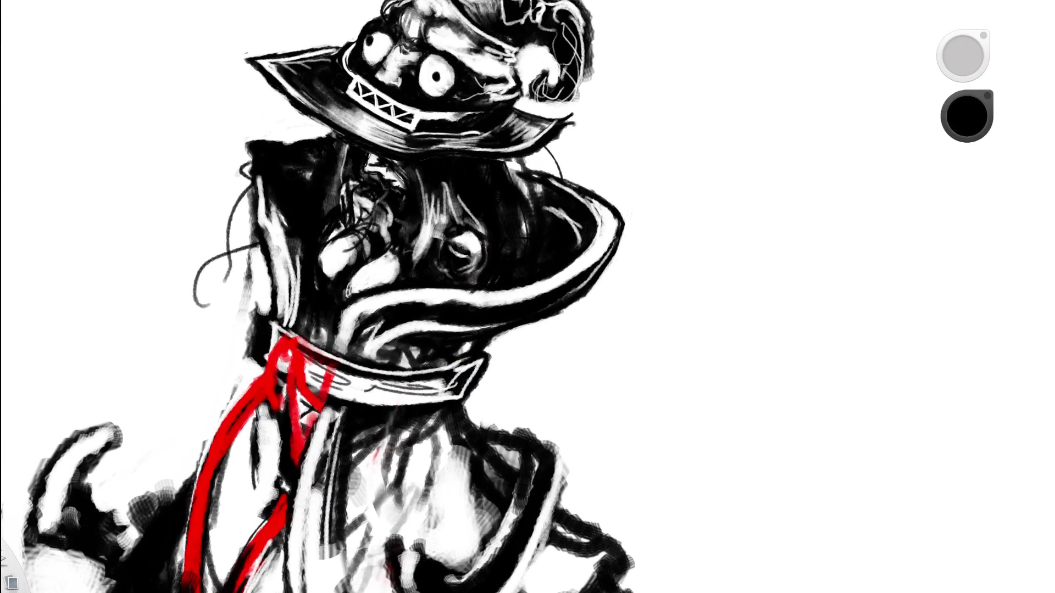
Paint white highlights down the collar's left edge toward the red sash.
{"action": "key", "text": "e"}
{"action": "mouse_move", "coordinate": [267, 164]}
{"action": "left_mouse_down"}
{"action": "mouse_move", "coordinate": [295, 235]}
{"action": "mouse_move", "coordinate": [286, 178]}
{"action": "left_mouse_up"}
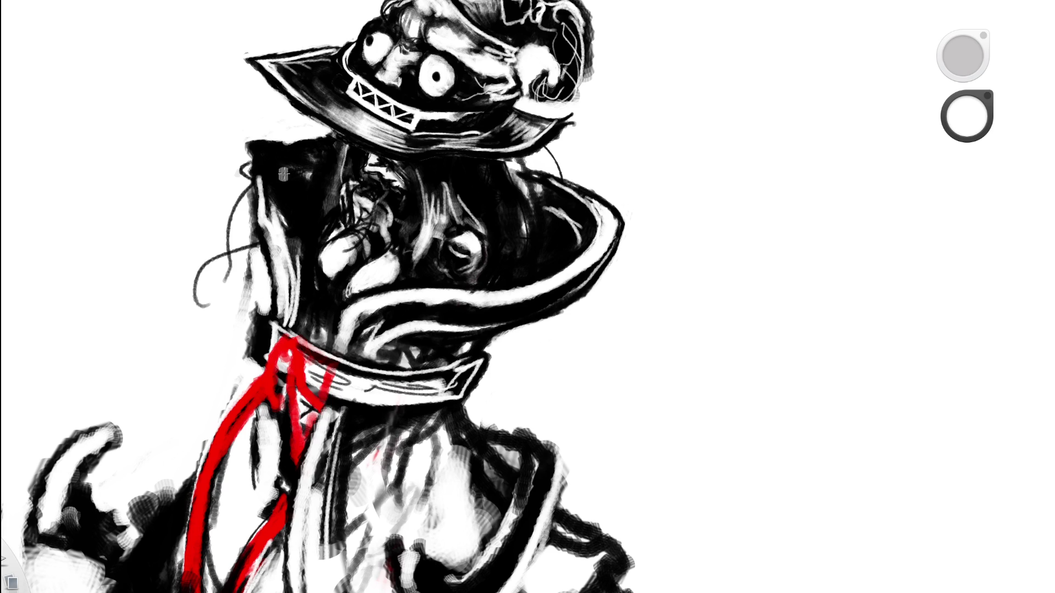
{"action": "key", "text": "ctrl+g"}
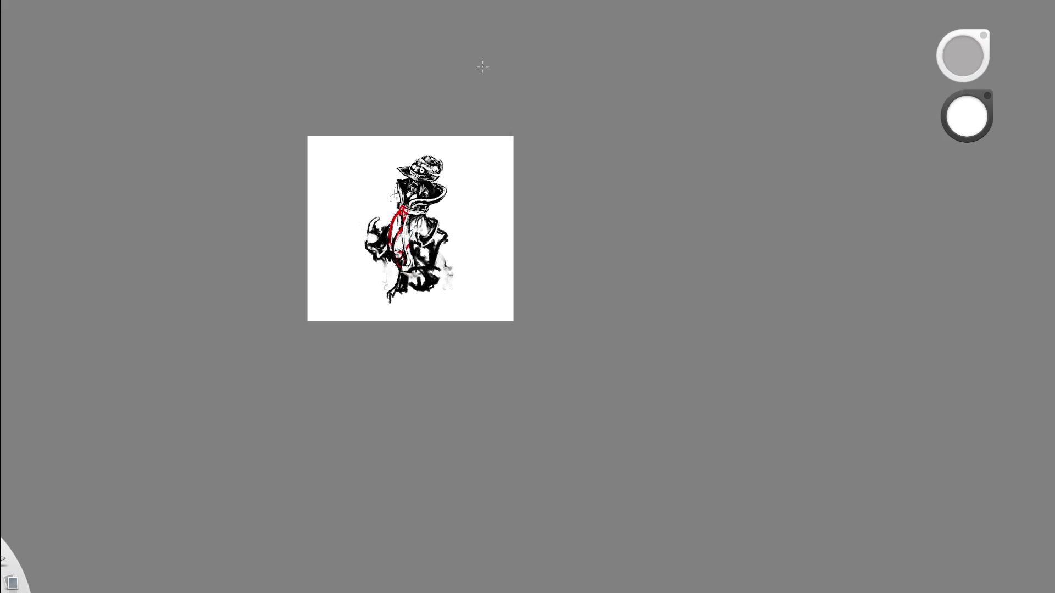
{"action": "key", "text": "ctrl+g"}
{"action": "mouse_move", "coordinate": [307, 180]}
{"action": "left_mouse_down"}
{"action": "mouse_move", "coordinate": [326, 175]}
{"action": "mouse_move", "coordinate": [346, 241]}
{"action": "left_mouse_up"}
{"action": "mouse_move", "coordinate": [308, 183]}
{"action": "left_mouse_down"}
{"action": "mouse_move", "coordinate": [339, 287]}
{"action": "mouse_move", "coordinate": [328, 341]}
{"action": "left_mouse_up"}
{"action": "left_click_drag", "start_coordinate": [347, 220], "coordinate": [353, 264]}
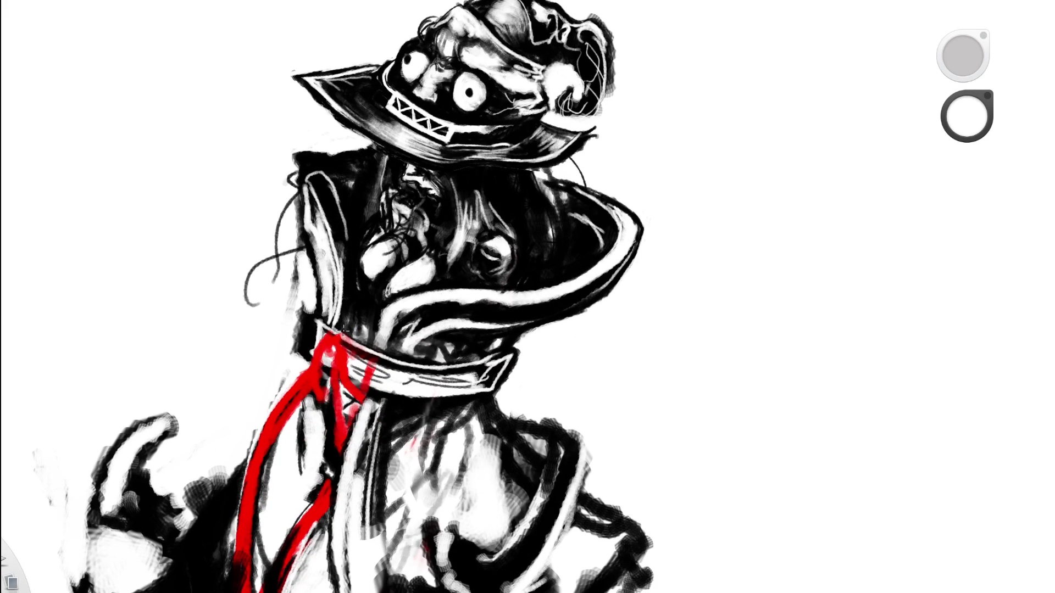
Try a white highlight along the collar's top edge, compare it, and undo it.
{"action": "left_click_drag", "start_coordinate": [412, 135], "coordinate": [280, 267]}
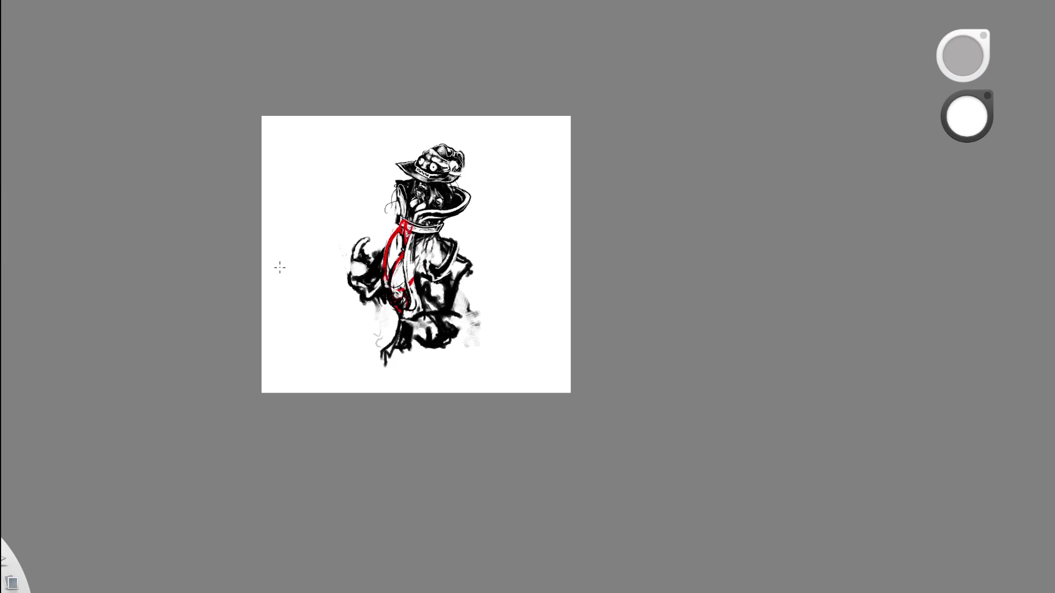
{"action": "mouse_move", "coordinate": [417, 125]}
{"action": "left_mouse_down"}
{"action": "mouse_move", "coordinate": [444, 113]}
{"action": "mouse_move", "coordinate": [440, 165]}
{"action": "mouse_move", "coordinate": [356, 202]}
{"action": "mouse_move", "coordinate": [336, 167]}
{"action": "mouse_move", "coordinate": [354, 163]}
{"action": "left_mouse_up"}
{"action": "scroll", "coordinate": [356, 202], "scroll_direction": "up", "scroll_amount": 3}
{"action": "key", "text": "ctrl+z"}
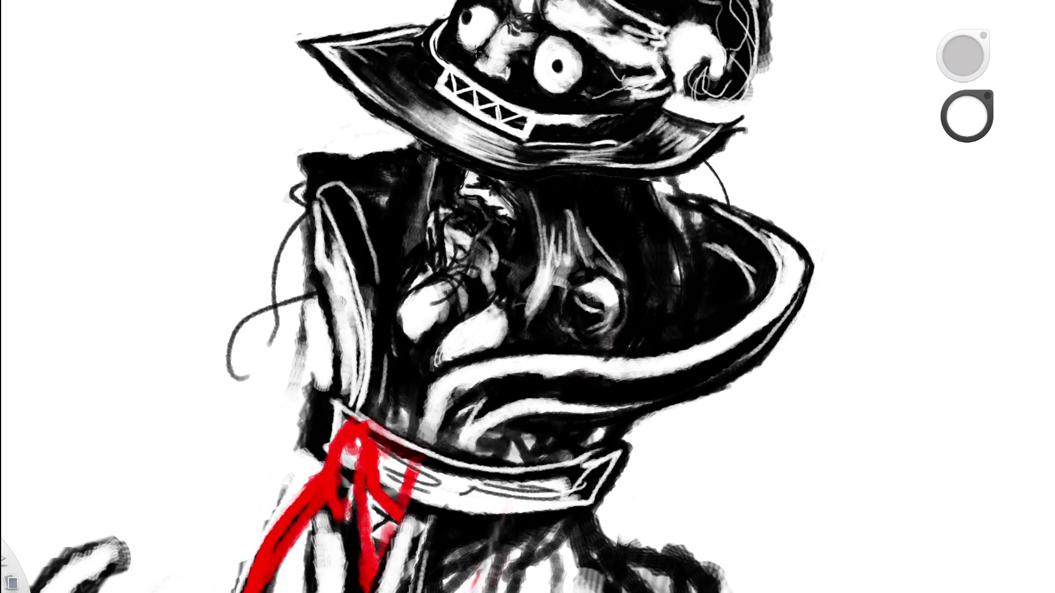
{"action": "left_click_drag", "start_coordinate": [311, 164], "coordinate": [364, 160]}
{"action": "key", "text": "ctrl+z"}
{"action": "key", "text": "ctrl+z"}
{"action": "key", "text": "ctrl+shift+z"}
{"action": "key", "text": "ctrl+shift+z"}
{"action": "key", "text": "ctrl+z"}
{"action": "key", "text": "ctrl+z"}
{"action": "key", "text": "ctrl+shift+z"}
{"action": "key", "text": "ctrl+shift+z"}
{"action": "key", "text": "ctrl+z"}
{"action": "key", "text": "ctrl+z"}
{"action": "key", "text": "ctrl+shift+z"}
{"action": "key", "text": "ctrl+shift+z"}
{"action": "key", "text": "ctrl+z"}
{"action": "key", "text": "ctrl+z"}
Paint black over the collar's top edge and keep the darker strokes after comparing.
{"action": "left_click", "coordinate": [372, 159], "text": "alt"}
{"action": "left_click_drag", "start_coordinate": [344, 160], "coordinate": [410, 141]}
{"action": "left_click", "coordinate": [558, 211], "text": "alt"}
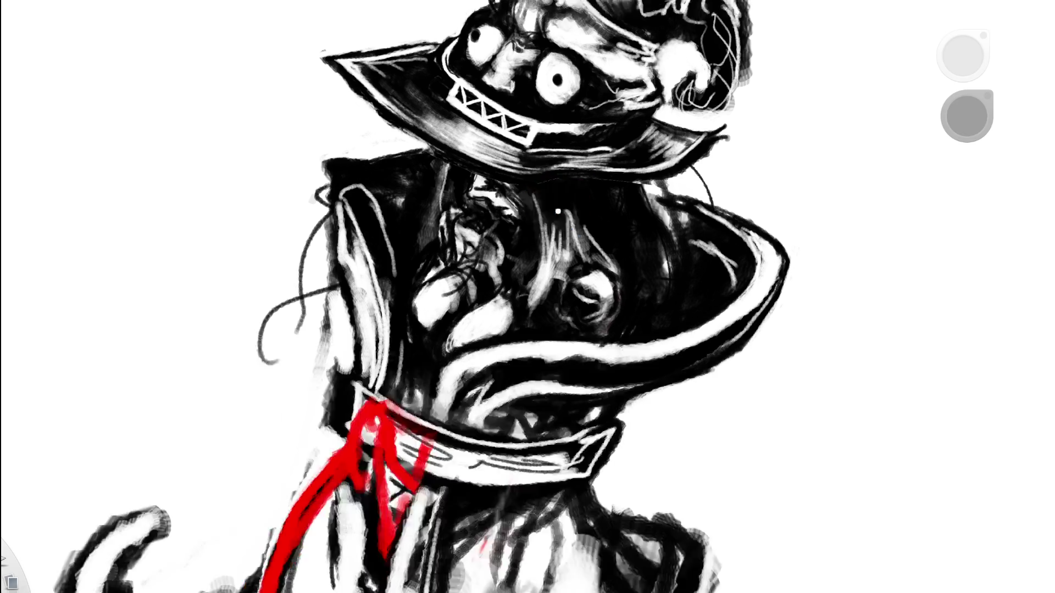
{"action": "key", "text": "Home"}
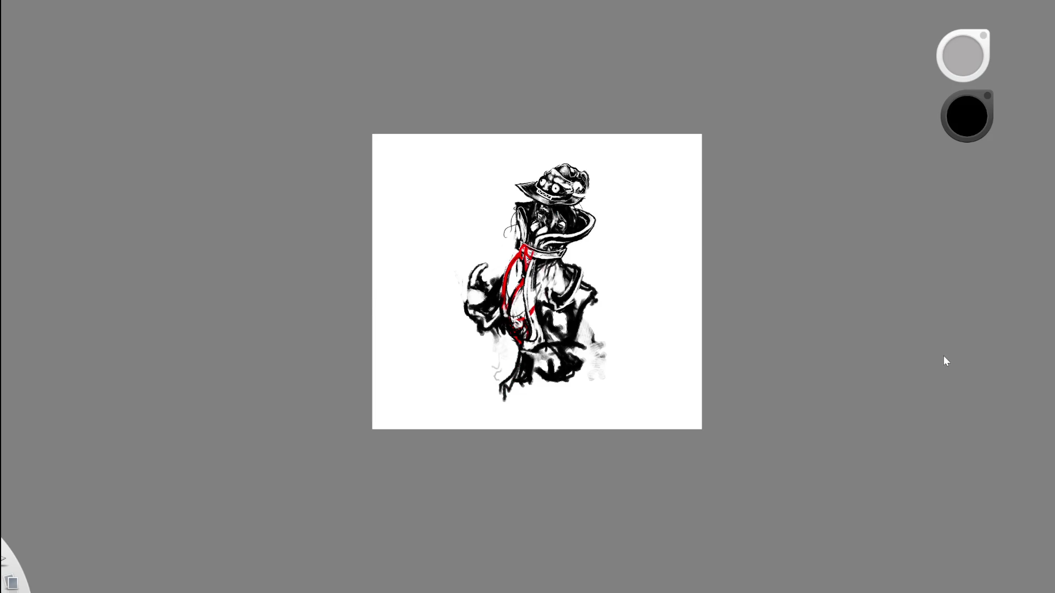
{"action": "key", "text": "ctrl+y"}
{"action": "key", "text": "ctrl+z"}
{"action": "key", "text": "ctrl+z"}
{"action": "key", "text": "ctrl+y"}
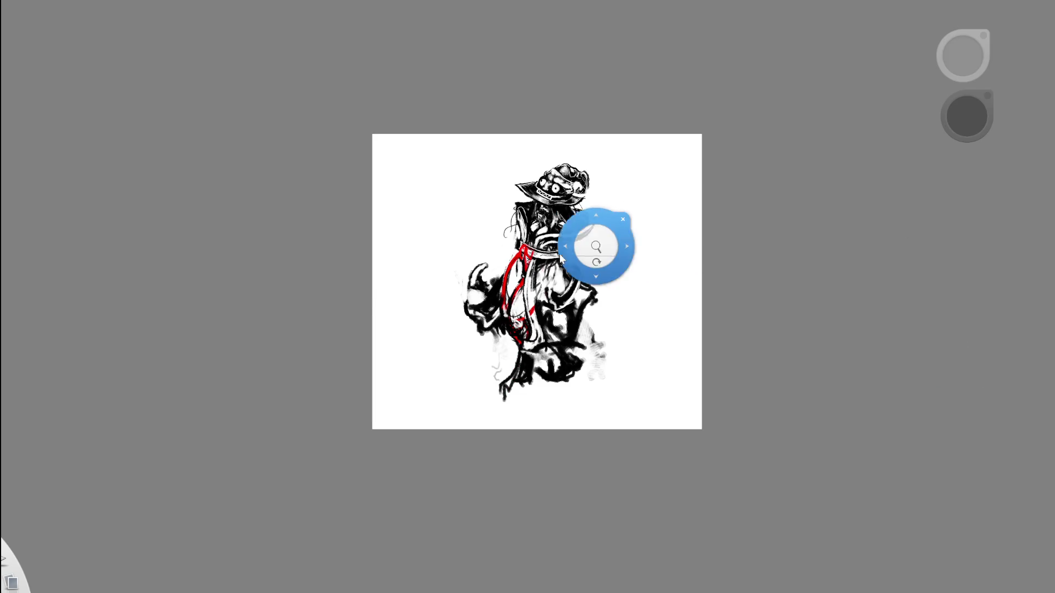
Paint extra white over the hat-brim highlight, then rotate and zoom onto the head.
{"action": "scroll", "coordinate": [585, 237], "scroll_direction": "up", "scroll_amount": 5}
{"action": "key", "text": "e"}
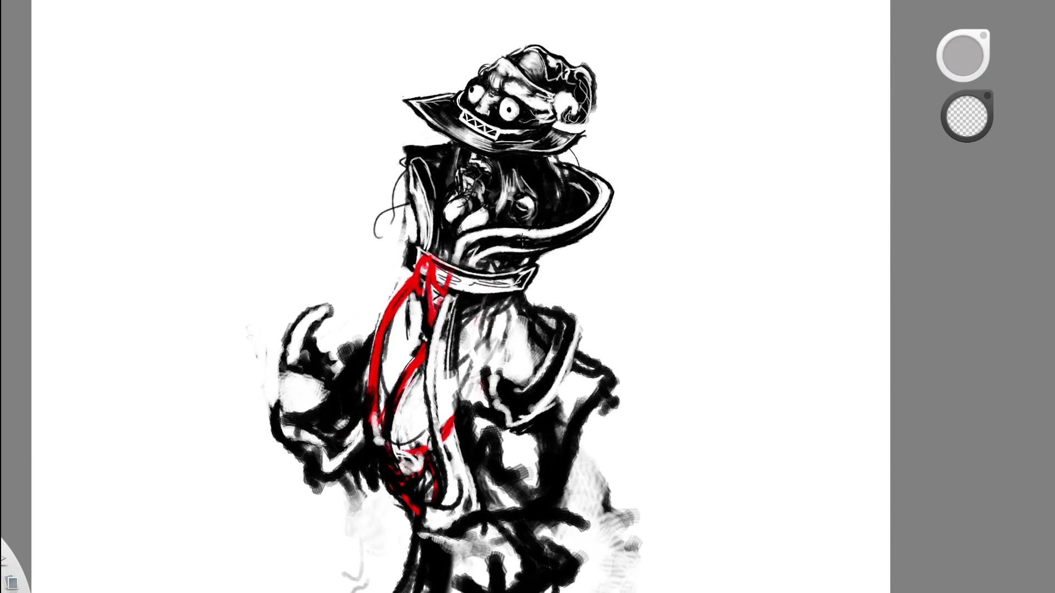
{"action": "scroll", "coordinate": [730, 192], "scroll_direction": "down", "scroll_amount": 5}
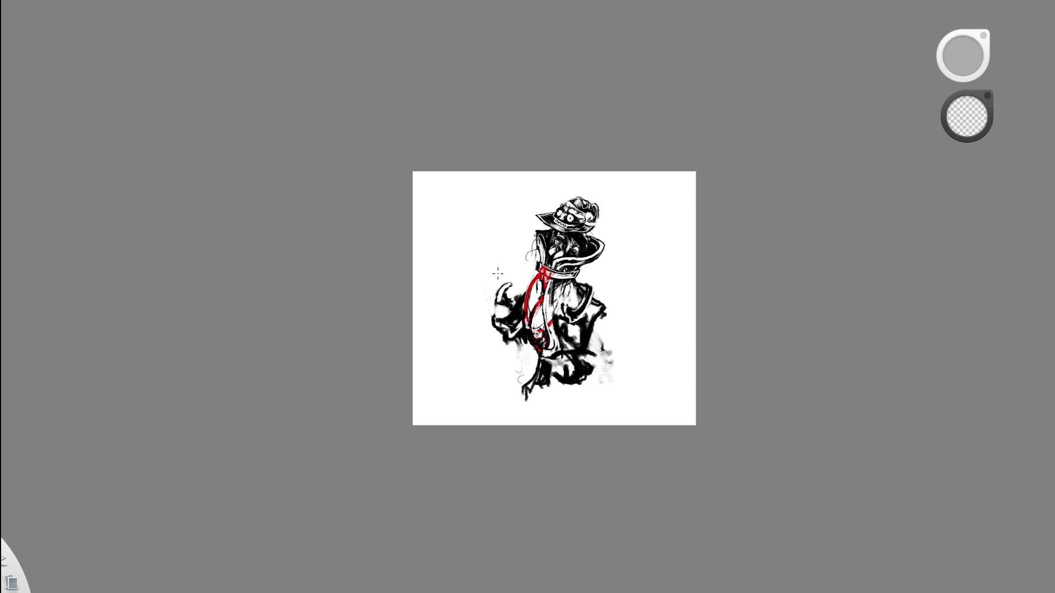
{"action": "scroll", "coordinate": [604, 276], "scroll_direction": "up", "scroll_amount": 8}
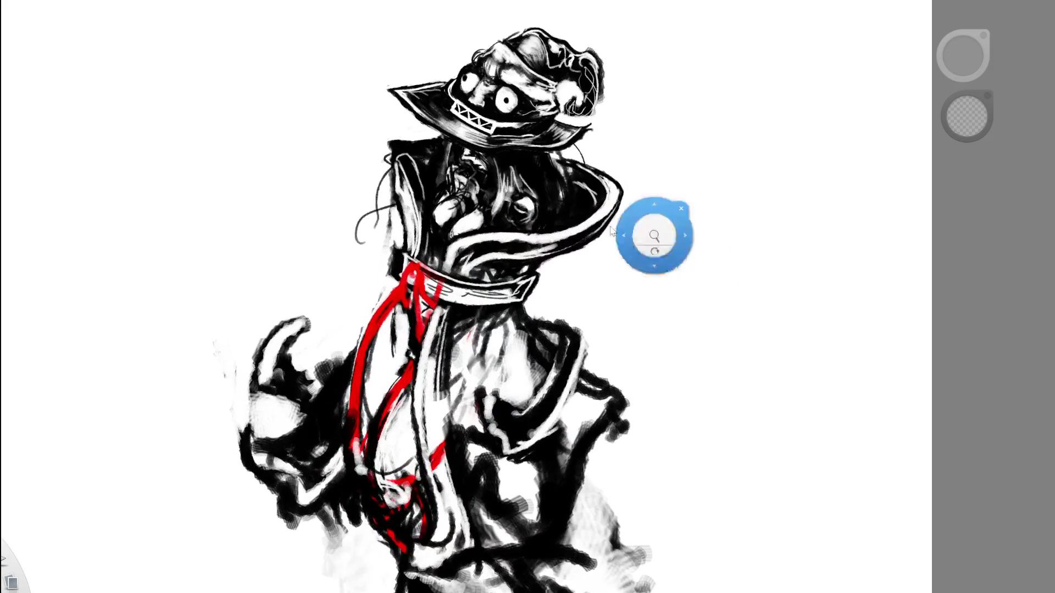
{"action": "key", "text": "e"}
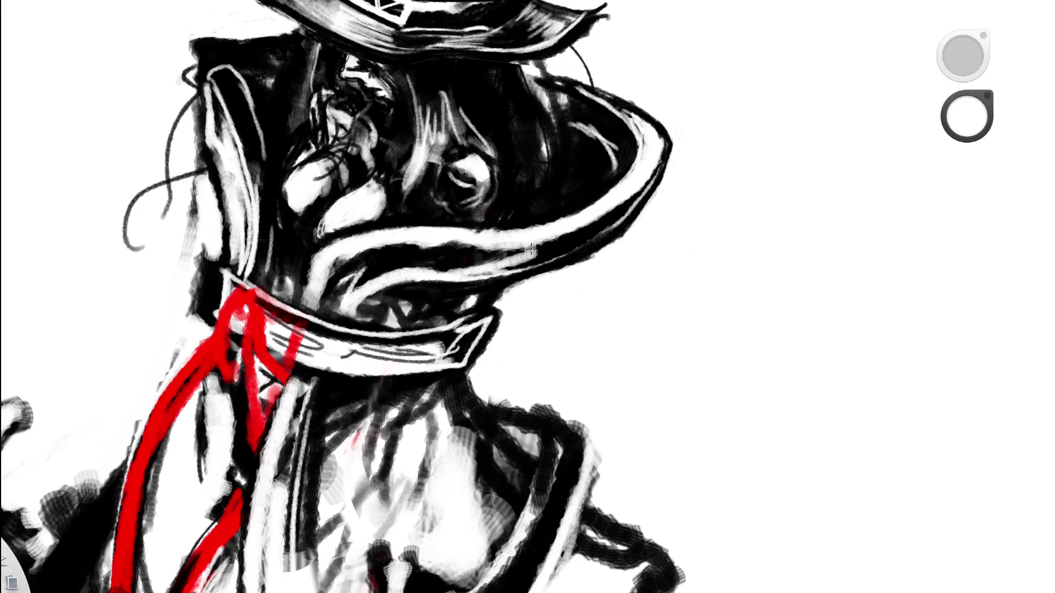
{"action": "mouse_move", "coordinate": [530, 251]}
{"action": "left_mouse_down"}
{"action": "mouse_move", "coordinate": [508, 263]}
{"action": "mouse_move", "coordinate": [527, 244]}
{"action": "left_mouse_up"}
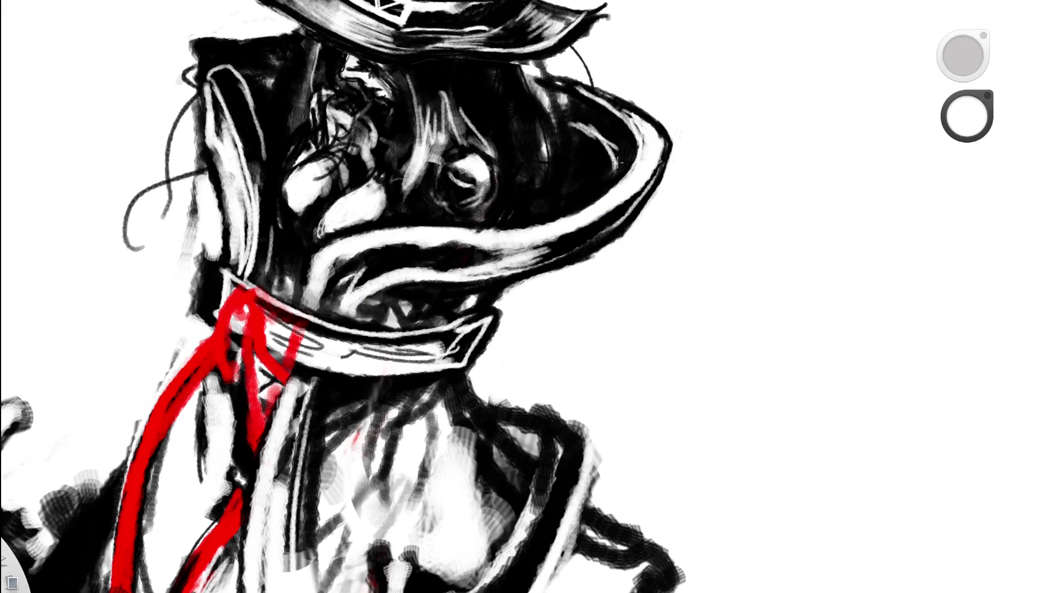
{"action": "scroll", "coordinate": [569, 265], "scroll_direction": "down", "scroll_amount": 5}
{"action": "scroll", "coordinate": [570, 265], "scroll_direction": "down", "scroll_amount": 5}
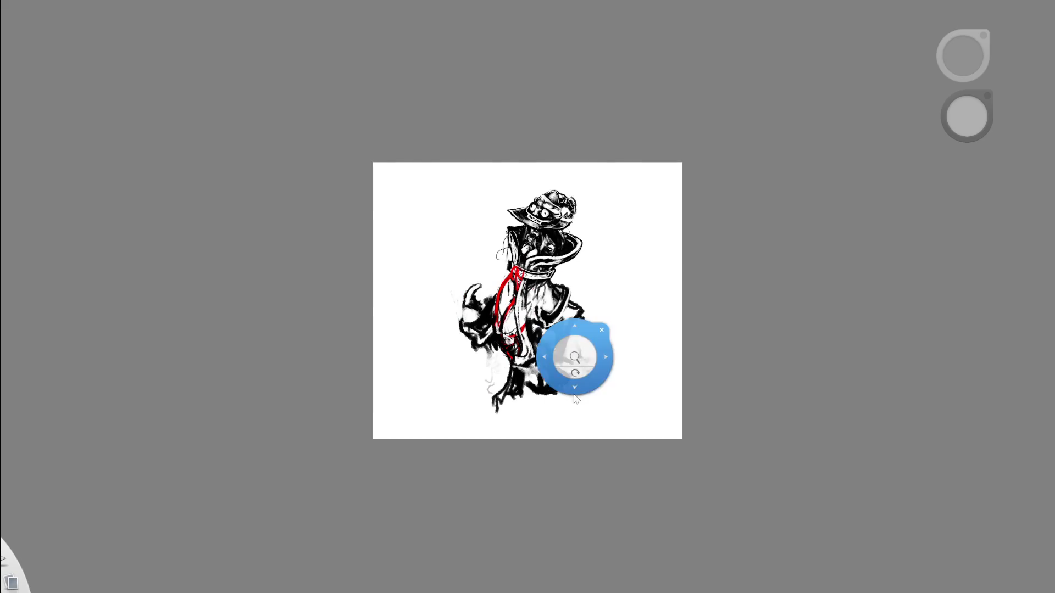
{"action": "left_click_drag", "start_coordinate": [572, 387], "coordinate": [644, 264]}
{"action": "scroll", "coordinate": [608, 193], "scroll_direction": "up", "scroll_amount": 5}
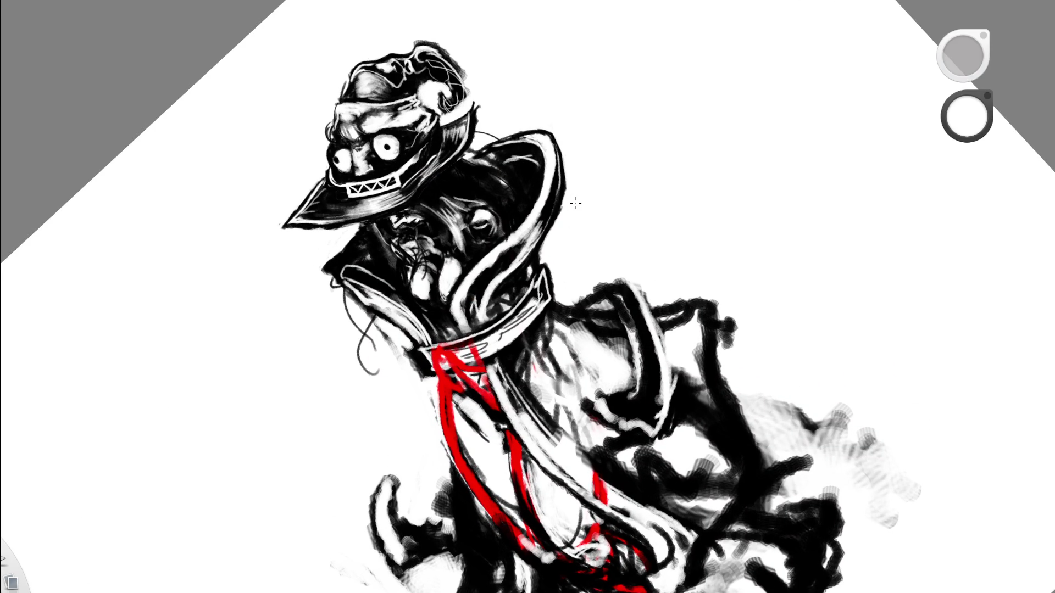
Paint black over part of the collar highlight and the shadow beside its left edge.
{"action": "left_click_drag", "start_coordinate": [566, 282], "coordinate": [632, 231]}
{"action": "left_click", "coordinate": [334, 256], "text": "alt"}
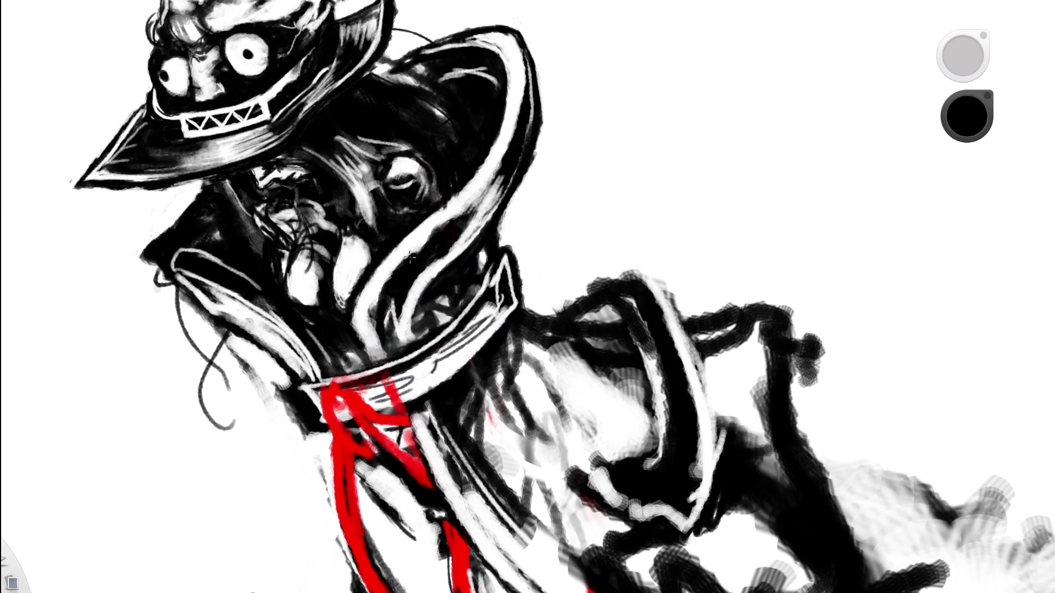
{"action": "mouse_move", "coordinate": [400, 272]}
{"action": "left_mouse_down"}
{"action": "mouse_move", "coordinate": [411, 259]}
{"action": "mouse_move", "coordinate": [391, 330]}
{"action": "mouse_move", "coordinate": [399, 343]}
{"action": "mouse_move", "coordinate": [394, 284]}
{"action": "left_mouse_up"}
{"action": "mouse_move", "coordinate": [445, 187]}
{"action": "left_mouse_down"}
{"action": "mouse_move", "coordinate": [485, 247]}
{"action": "mouse_move", "coordinate": [553, 282]}
{"action": "mouse_move", "coordinate": [576, 275]}
{"action": "mouse_move", "coordinate": [547, 318]}
{"action": "mouse_move", "coordinate": [490, 319]}
{"action": "mouse_move", "coordinate": [497, 332]}
{"action": "mouse_move", "coordinate": [508, 319]}
{"action": "mouse_move", "coordinate": [483, 286]}
{"action": "mouse_move", "coordinate": [508, 329]}
{"action": "mouse_move", "coordinate": [483, 308]}
{"action": "mouse_move", "coordinate": [521, 336]}
{"action": "left_mouse_up"}
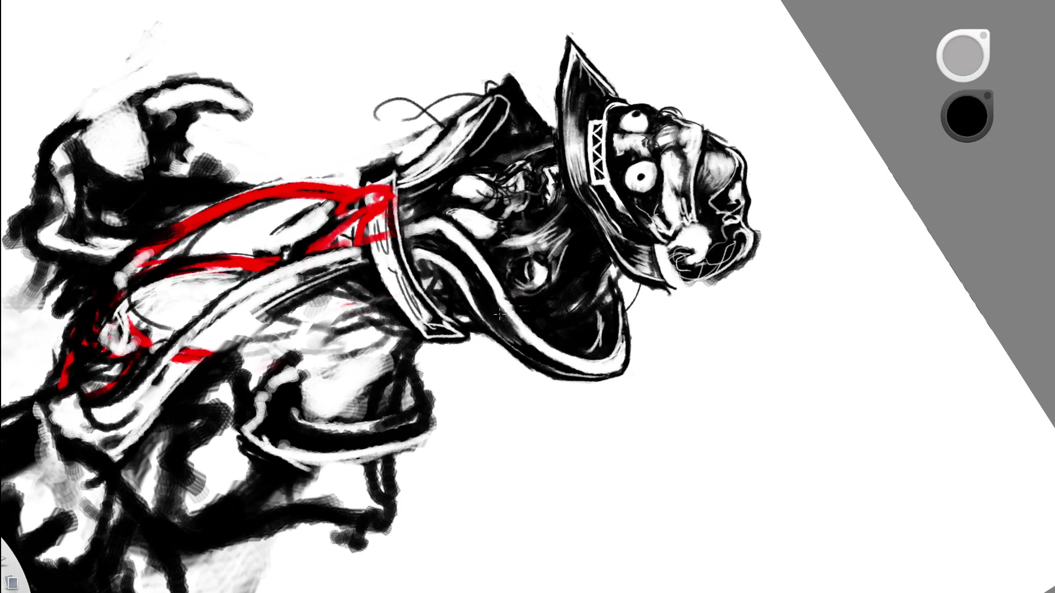
{"action": "left_click_drag", "start_coordinate": [539, 210], "coordinate": [554, 258]}
{"action": "mouse_move", "coordinate": [570, 301]}
{"action": "left_mouse_down"}
{"action": "mouse_move", "coordinate": [569, 328]}
{"action": "mouse_move", "coordinate": [567, 125]}
{"action": "left_mouse_up"}
{"action": "left_click_drag", "start_coordinate": [412, 241], "coordinate": [468, 193]}
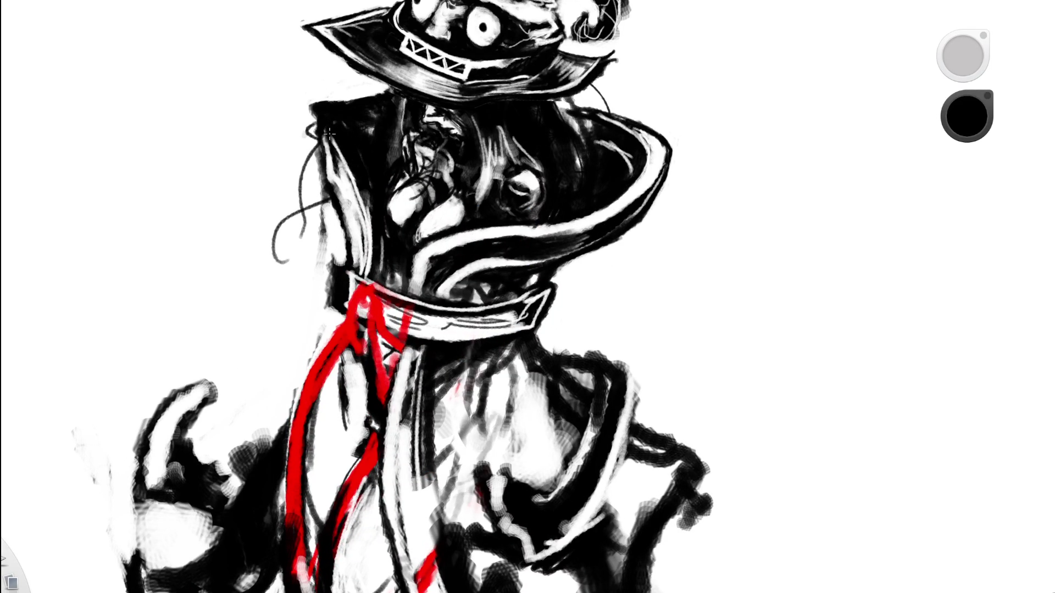
{"action": "left_click_drag", "start_coordinate": [467, 172], "coordinate": [375, 134]}
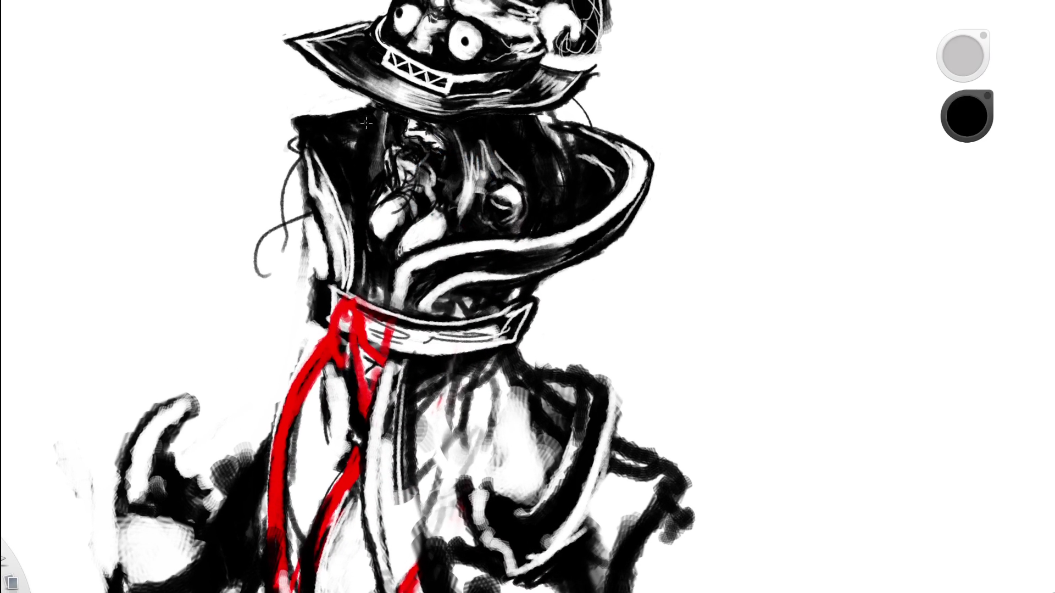
{"action": "mouse_move", "coordinate": [334, 281]}
{"action": "left_mouse_down"}
{"action": "mouse_move", "coordinate": [330, 189]}
{"action": "mouse_move", "coordinate": [343, 258]}
{"action": "mouse_move", "coordinate": [330, 185]}
{"action": "left_mouse_up"}
Sample a near-white colour and paint white along the collar's left edge.
{"action": "left_click", "coordinate": [661, 99], "text": "alt"}
{"action": "mouse_move", "coordinate": [316, 146]}
{"action": "left_mouse_down"}
{"action": "mouse_move", "coordinate": [305, 124]}
{"action": "mouse_move", "coordinate": [352, 236]}
{"action": "left_mouse_up"}
{"action": "mouse_move", "coordinate": [335, 187]}
{"action": "left_mouse_down"}
{"action": "mouse_move", "coordinate": [354, 296]}
{"action": "mouse_move", "coordinate": [338, 209]}
{"action": "left_mouse_up"}
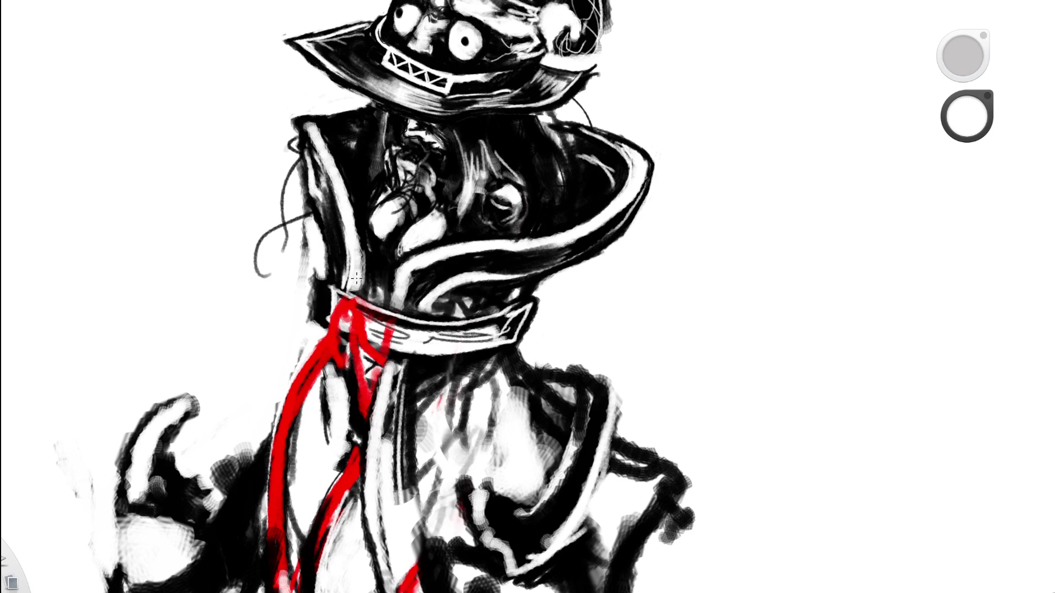
{"action": "left_click_drag", "start_coordinate": [431, 141], "coordinate": [270, 282]}
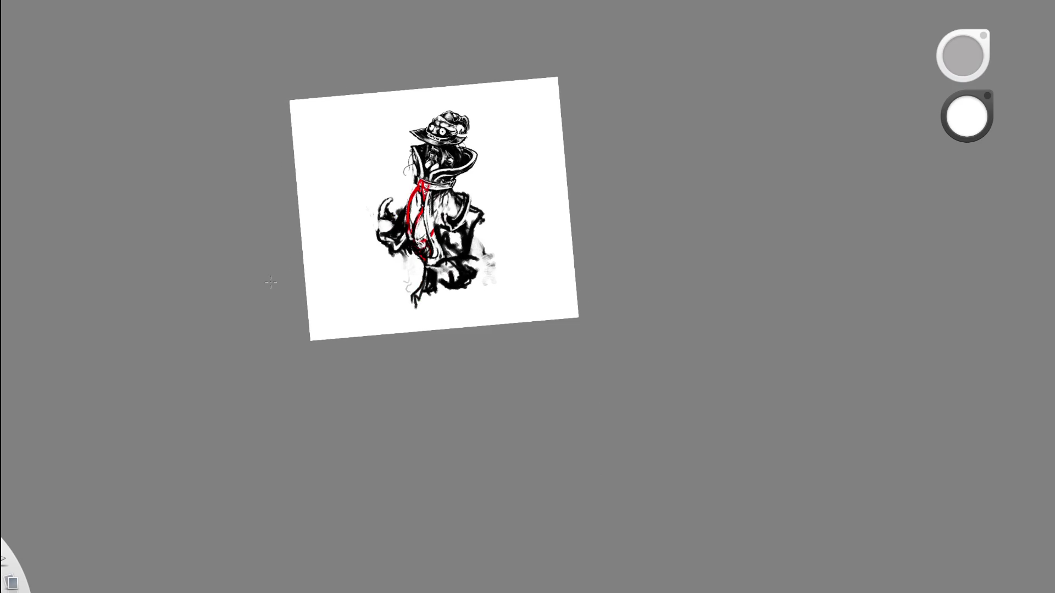
{"action": "left_click_drag", "start_coordinate": [428, 152], "coordinate": [409, 155]}
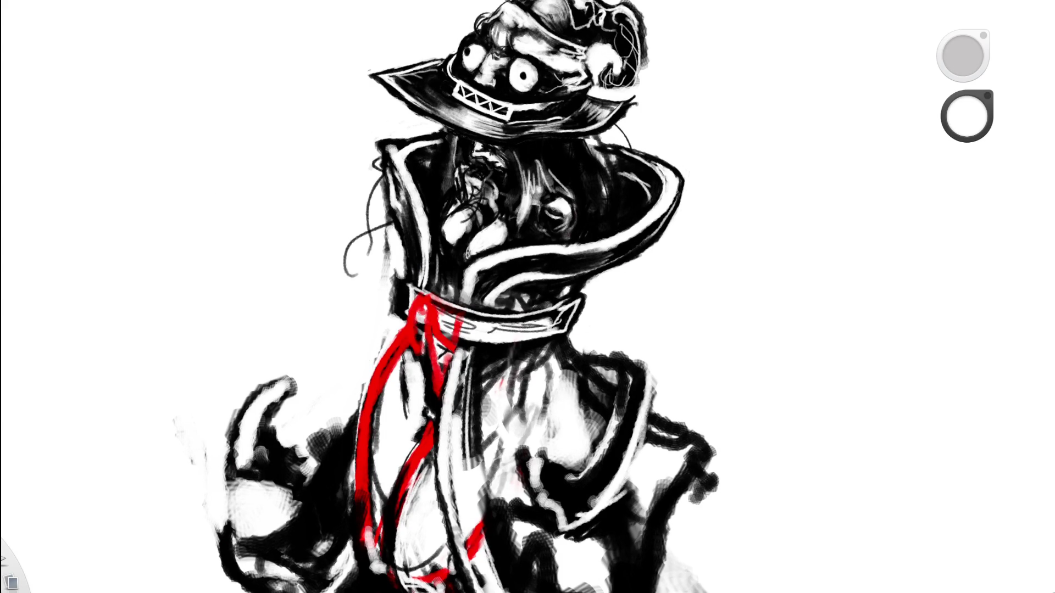
Sample black, turn the page nearly upright, and undo the latest collar and face strokes.
{"action": "left_click", "coordinate": [395, 82], "text": "alt"}
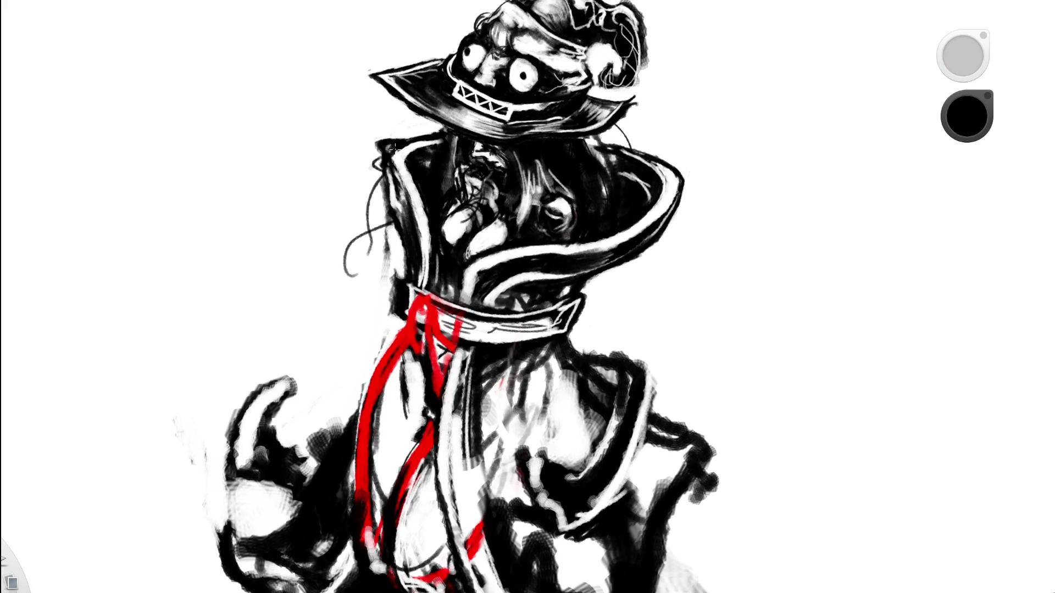
{"action": "key", "text": "space"}
{"action": "left_click_drag", "start_coordinate": [561, 151], "coordinate": [407, 258]}
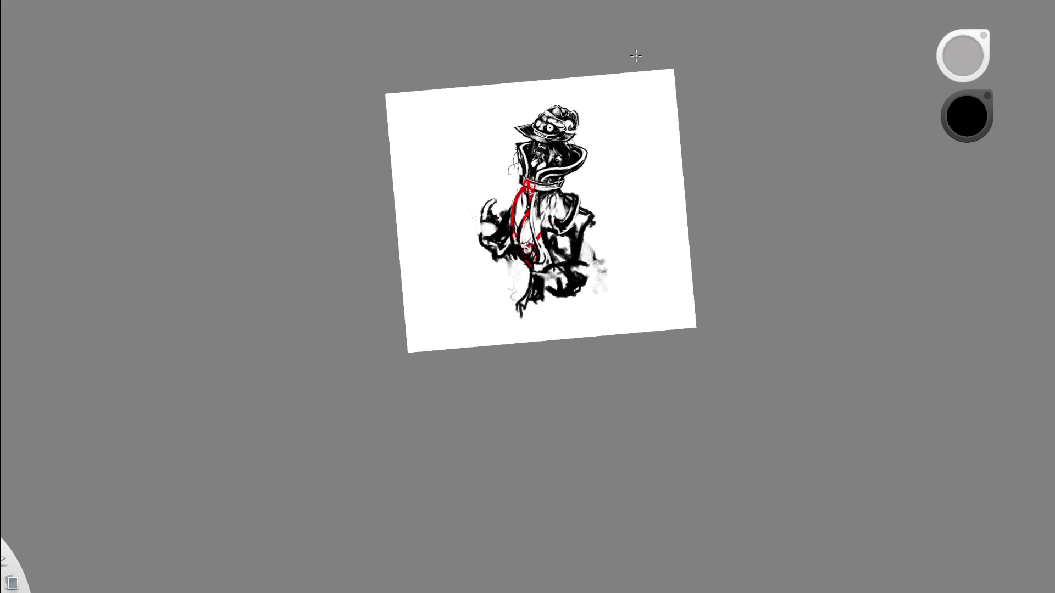
{"action": "key", "text": "space"}
{"action": "mouse_move", "coordinate": [610, 94]}
{"action": "left_mouse_down"}
{"action": "mouse_move", "coordinate": [582, 179]}
{"action": "mouse_move", "coordinate": [479, 297]}
{"action": "left_mouse_up"}
{"action": "key", "text": "space"}
{"action": "key", "text": "space"}
{"action": "mouse_move", "coordinate": [509, 165]}
{"action": "left_mouse_down"}
{"action": "mouse_move", "coordinate": [526, 129]}
{"action": "mouse_move", "coordinate": [422, 262]}
{"action": "left_mouse_up"}
{"action": "key", "text": "space"}
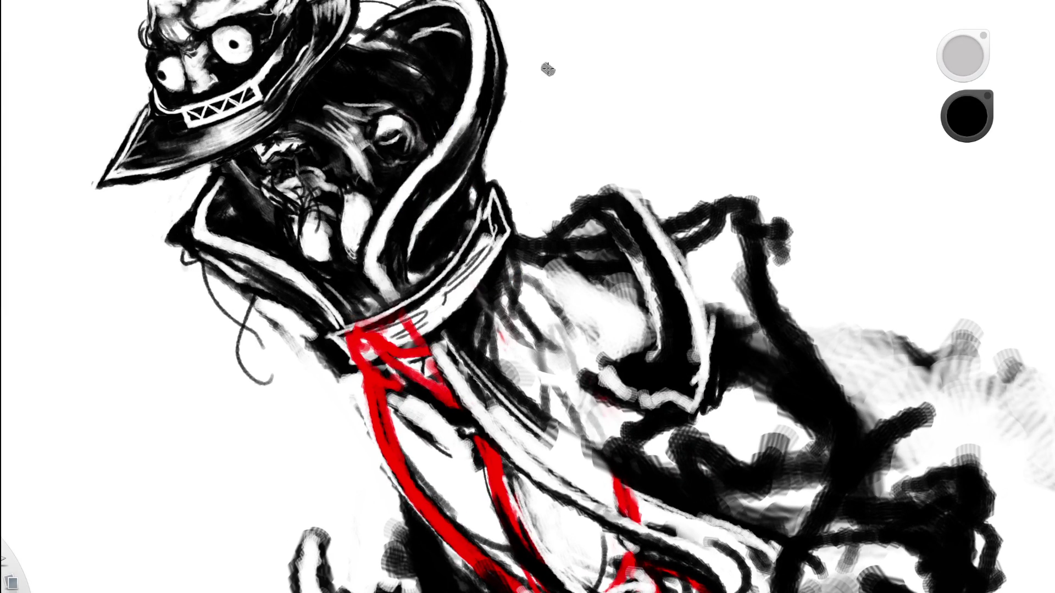
{"action": "key", "text": "space"}
{"action": "left_click_drag", "start_coordinate": [544, 160], "coordinate": [378, 267]}
{"action": "key", "text": "space"}
{"action": "left_click_drag", "start_coordinate": [601, 165], "coordinate": [606, 282]}
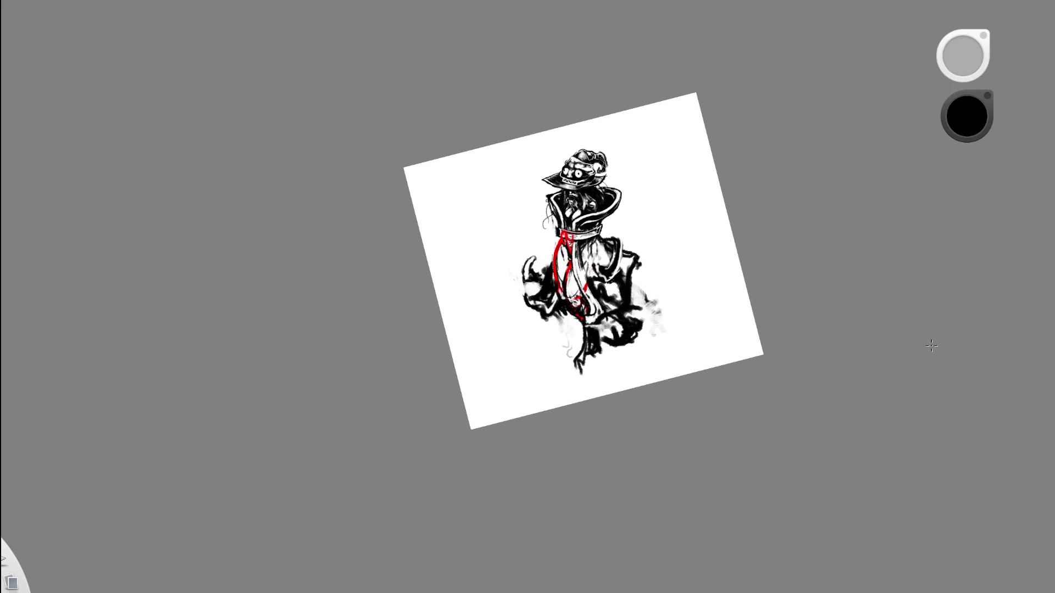
{"action": "key", "text": "ctrl+z"}
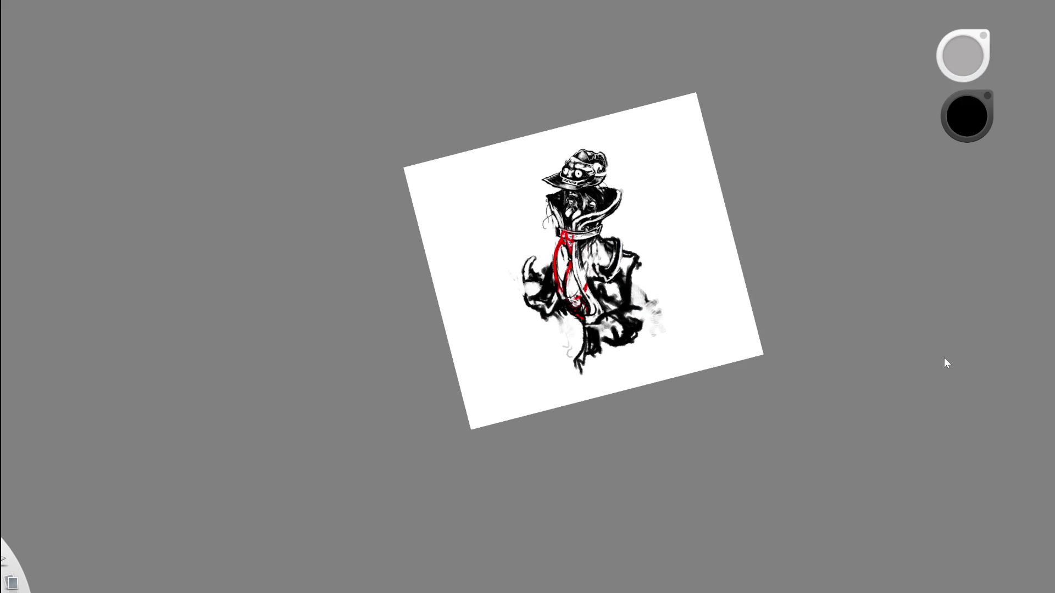
Bring back the darker collar strokes and add a short white stroke on the collar outline.
{"action": "key", "text": "ctrl+z"}
{"action": "key", "text": "ctrl+z"}
{"action": "scroll", "coordinate": [701, 155], "scroll_direction": "up", "scroll_amount": 5}
{"action": "key", "text": "space"}
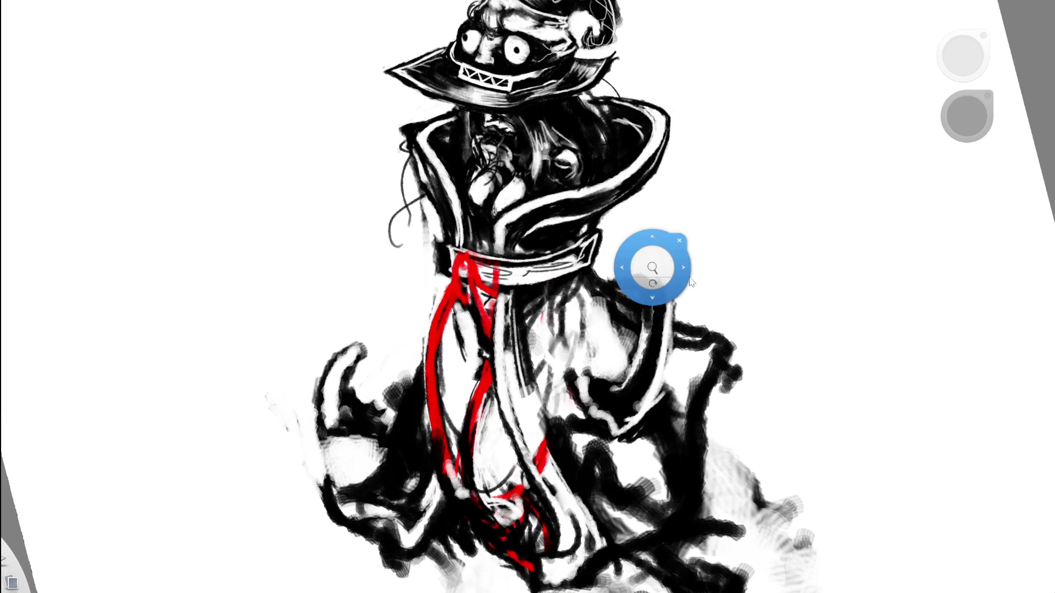
{"action": "left_click_drag", "start_coordinate": [703, 355], "coordinate": [634, 437]}
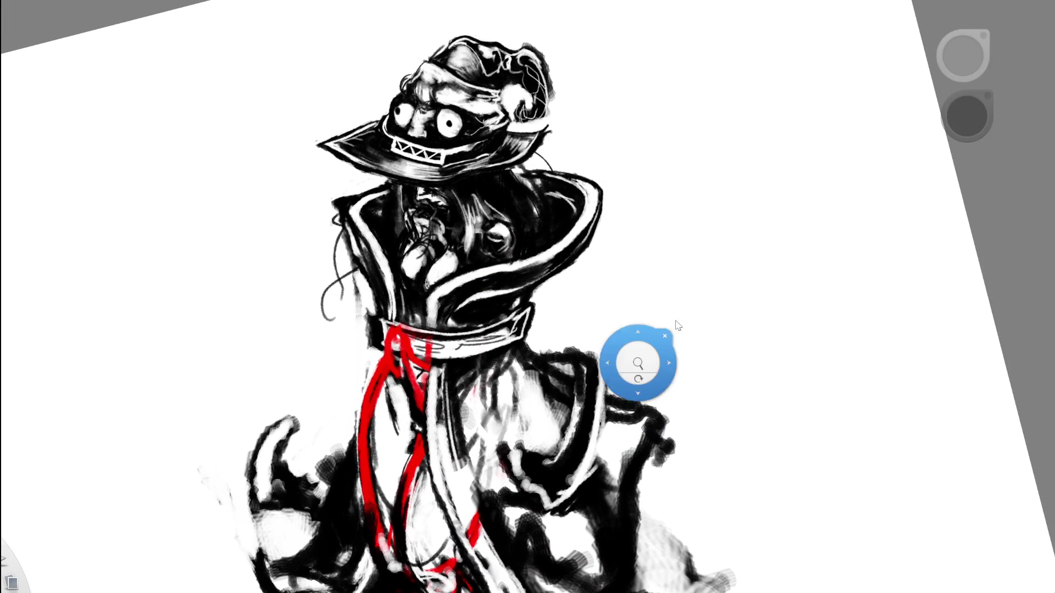
{"action": "scroll", "coordinate": [602, 253], "scroll_direction": "up", "scroll_amount": 2}
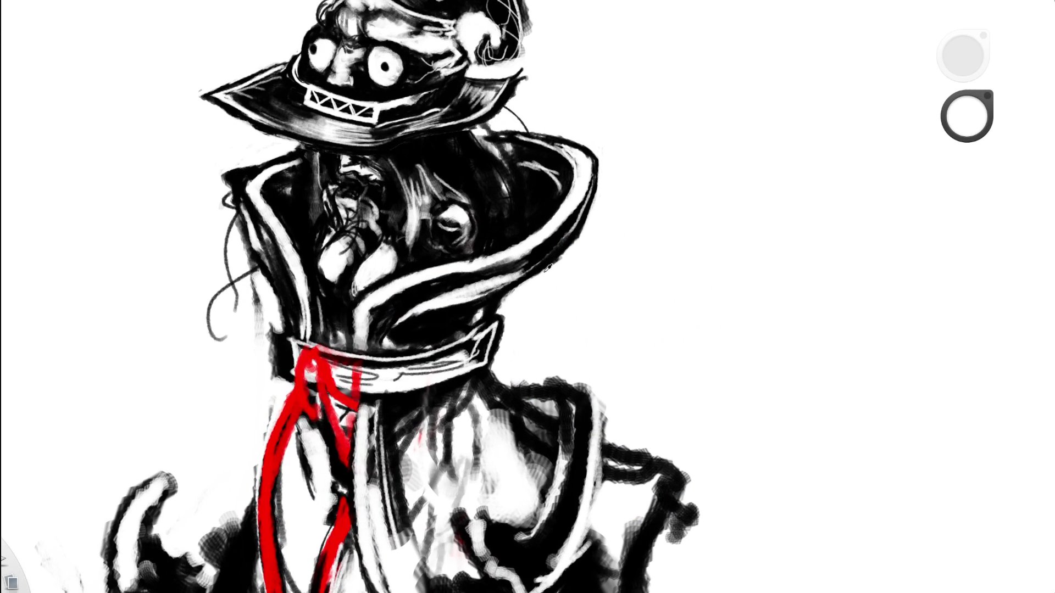
{"action": "left_click", "coordinate": [462, 266], "text": "alt"}
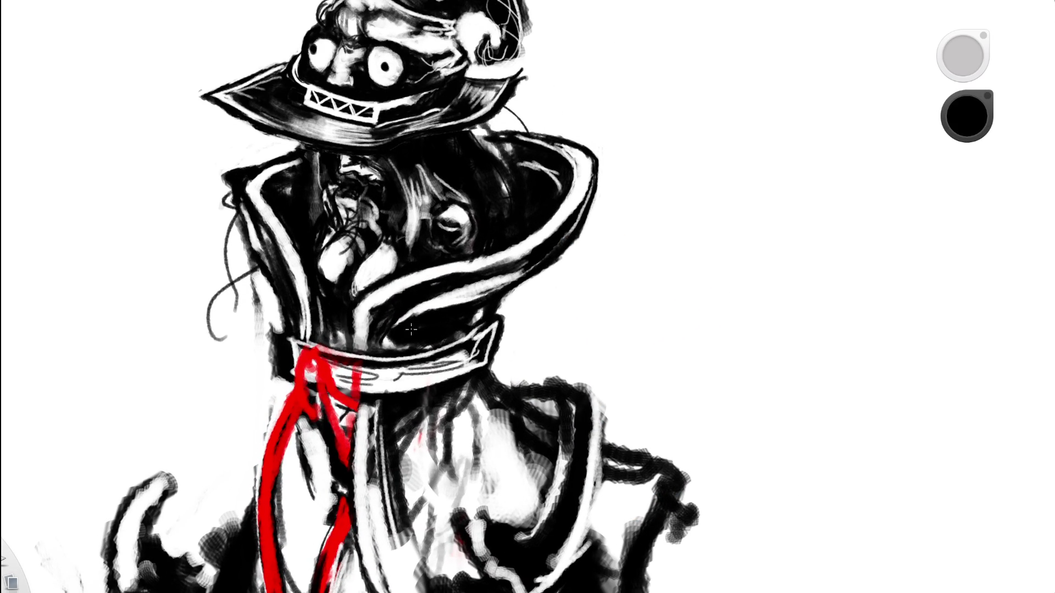
{"action": "left_click", "coordinate": [573, 241], "text": "alt"}
{"action": "left_click_drag", "start_coordinate": [519, 276], "coordinate": [516, 277]}
{"action": "left_click", "coordinate": [544, 277]}
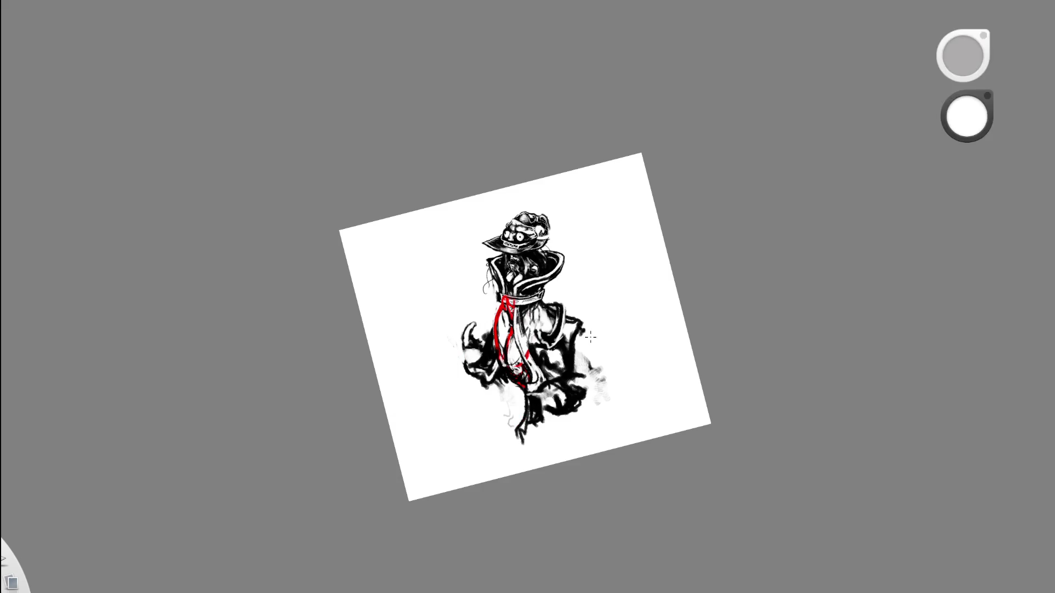
{"action": "left_click", "coordinate": [574, 399]}
{"action": "mouse_move", "coordinate": [479, 297]}
{"action": "left_mouse_down"}
{"action": "mouse_move", "coordinate": [471, 207]}
{"action": "mouse_move", "coordinate": [405, 306]}
{"action": "mouse_move", "coordinate": [436, 230]}
{"action": "left_mouse_up"}
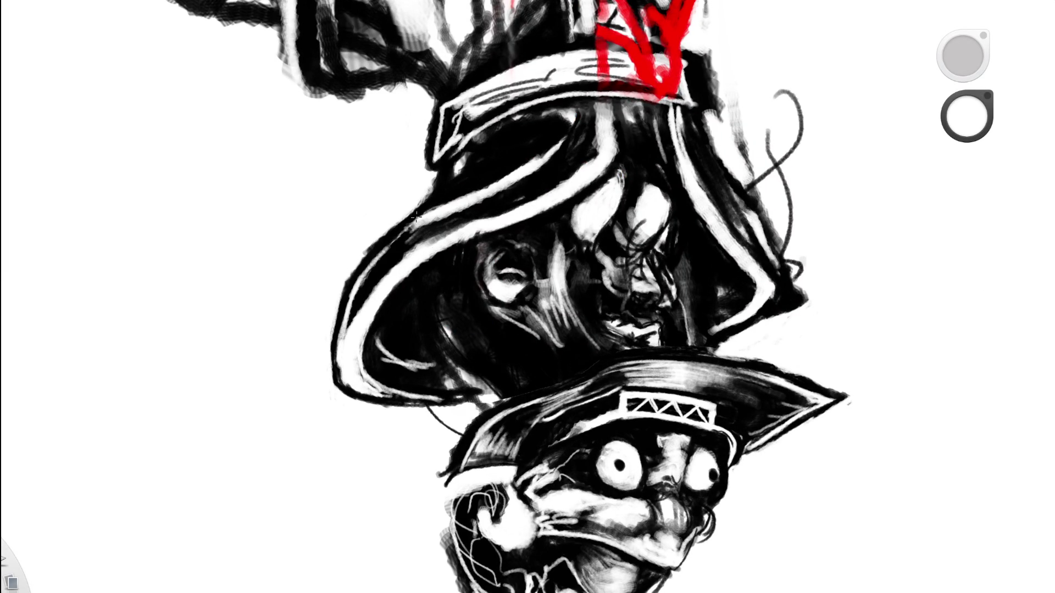
Turn the page upright and zoom in on the figure's neck and collar.
{"action": "mouse_move", "coordinate": [475, 258]}
{"action": "left_mouse_down"}
{"action": "mouse_move", "coordinate": [468, 329]}
{"action": "mouse_move", "coordinate": [586, 219]}
{"action": "left_mouse_up"}
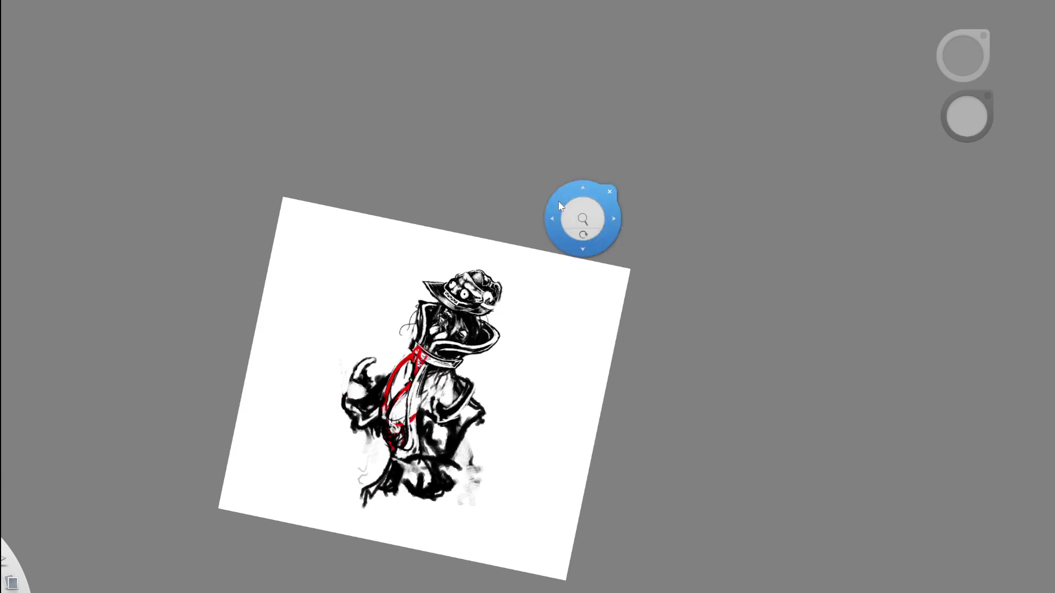
{"action": "key", "text": "space"}
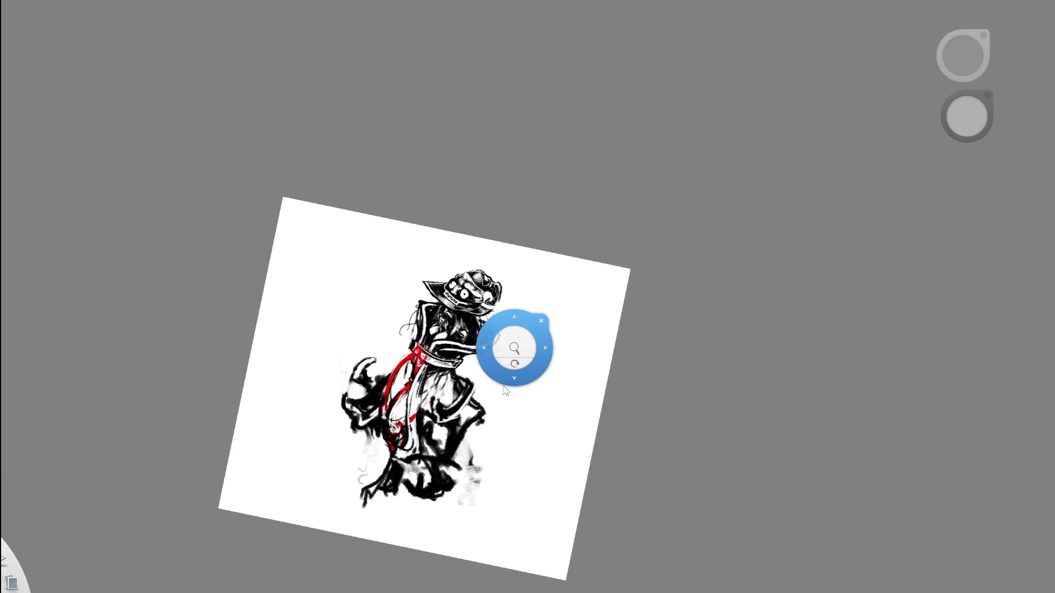
{"action": "mouse_move", "coordinate": [509, 324]}
{"action": "left_mouse_down"}
{"action": "mouse_move", "coordinate": [568, 318]}
{"action": "mouse_move", "coordinate": [502, 337]}
{"action": "left_mouse_up"}
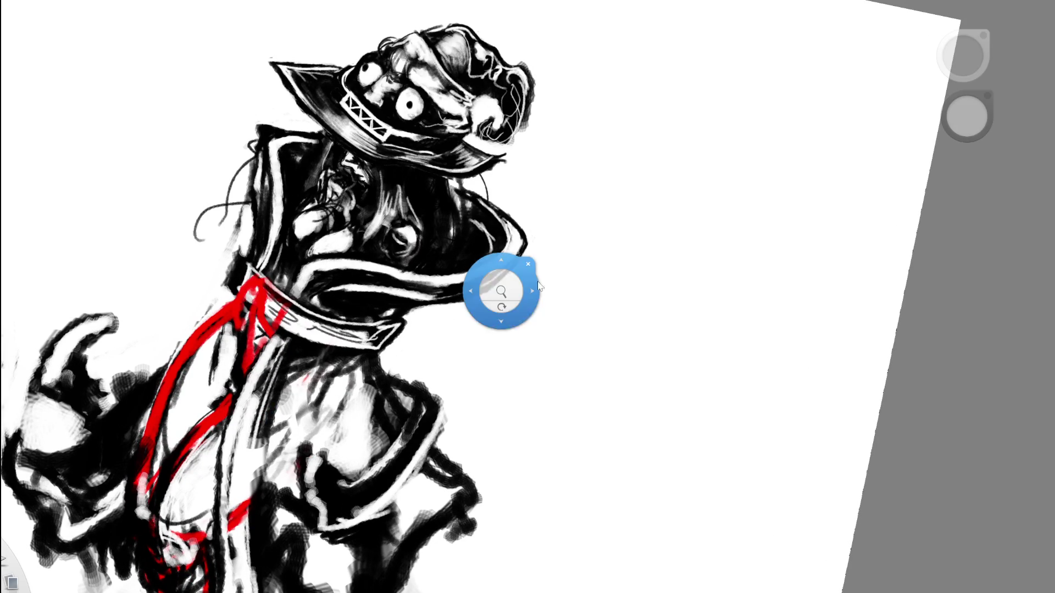
{"action": "mouse_move", "coordinate": [501, 357]}
{"action": "left_mouse_down"}
{"action": "mouse_move", "coordinate": [516, 355]}
{"action": "mouse_move", "coordinate": [513, 376]}
{"action": "left_mouse_up"}
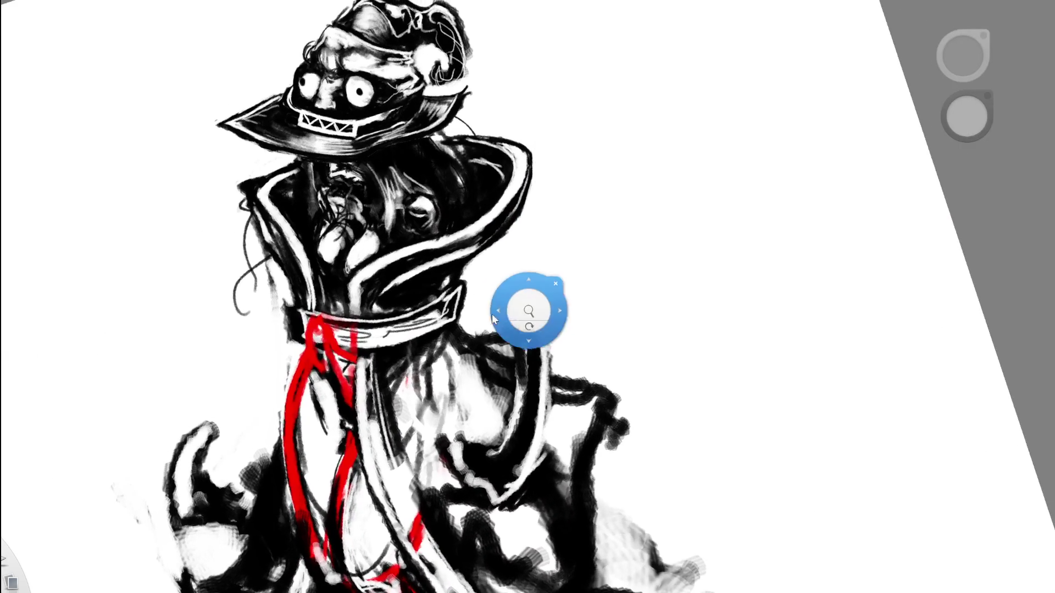
{"action": "scroll", "coordinate": [530, 268], "scroll_direction": "up", "scroll_amount": 2}
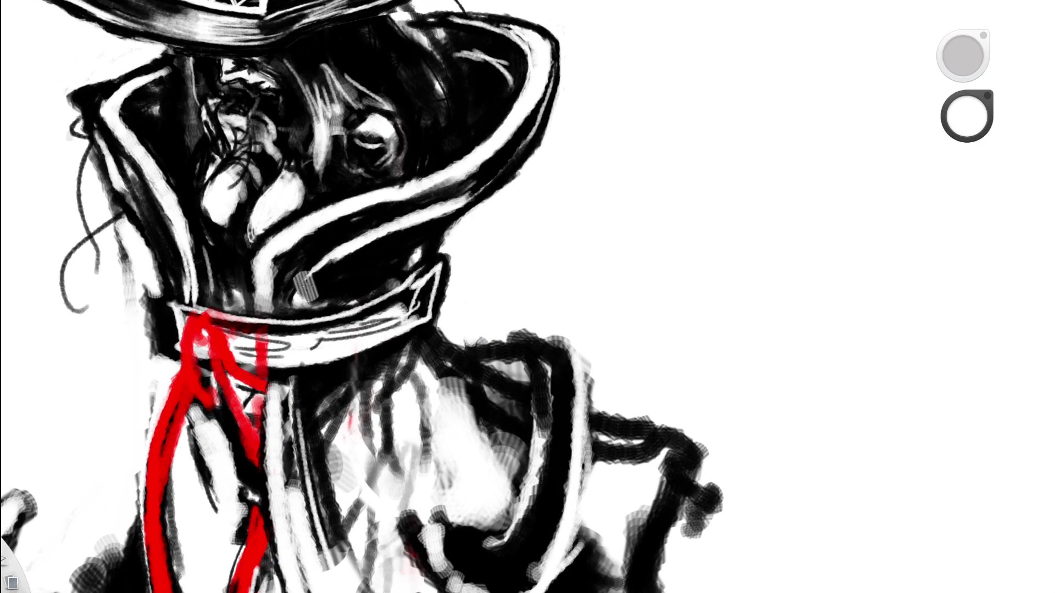
{"action": "key", "text": "e"}
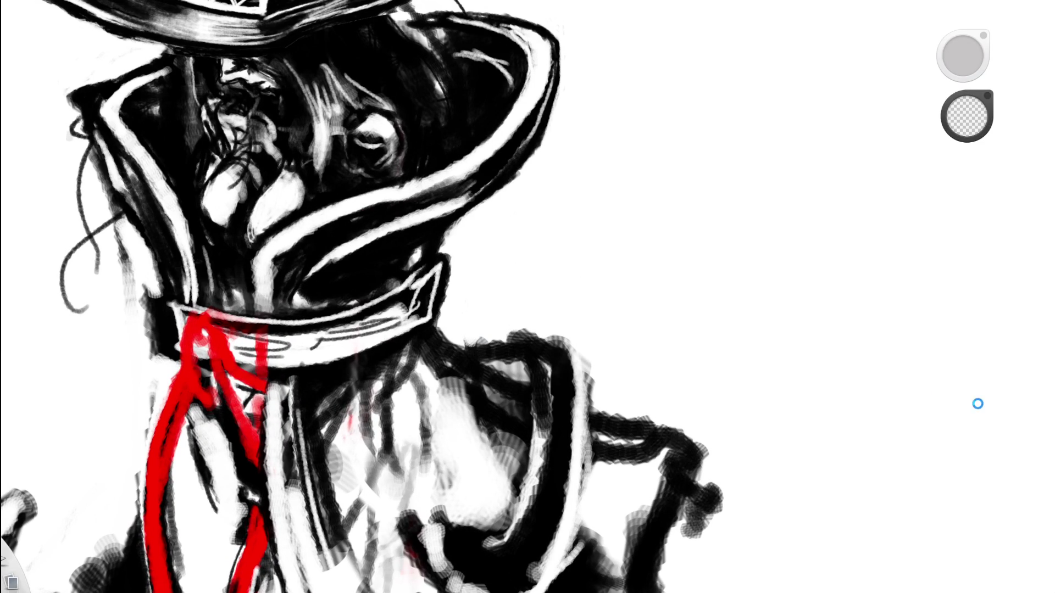
{"action": "key", "text": "space"}
{"action": "left_click_drag", "start_coordinate": [464, 285], "coordinate": [586, 203]}
{"action": "key", "text": "space"}
{"action": "mouse_move", "coordinate": [546, 347]}
{"action": "left_mouse_down"}
{"action": "mouse_move", "coordinate": [549, 370]}
{"action": "mouse_move", "coordinate": [448, 261]}
{"action": "left_mouse_up"}
{"action": "key", "text": "space"}
{"action": "left_click_drag", "start_coordinate": [537, 266], "coordinate": [528, 297]}
{"action": "key", "text": "space"}
{"action": "left_click_drag", "start_coordinate": [471, 275], "coordinate": [468, 343]}
Paint a short white curve on the collar with the white brush.
{"action": "key", "text": "space"}
{"action": "left_click_drag", "start_coordinate": [645, 240], "coordinate": [632, 220]}
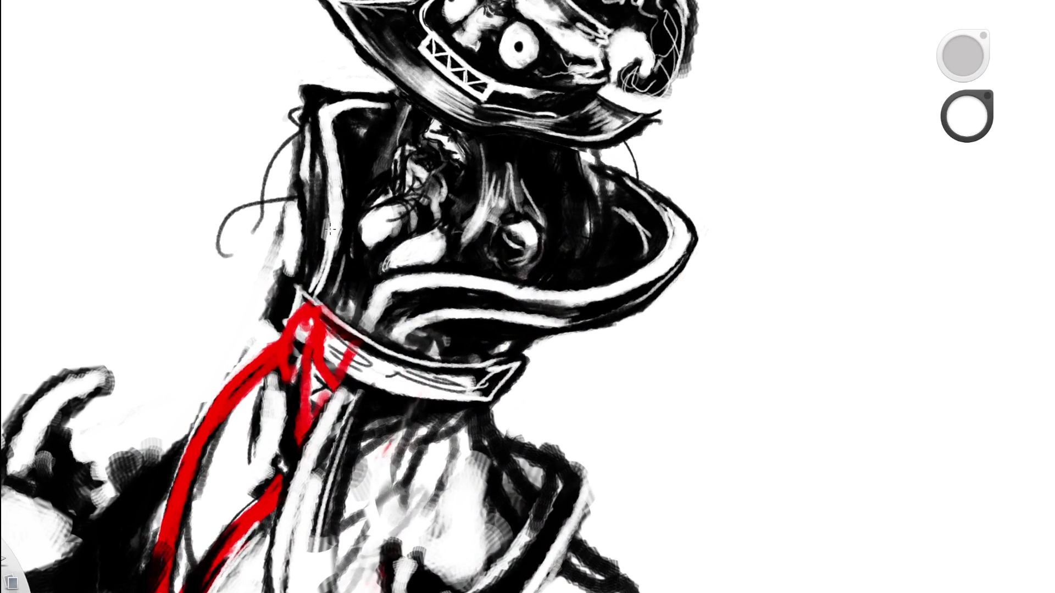
{"action": "mouse_move", "coordinate": [348, 270]}
{"action": "left_mouse_down"}
{"action": "mouse_move", "coordinate": [331, 279]}
{"action": "mouse_move", "coordinate": [334, 309]}
{"action": "mouse_move", "coordinate": [340, 193]}
{"action": "mouse_move", "coordinate": [340, 291]}
{"action": "left_mouse_up"}
{"action": "key", "text": "space"}
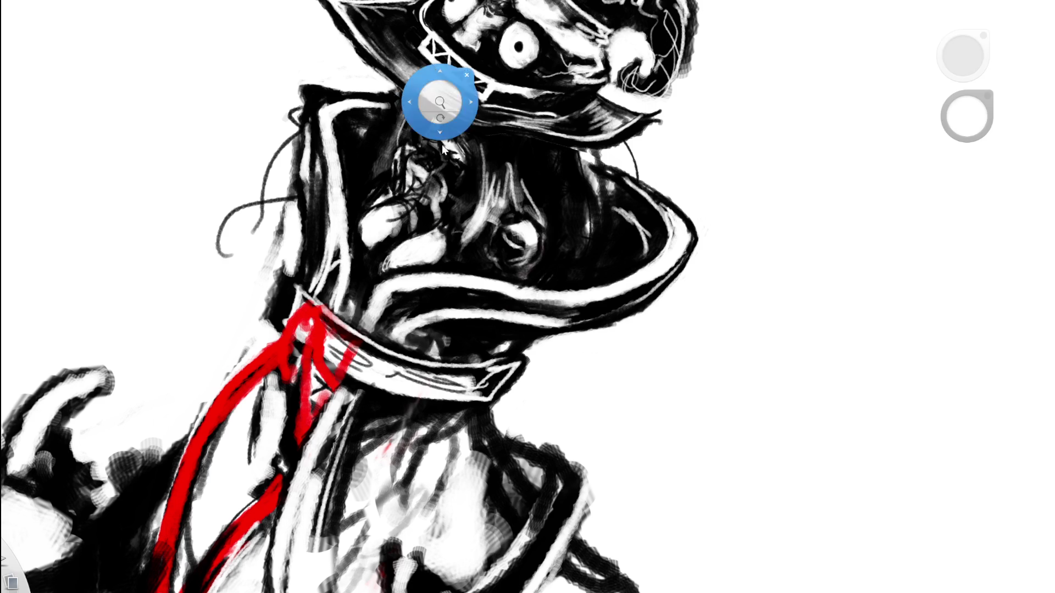
{"action": "left_click_drag", "start_coordinate": [442, 144], "coordinate": [285, 262]}
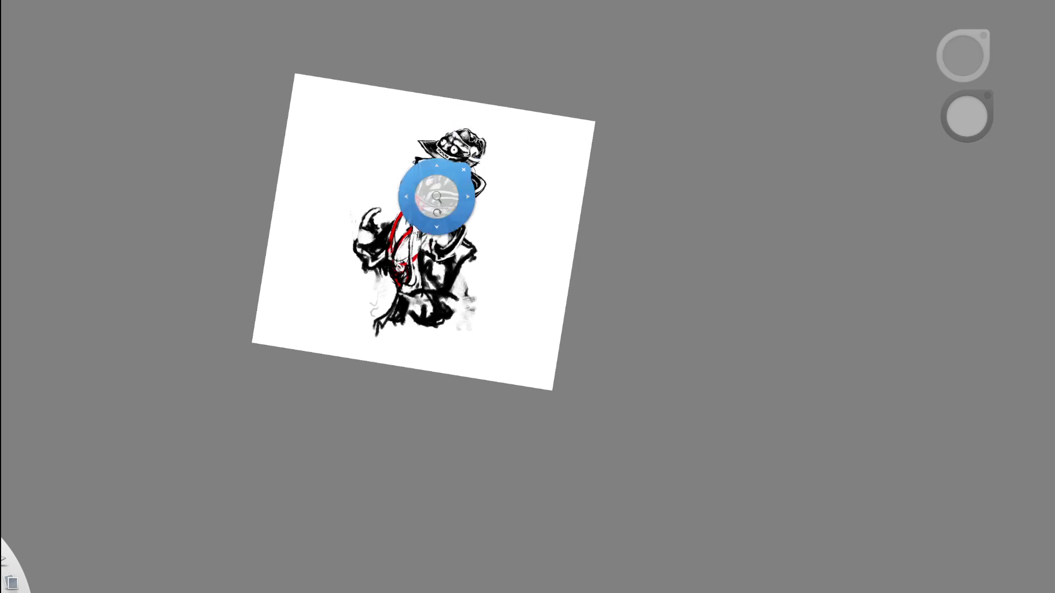
Run a black brush stroke down the red strap, then switch back to the eraser.
{"action": "scroll", "coordinate": [437, 197], "scroll_direction": "up", "scroll_amount": 5}
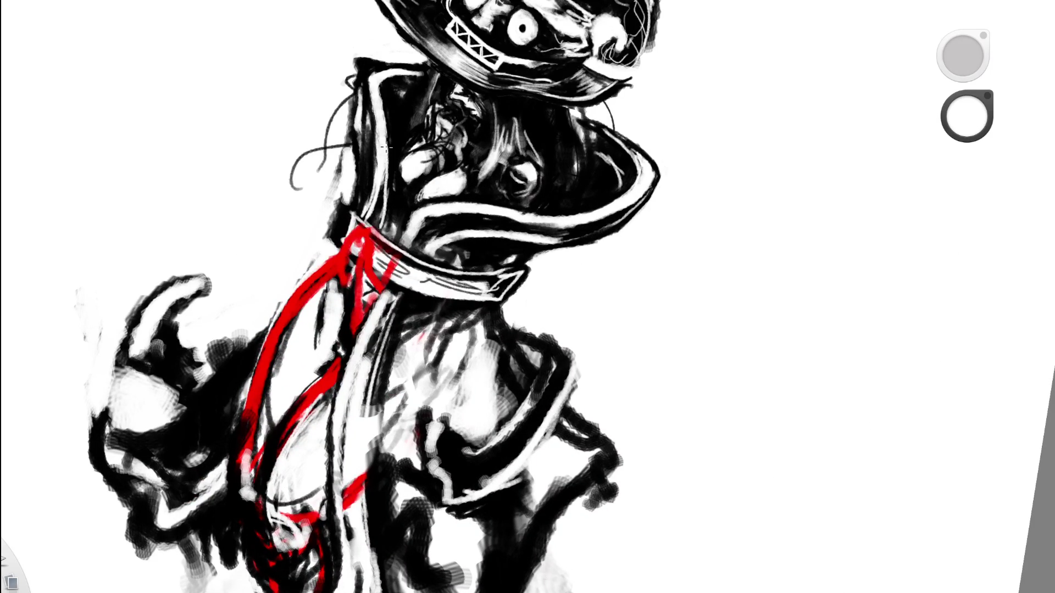
{"action": "key", "text": "e"}
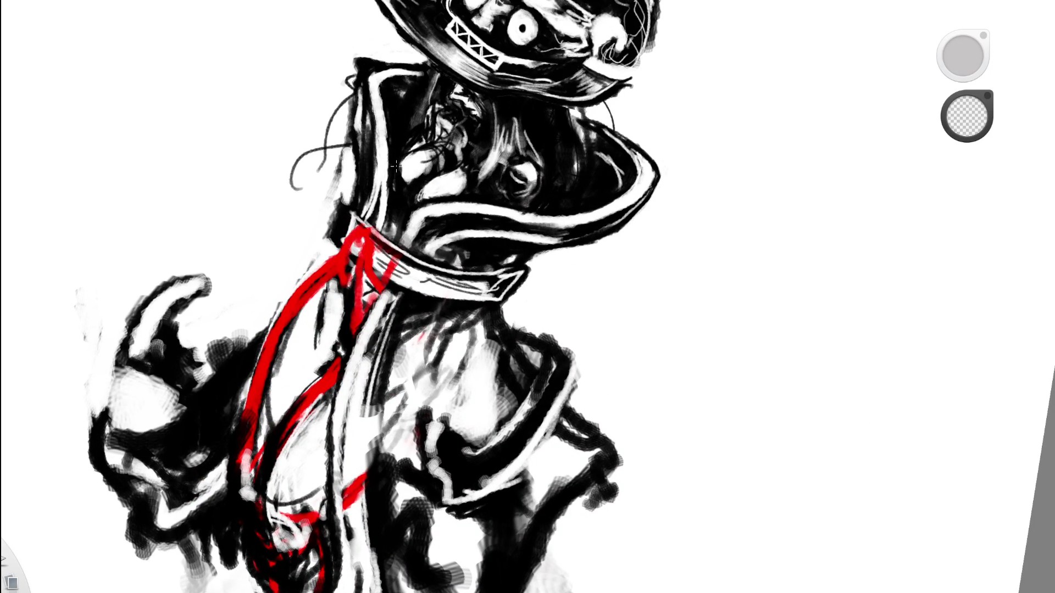
{"action": "scroll", "coordinate": [315, 266], "scroll_direction": "down", "scroll_amount": 5}
{"action": "scroll", "coordinate": [473, 158], "scroll_direction": "up", "scroll_amount": 5}
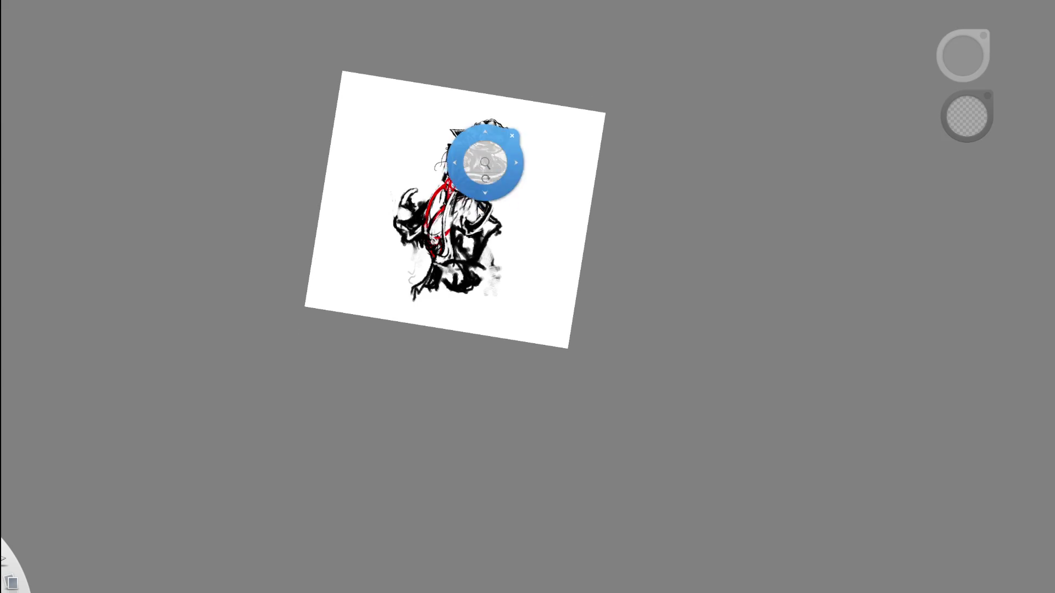
{"action": "key", "text": "e"}
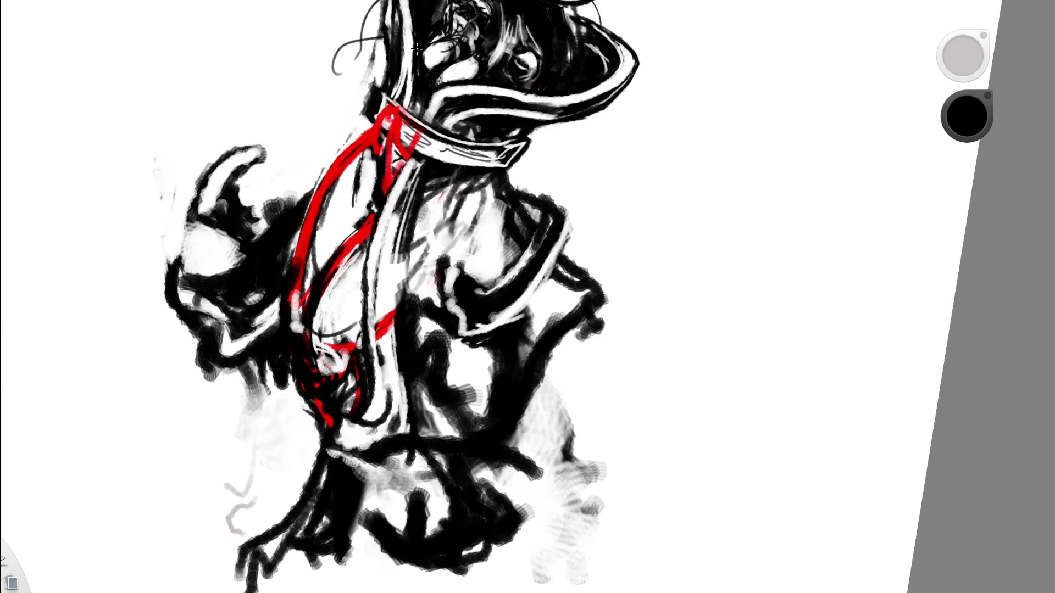
{"action": "mouse_move", "coordinate": [424, 110]}
{"action": "left_mouse_down"}
{"action": "mouse_move", "coordinate": [372, 220]}
{"action": "mouse_move", "coordinate": [381, 220]}
{"action": "left_mouse_up"}
{"action": "key", "text": "e"}
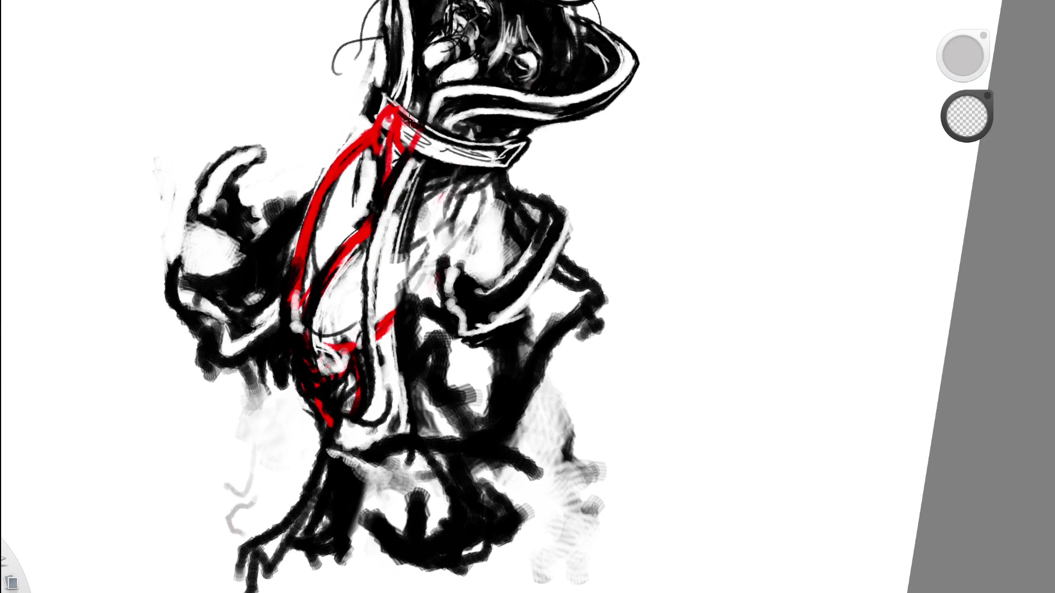
Zoom out to check the whole page, then zoom back in on the figure.
{"action": "key", "text": "space"}
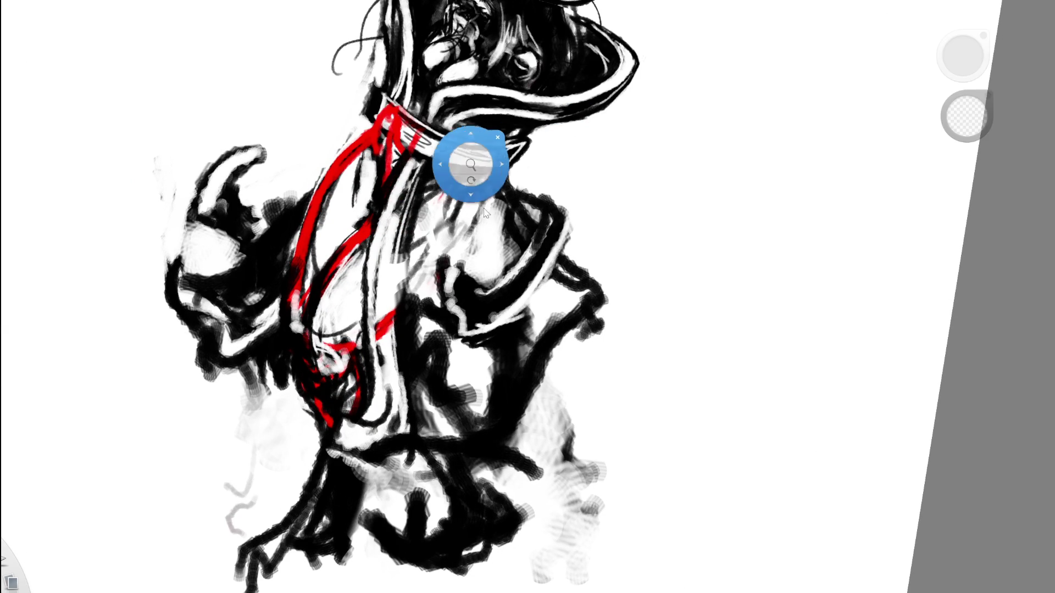
{"action": "left_click_drag", "start_coordinate": [471, 160], "coordinate": [309, 269]}
{"action": "key", "text": "space"}
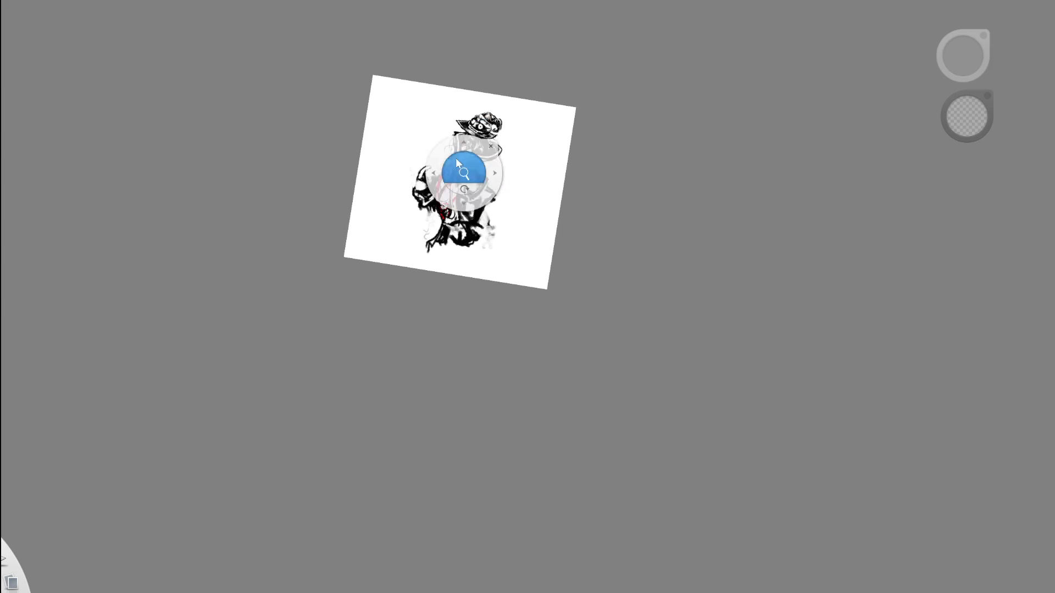
{"action": "left_click_drag", "start_coordinate": [464, 169], "coordinate": [588, 134]}
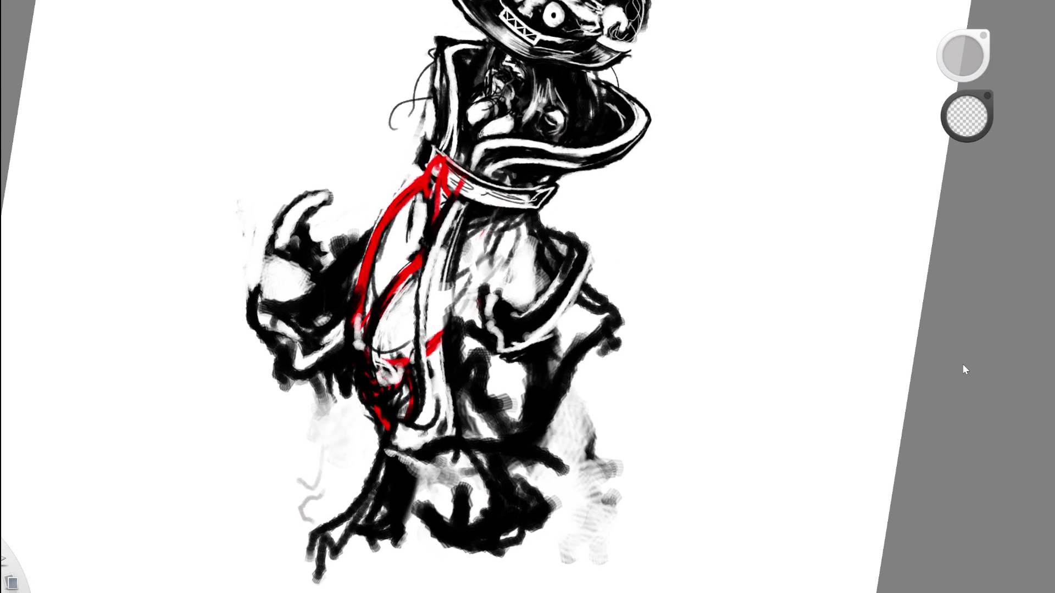
{"action": "scroll", "coordinate": [538, 295], "scroll_direction": "down", "scroll_amount": 5}
{"action": "scroll", "coordinate": [569, 159], "scroll_direction": "up", "scroll_amount": 5}
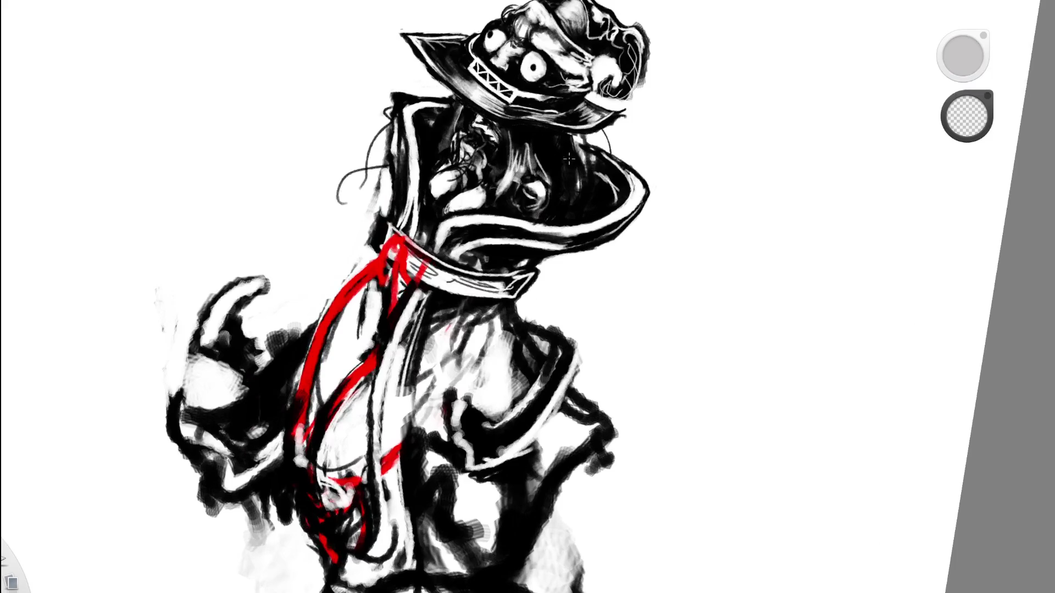
{"action": "scroll", "coordinate": [568, 158], "scroll_direction": "down", "scroll_amount": 1}
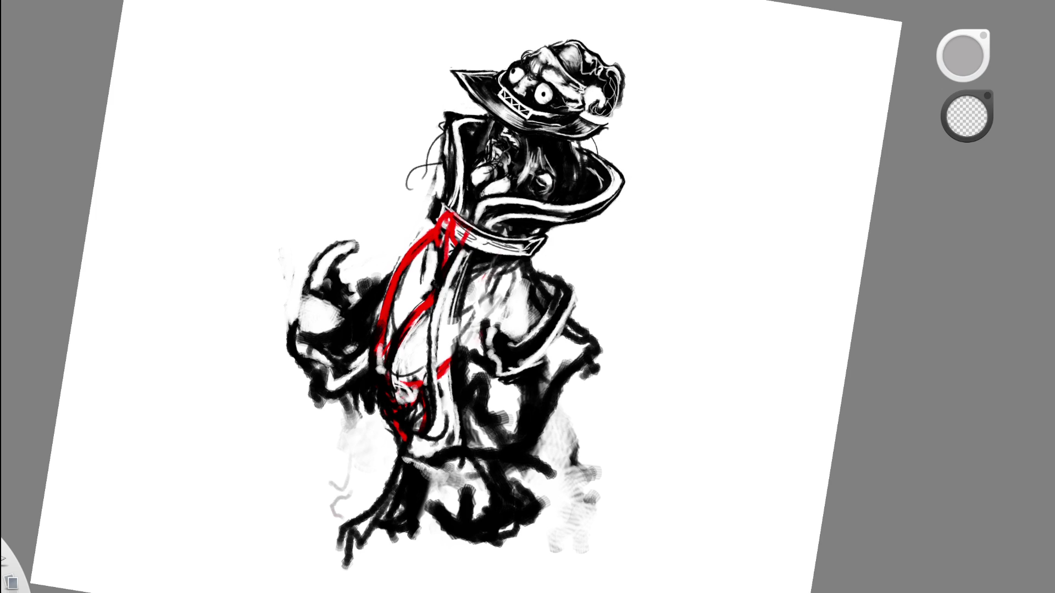
Zoom in and out on the figure to review the red sash lines.
{"action": "scroll", "coordinate": [527, 297], "scroll_direction": "up", "scroll_amount": 3}
{"action": "scroll", "coordinate": [528, 297], "scroll_direction": "down", "scroll_amount": 5}
{"action": "scroll", "coordinate": [527, 297], "scroll_direction": "up", "scroll_amount": 6}
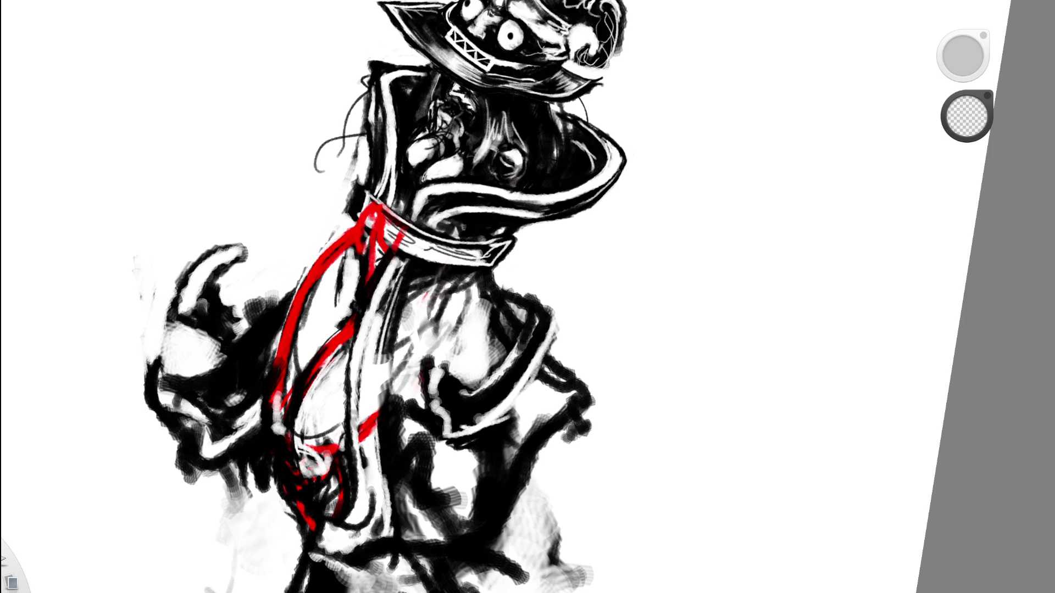
{"action": "scroll", "coordinate": [440, 297], "scroll_direction": "down", "scroll_amount": 5}
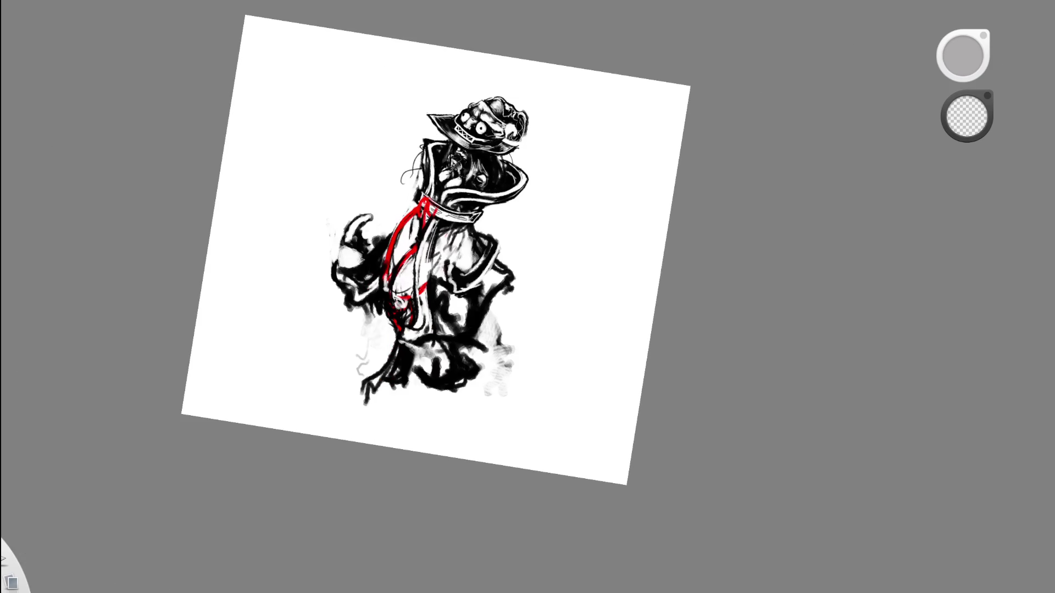
{"action": "scroll", "coordinate": [456, 190], "scroll_direction": "up", "scroll_amount": 3}
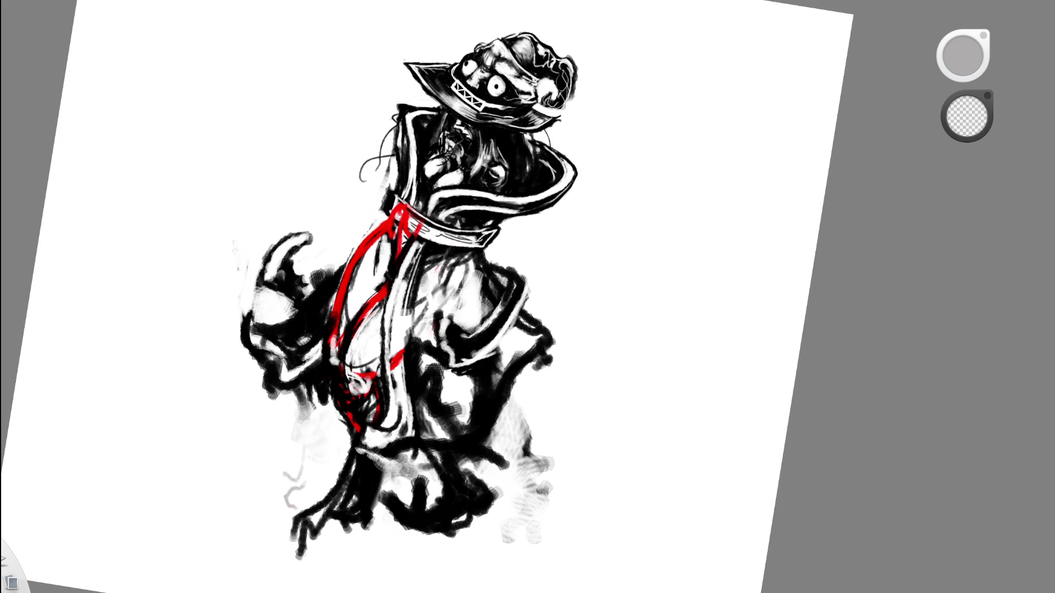
{"action": "scroll", "coordinate": [508, 205], "scroll_direction": "up", "scroll_amount": 5}
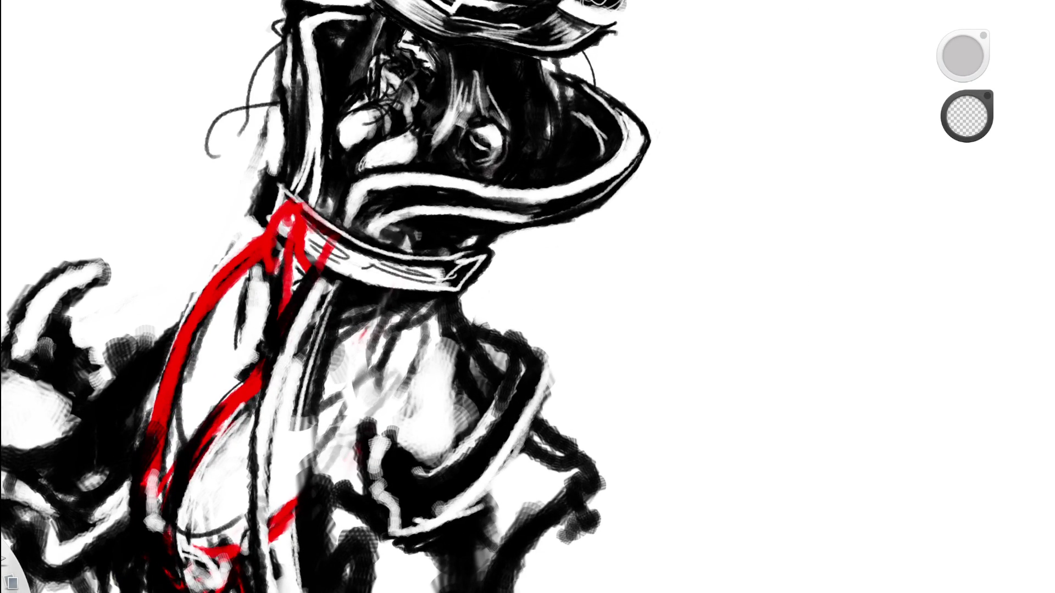
{"action": "scroll", "coordinate": [487, 346], "scroll_direction": "up", "scroll_amount": 1}
{"action": "scroll", "coordinate": [488, 346], "scroll_direction": "down", "scroll_amount": 5}
Toggle the red sash strokes off and on twice, leaving them in, then pick transparent colour.
{"action": "key", "text": "ctrl+z"}
{"action": "key", "text": "ctrl+y"}
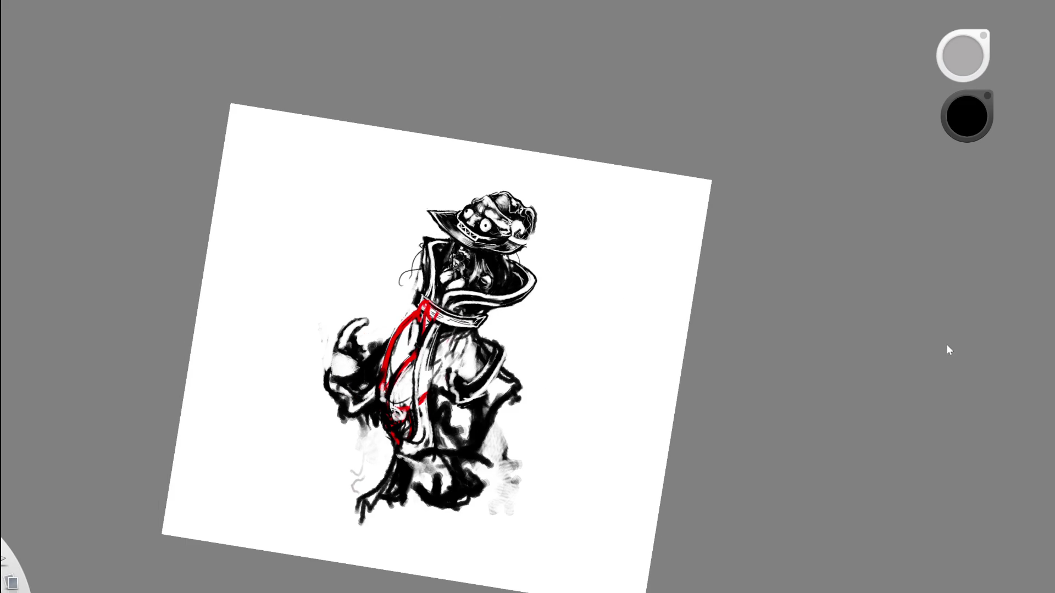
{"action": "key", "text": "ctrl+z"}
{"action": "key", "text": "ctrl+y"}
{"action": "scroll", "coordinate": [489, 306], "scroll_direction": "up", "scroll_amount": 5}
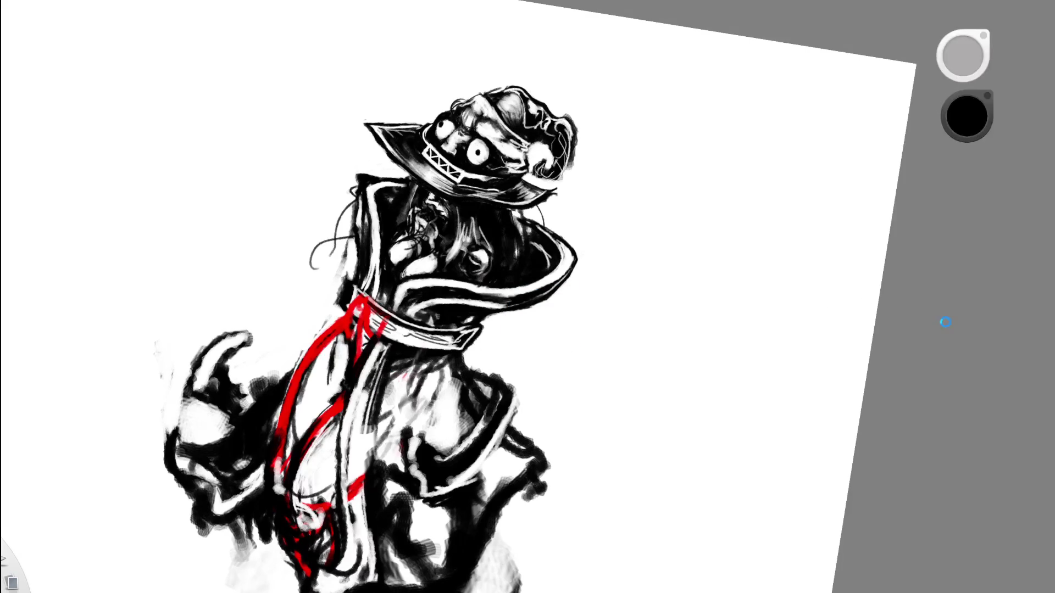
{"action": "key", "text": "c"}
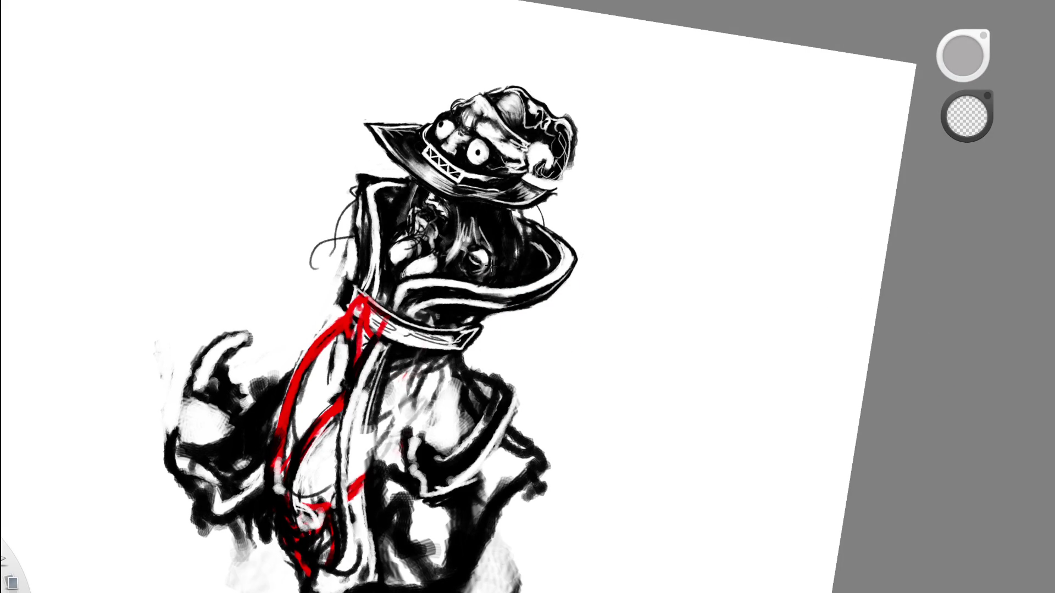
{"action": "scroll", "coordinate": [536, 271], "scroll_direction": "up", "scroll_amount": 4}
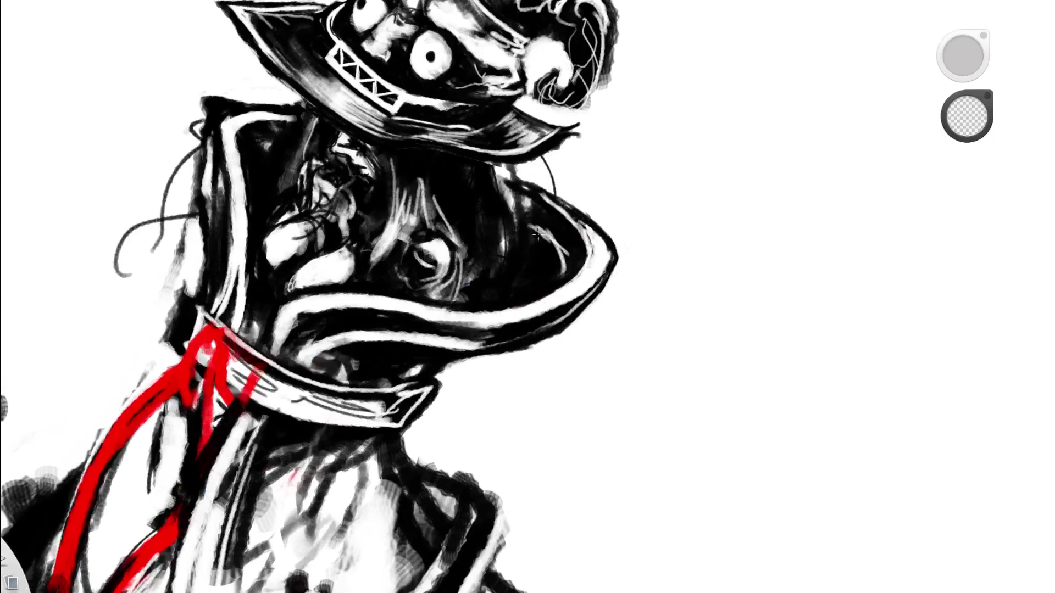
Lighten the dark area beside the eye, then switch the paint colour to white.
{"action": "left_click_drag", "start_coordinate": [474, 283], "coordinate": [438, 300]}
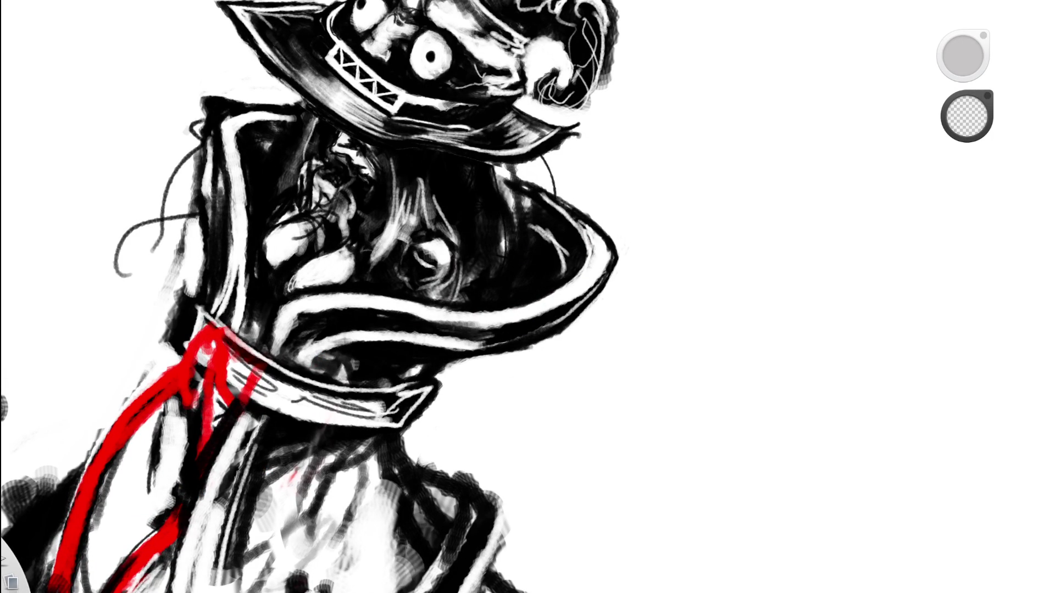
{"action": "left_click", "coordinate": [11, 566], "text": "alt"}
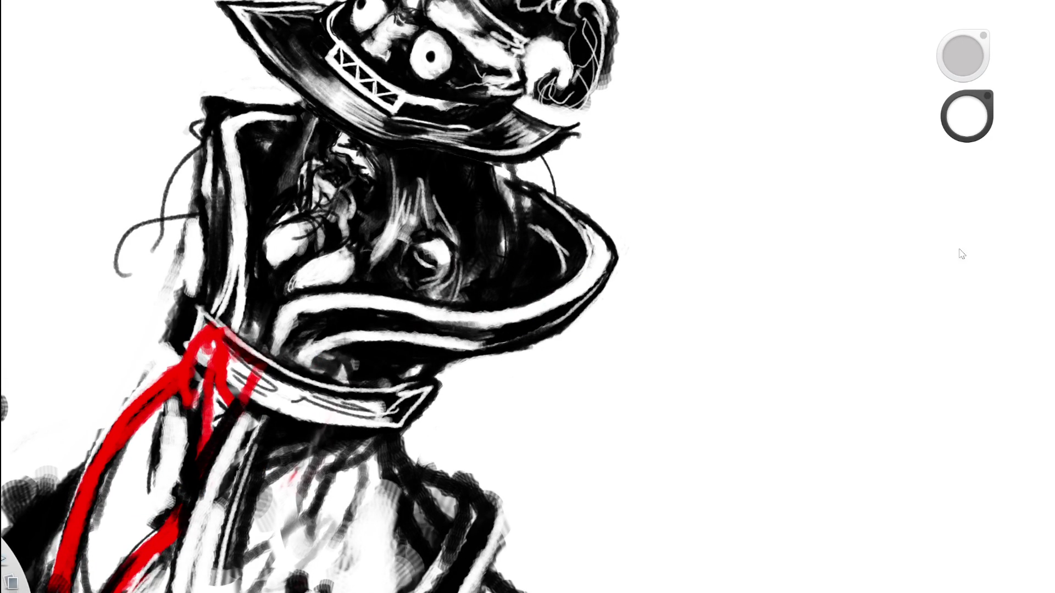
{"action": "key", "text": "space"}
{"action": "mouse_move", "coordinate": [524, 255]}
{"action": "left_mouse_down"}
{"action": "mouse_move", "coordinate": [509, 294]}
{"action": "mouse_move", "coordinate": [440, 242]}
{"action": "mouse_move", "coordinate": [442, 220]}
{"action": "mouse_move", "coordinate": [467, 286]}
{"action": "mouse_move", "coordinate": [494, 242]}
{"action": "mouse_move", "coordinate": [508, 258]}
{"action": "left_mouse_up"}
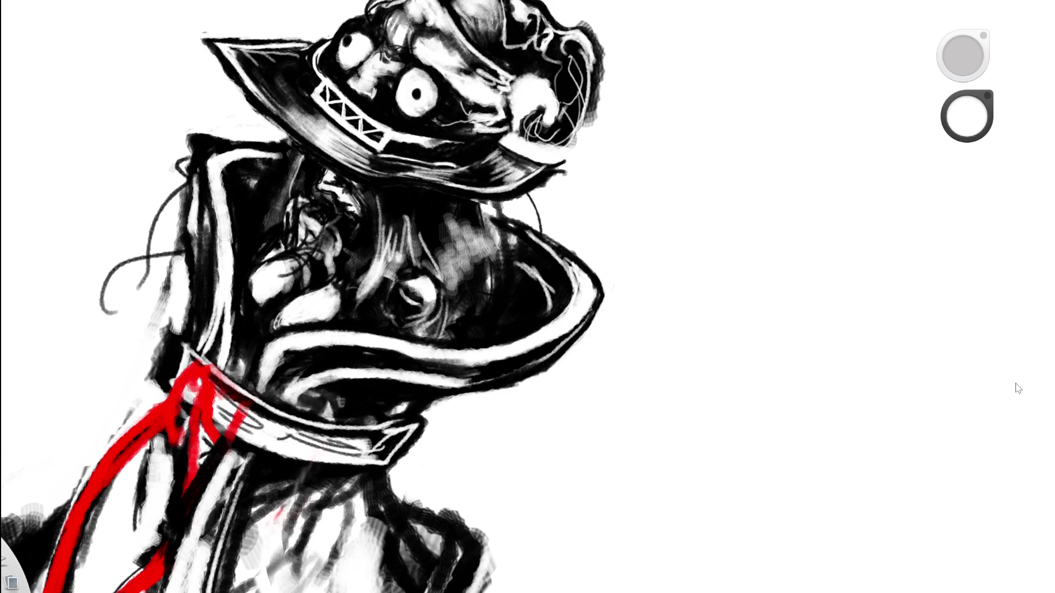
{"action": "mouse_move", "coordinate": [1032, 366]}
{"action": "left_mouse_down"}
{"action": "mouse_move", "coordinate": [942, 46]}
{"action": "mouse_move", "coordinate": [1033, 417]}
{"action": "mouse_move", "coordinate": [985, 474]}
{"action": "mouse_move", "coordinate": [983, 395]}
{"action": "mouse_move", "coordinate": [971, 389]}
{"action": "left_mouse_up"}
Paint white hair strands and short curved strokes below the hat brim.
{"action": "key", "text": "e"}
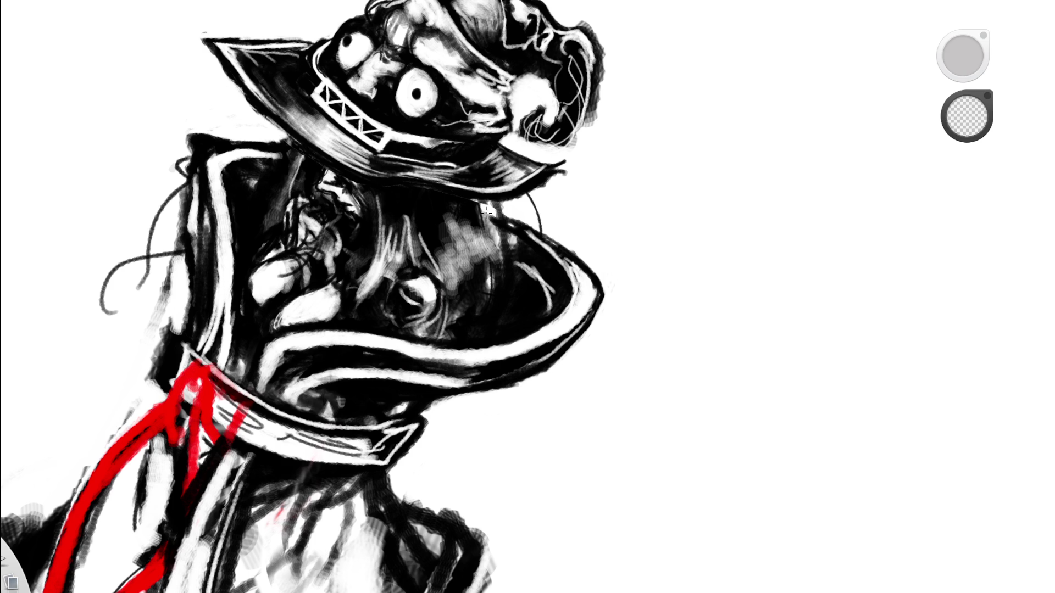
{"action": "key", "text": "e"}
{"action": "mouse_move", "coordinate": [487, 210]}
{"action": "left_mouse_down"}
{"action": "mouse_move", "coordinate": [529, 314]}
{"action": "mouse_move", "coordinate": [503, 318]}
{"action": "mouse_move", "coordinate": [508, 310]}
{"action": "left_mouse_up"}
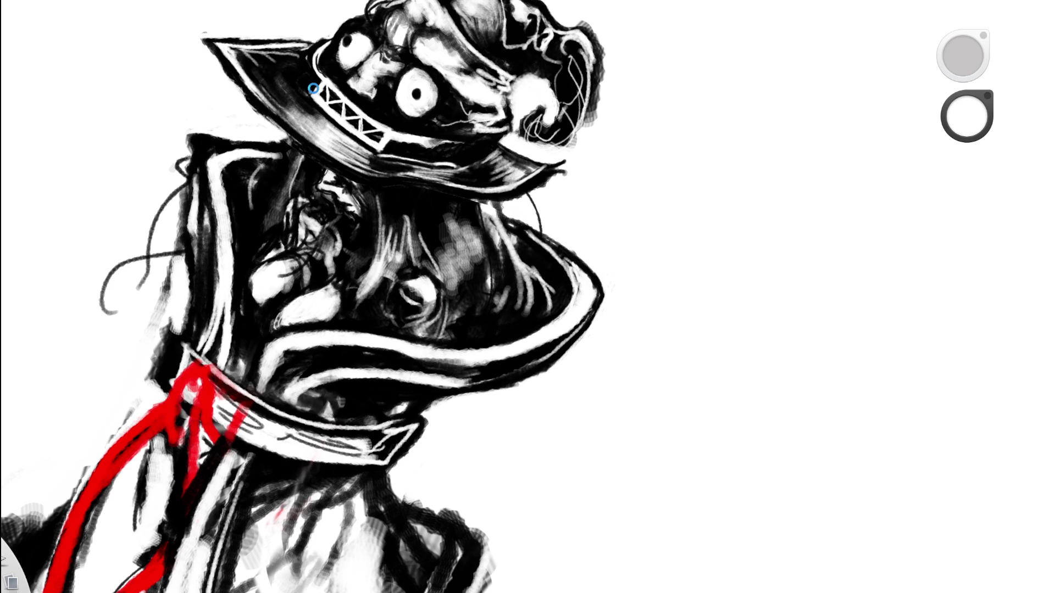
{"action": "mouse_move", "coordinate": [244, 196]}
{"action": "left_mouse_down"}
{"action": "mouse_move", "coordinate": [288, 156]}
{"action": "mouse_move", "coordinate": [278, 228]}
{"action": "left_mouse_up"}
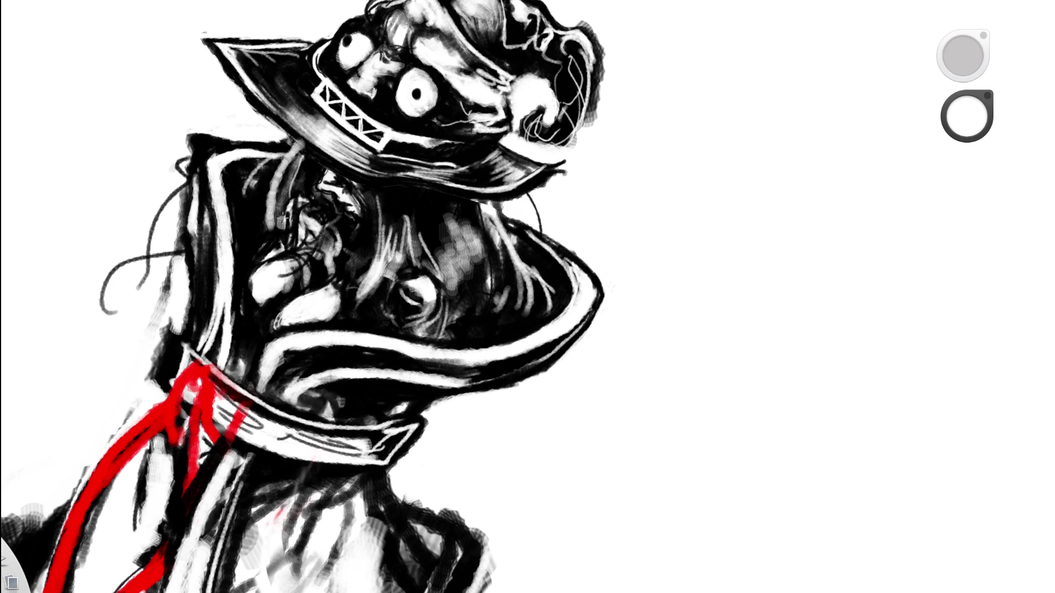
{"action": "left_click_drag", "start_coordinate": [283, 167], "coordinate": [313, 263]}
{"action": "mouse_move", "coordinate": [294, 206]}
{"action": "left_mouse_down"}
{"action": "mouse_move", "coordinate": [311, 277]}
{"action": "mouse_move", "coordinate": [425, 212]}
{"action": "left_mouse_up"}
{"action": "scroll", "coordinate": [425, 212], "scroll_direction": "down", "scroll_amount": 4}
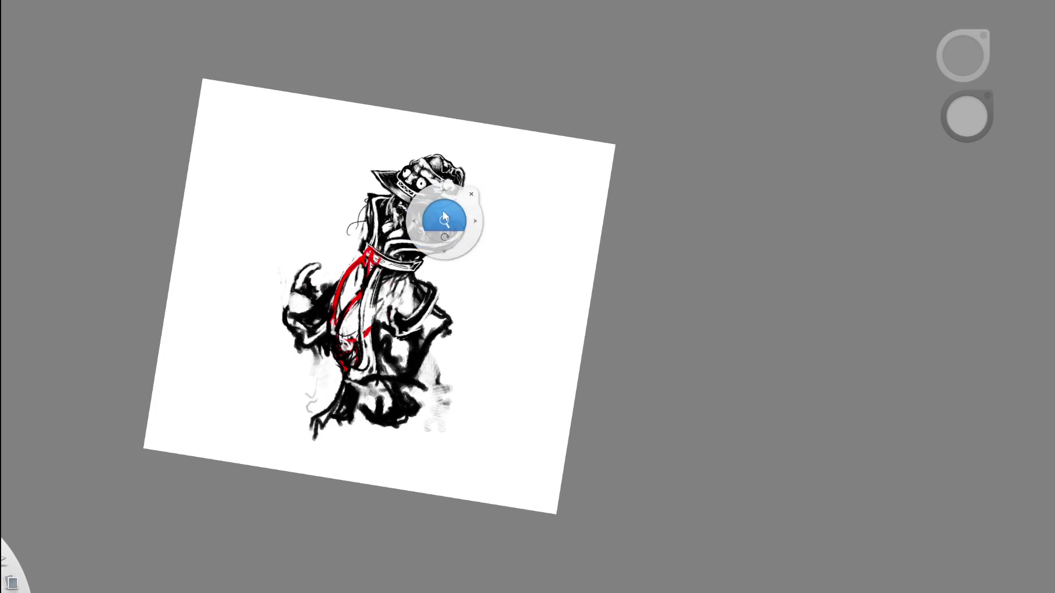
{"action": "scroll", "coordinate": [442, 210], "scroll_direction": "up", "scroll_amount": 5}
{"action": "scroll", "coordinate": [442, 198], "scroll_direction": "up", "scroll_amount": 3}
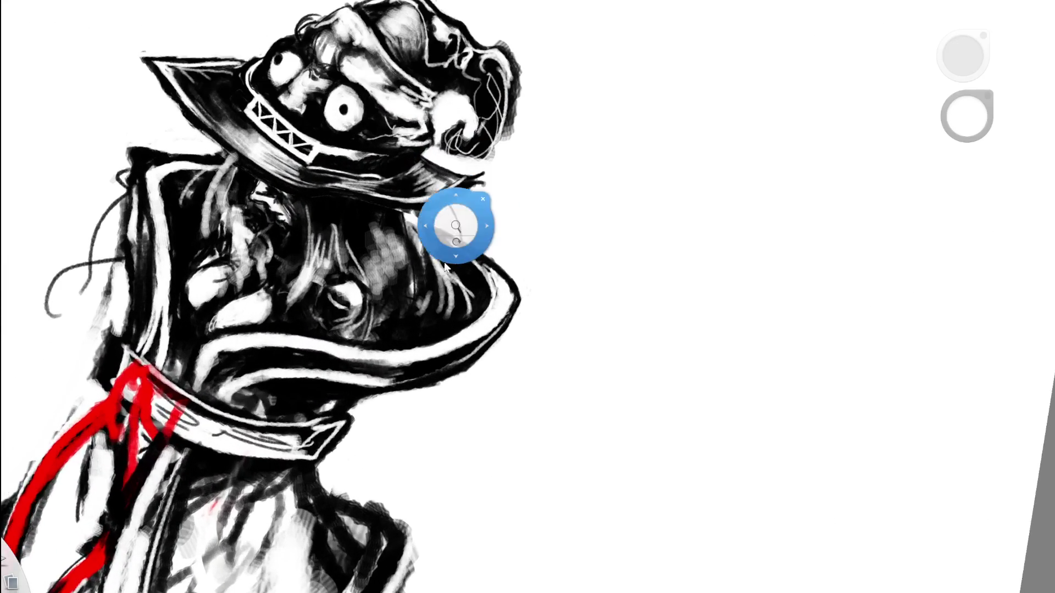
Darken the grey patch below the hat brim with transparent-colour erasing strokes.
{"action": "key", "text": "e"}
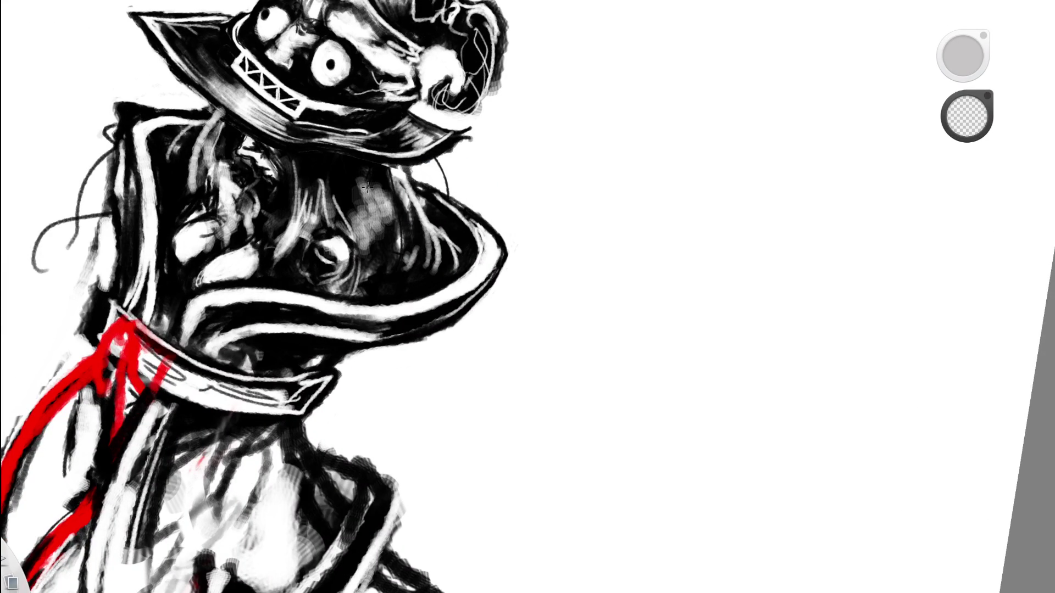
{"action": "mouse_move", "coordinate": [369, 181]}
{"action": "left_mouse_down"}
{"action": "mouse_move", "coordinate": [379, 237]}
{"action": "mouse_move", "coordinate": [373, 184]}
{"action": "left_mouse_up"}
{"action": "mouse_move", "coordinate": [352, 165]}
{"action": "left_mouse_down"}
{"action": "mouse_move", "coordinate": [376, 234]}
{"action": "mouse_move", "coordinate": [360, 184]}
{"action": "mouse_move", "coordinate": [364, 231]}
{"action": "mouse_move", "coordinate": [354, 202]}
{"action": "left_mouse_up"}
{"action": "left_click_drag", "start_coordinate": [363, 265], "coordinate": [377, 208]}
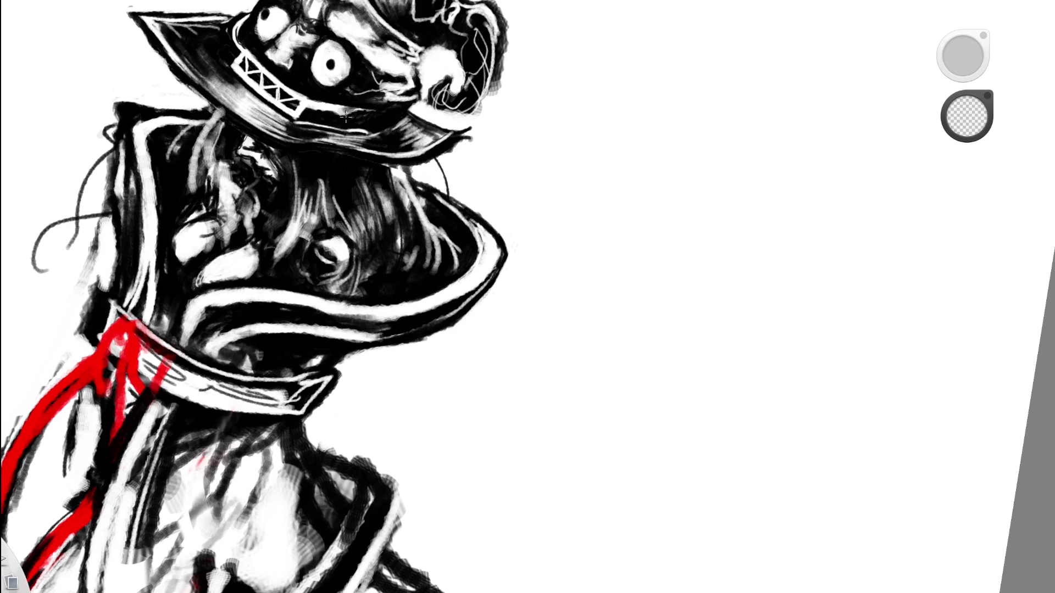
{"action": "scroll", "coordinate": [468, 65], "scroll_direction": "down", "scroll_amount": 5}
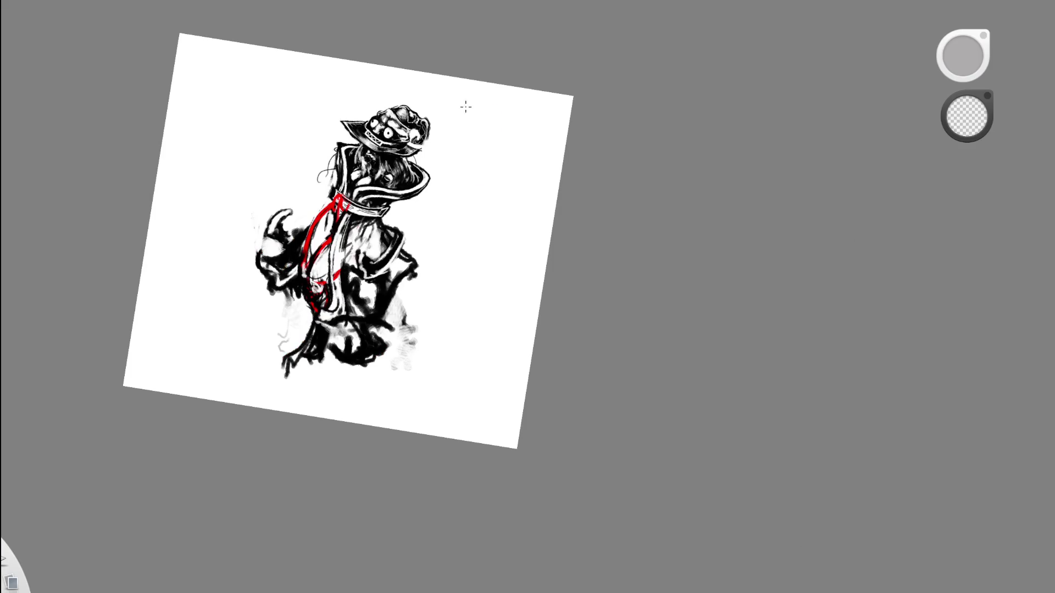
{"action": "scroll", "coordinate": [475, 109], "scroll_direction": "up", "scroll_amount": 5}
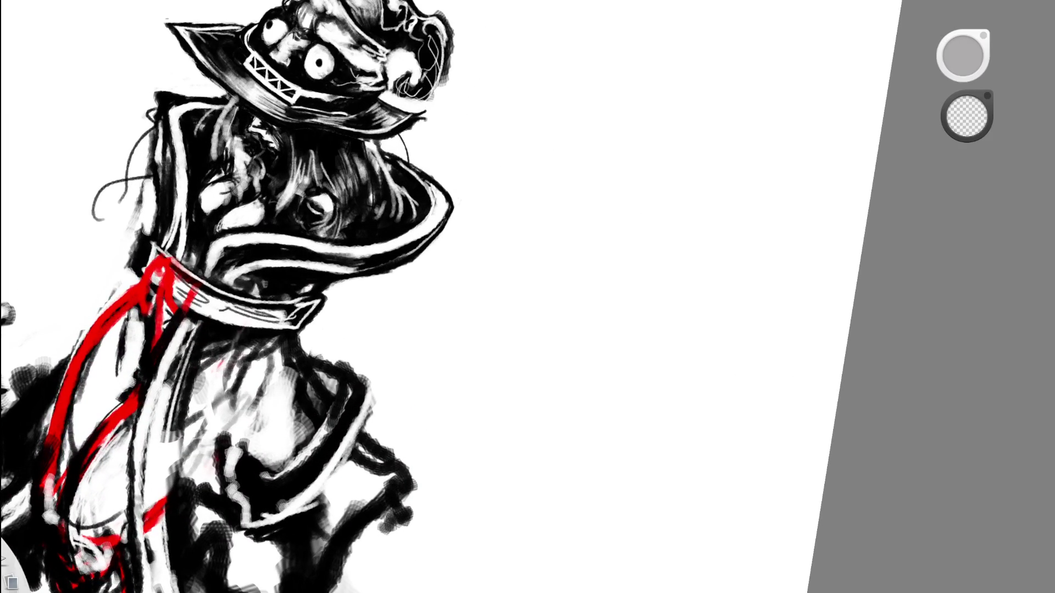
Rotate the view about 45° and paint black along the hat's left edge.
{"action": "key", "text": "e"}
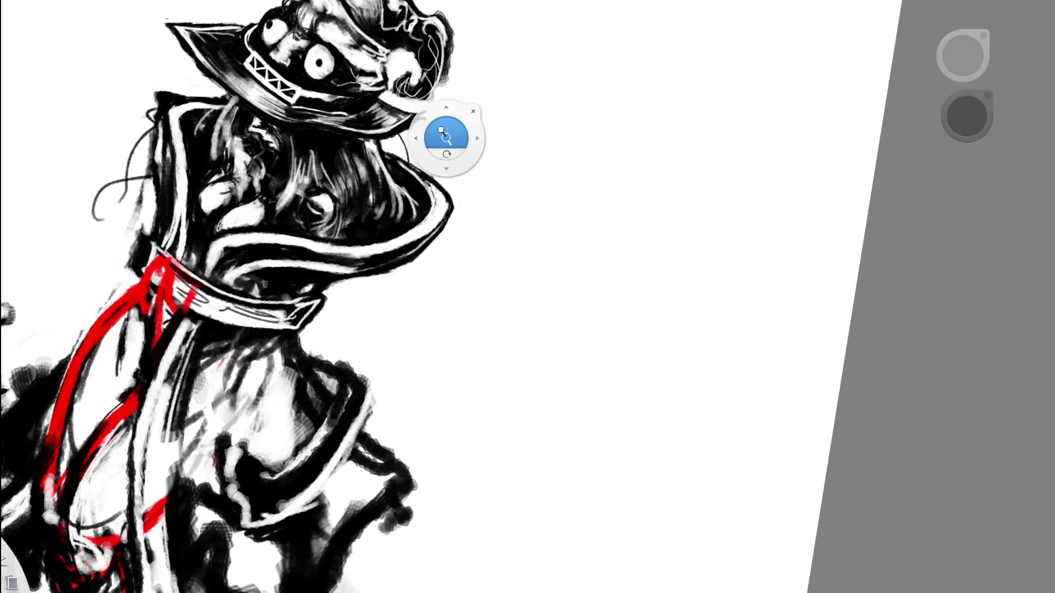
{"action": "left_click_drag", "start_coordinate": [445, 132], "coordinate": [417, 132]}
{"action": "left_click_drag", "start_coordinate": [459, 291], "coordinate": [502, 300]}
{"action": "mouse_move", "coordinate": [445, 468]}
{"action": "left_mouse_down"}
{"action": "mouse_move", "coordinate": [459, 469]}
{"action": "mouse_move", "coordinate": [407, 417]}
{"action": "left_mouse_up"}
{"action": "mouse_move", "coordinate": [374, 325]}
{"action": "left_mouse_down"}
{"action": "mouse_move", "coordinate": [367, 332]}
{"action": "mouse_move", "coordinate": [379, 275]}
{"action": "mouse_move", "coordinate": [367, 337]}
{"action": "mouse_move", "coordinate": [376, 300]}
{"action": "mouse_move", "coordinate": [372, 342]}
{"action": "mouse_move", "coordinate": [392, 330]}
{"action": "mouse_move", "coordinate": [384, 308]}
{"action": "mouse_move", "coordinate": [387, 329]}
{"action": "left_mouse_up"}
{"action": "left_click_drag", "start_coordinate": [478, 208], "coordinate": [483, 196]}
Add dark hair strokes over the face, sample the hat's grey, and erase light hair strokes.
{"action": "left_click_drag", "start_coordinate": [636, 294], "coordinate": [746, 184]}
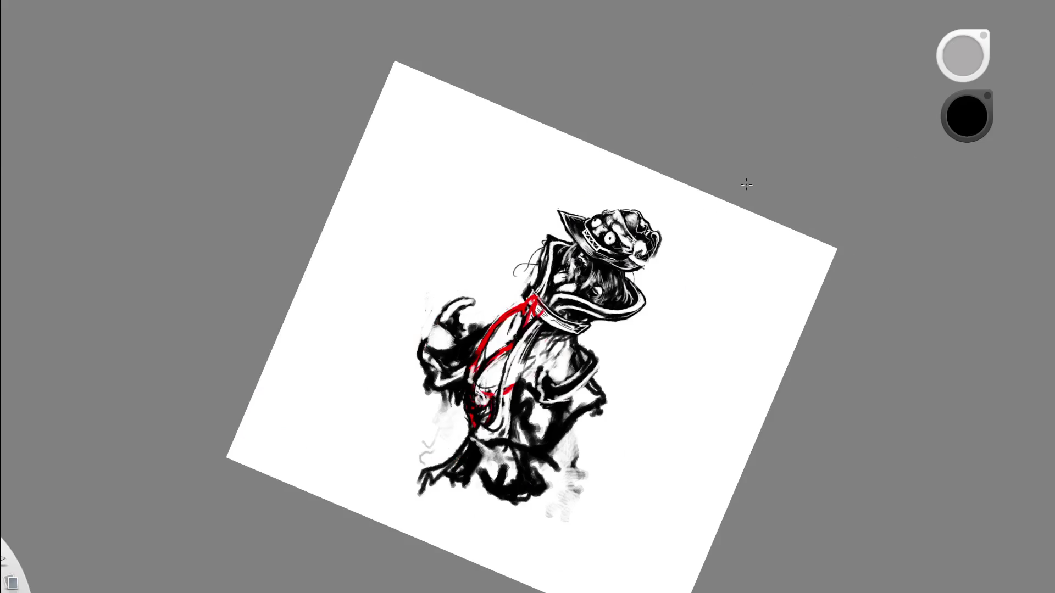
{"action": "left_click_drag", "start_coordinate": [478, 297], "coordinate": [683, 270]}
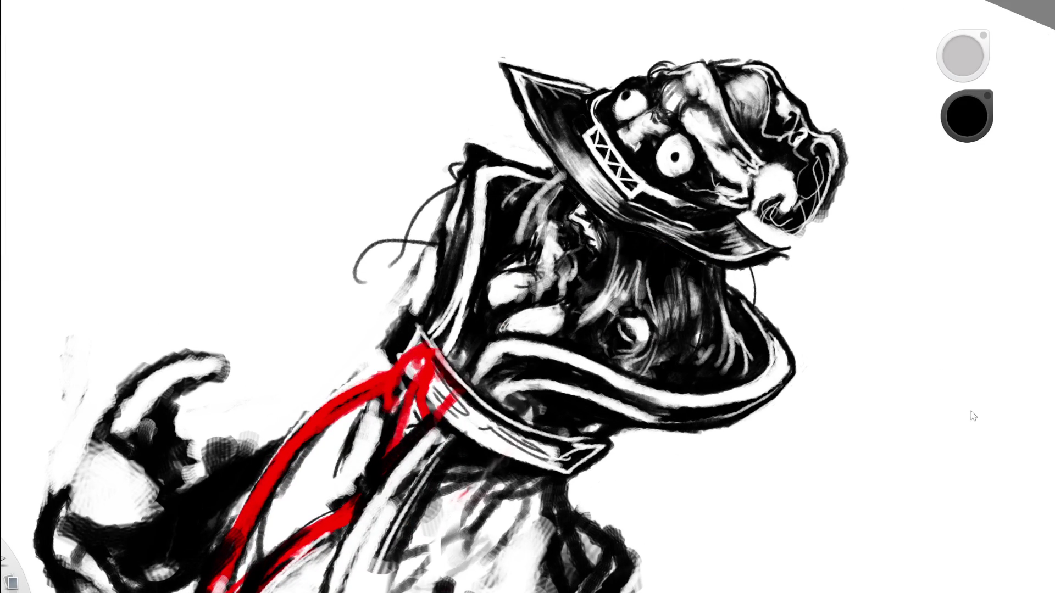
{"action": "key", "text": "e"}
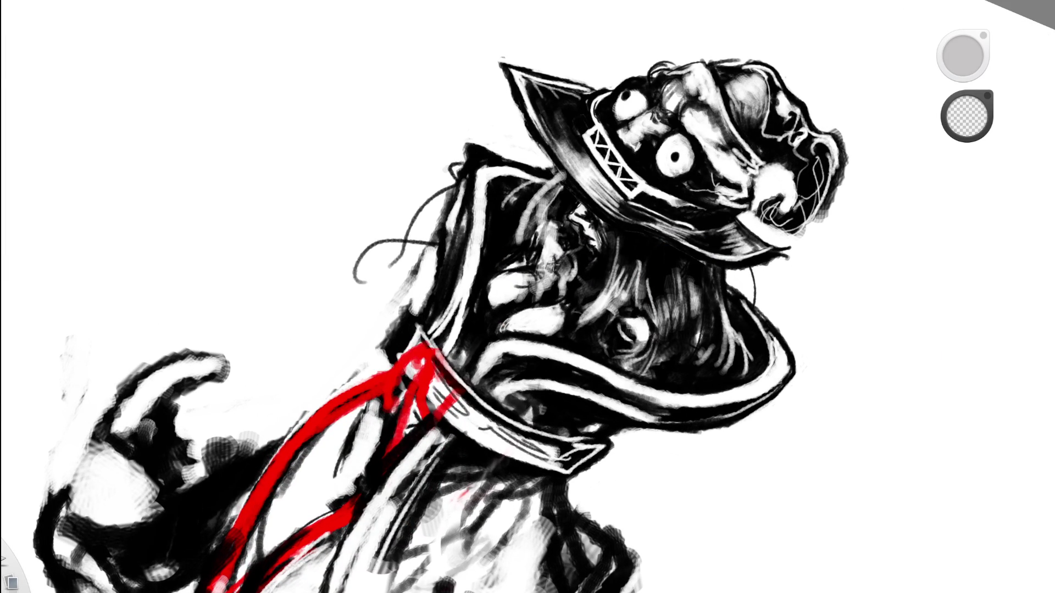
{"action": "left_click_drag", "start_coordinate": [557, 237], "coordinate": [531, 290]}
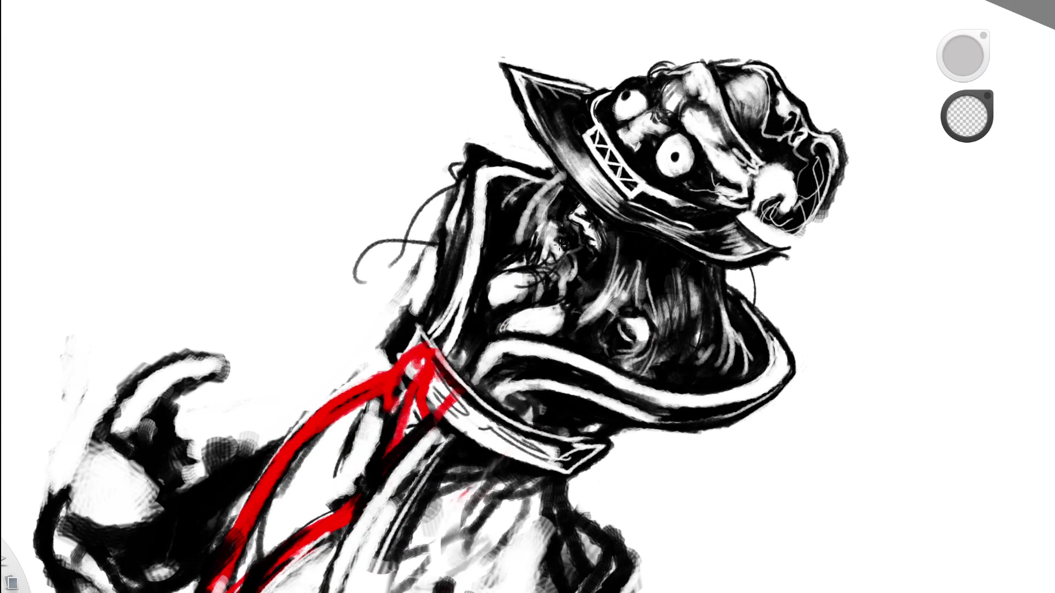
{"action": "left_click", "coordinate": [697, 167]}
{"action": "scroll", "coordinate": [698, 168], "scroll_direction": "up", "scroll_amount": 3}
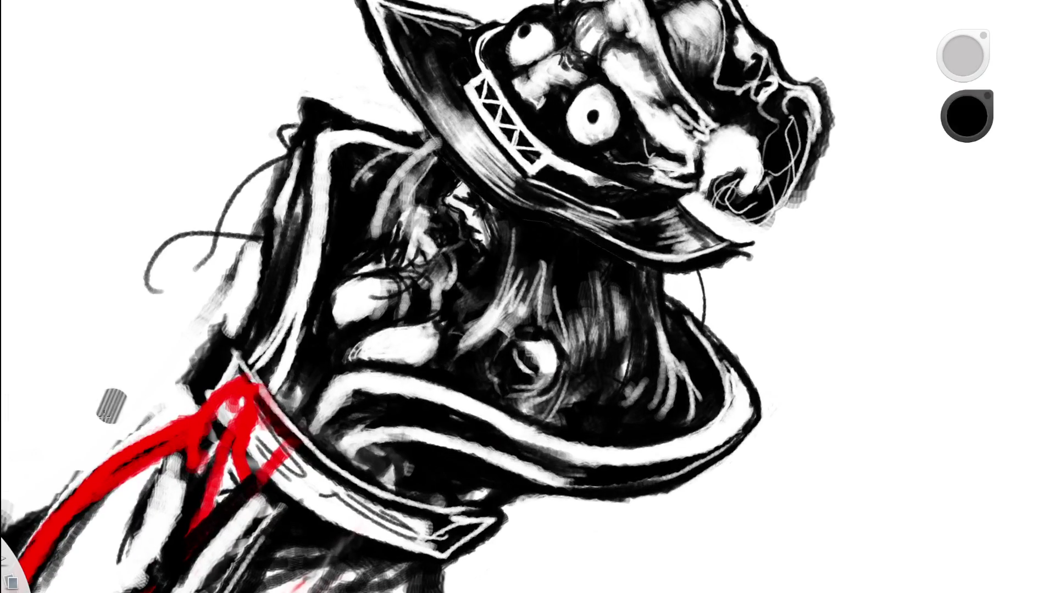
{"action": "key", "text": "e"}
{"action": "mouse_move", "coordinate": [404, 180]}
{"action": "left_mouse_down"}
{"action": "mouse_move", "coordinate": [428, 223]}
{"action": "mouse_move", "coordinate": [421, 238]}
{"action": "left_mouse_up"}
{"action": "key", "text": "e"}
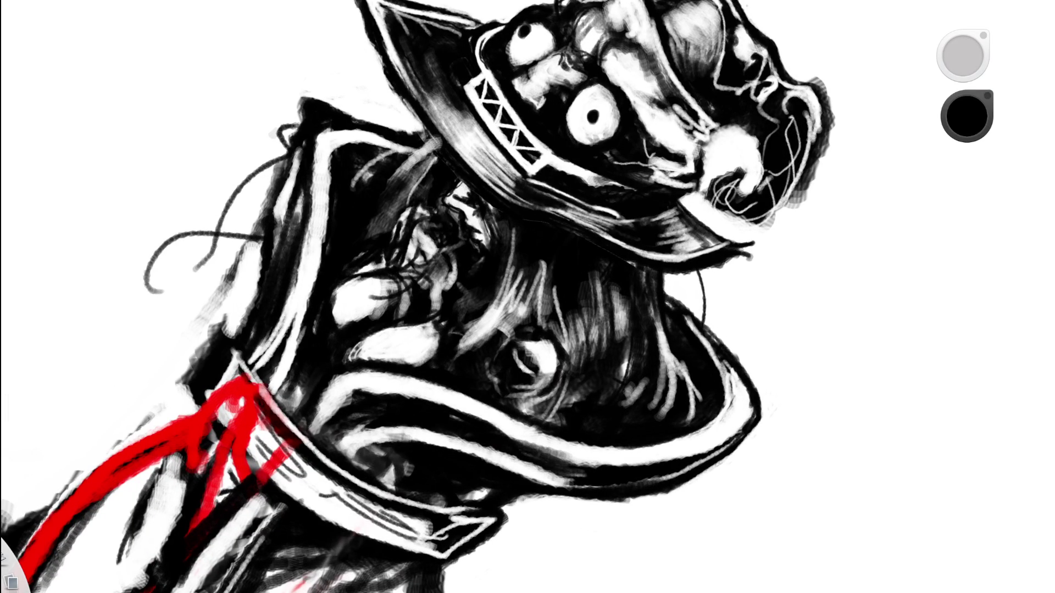
Paint light curling white hair strands and erase strokes near the hat's left edge.
{"action": "left_click", "coordinate": [544, 189], "text": "alt"}
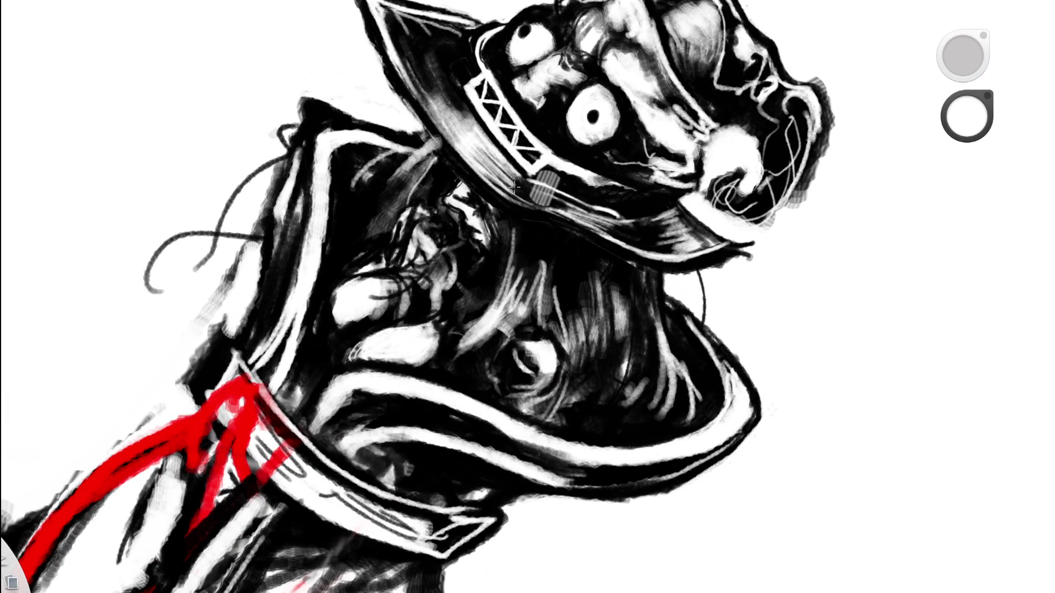
{"action": "left_click_drag", "start_coordinate": [426, 147], "coordinate": [360, 283]}
{"action": "key", "text": "ctrl+z"}
{"action": "mouse_move", "coordinate": [427, 142]}
{"action": "left_mouse_down"}
{"action": "mouse_move", "coordinate": [332, 257]}
{"action": "mouse_move", "coordinate": [374, 172]}
{"action": "mouse_move", "coordinate": [346, 231]}
{"action": "mouse_move", "coordinate": [360, 185]}
{"action": "left_mouse_up"}
{"action": "key", "text": "e"}
{"action": "key", "text": "e"}
{"action": "left_click_drag", "start_coordinate": [351, 230], "coordinate": [407, 181]}
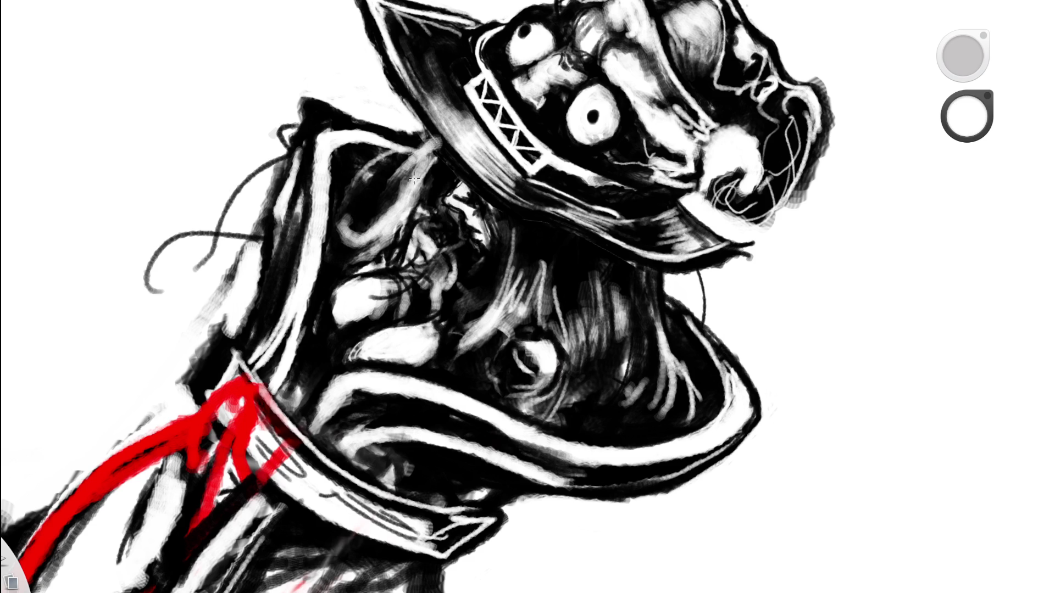
{"action": "left_click_drag", "start_coordinate": [427, 132], "coordinate": [345, 237]}
{"action": "mouse_move", "coordinate": [420, 144]}
{"action": "left_mouse_down"}
{"action": "mouse_move", "coordinate": [343, 204]}
{"action": "mouse_move", "coordinate": [400, 165]}
{"action": "mouse_move", "coordinate": [393, 173]}
{"action": "left_mouse_up"}
{"action": "key", "text": "e"}
{"action": "left_click_drag", "start_coordinate": [434, 132], "coordinate": [420, 160]}
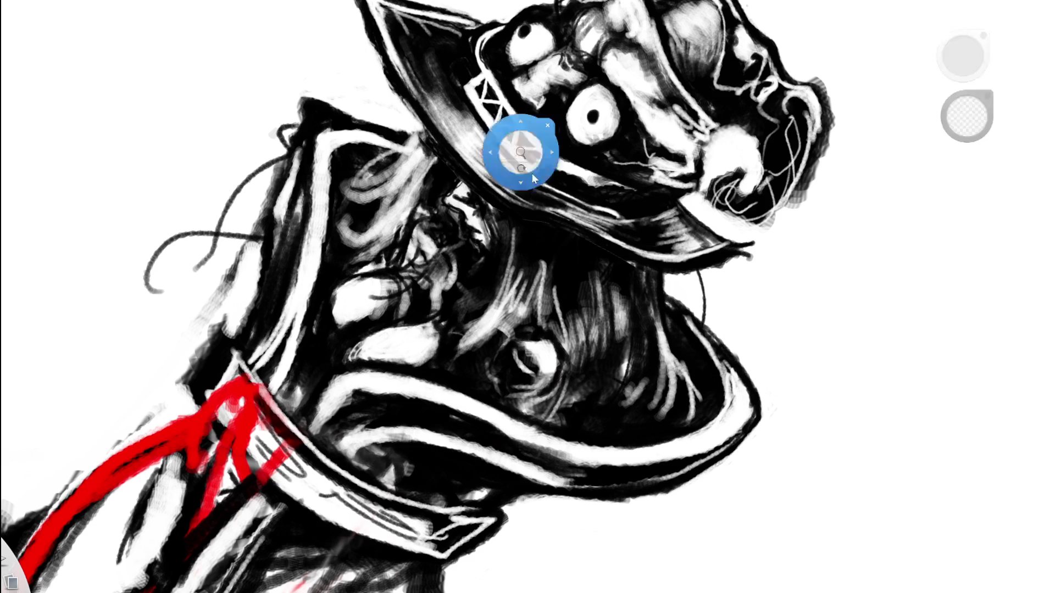
{"action": "scroll", "coordinate": [518, 146], "scroll_direction": "down", "scroll_amount": 5}
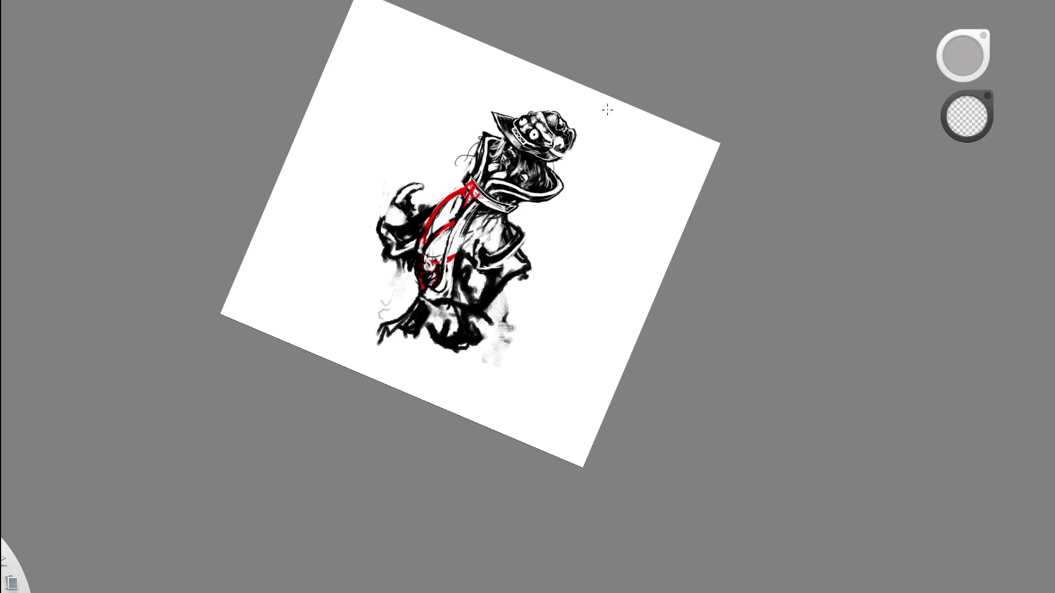
Paint thin white hair strands extending past the hat brim.
{"action": "scroll", "coordinate": [583, 137], "scroll_direction": "up", "scroll_amount": 3}
{"action": "scroll", "coordinate": [530, 94], "scroll_direction": "up", "scroll_amount": 2}
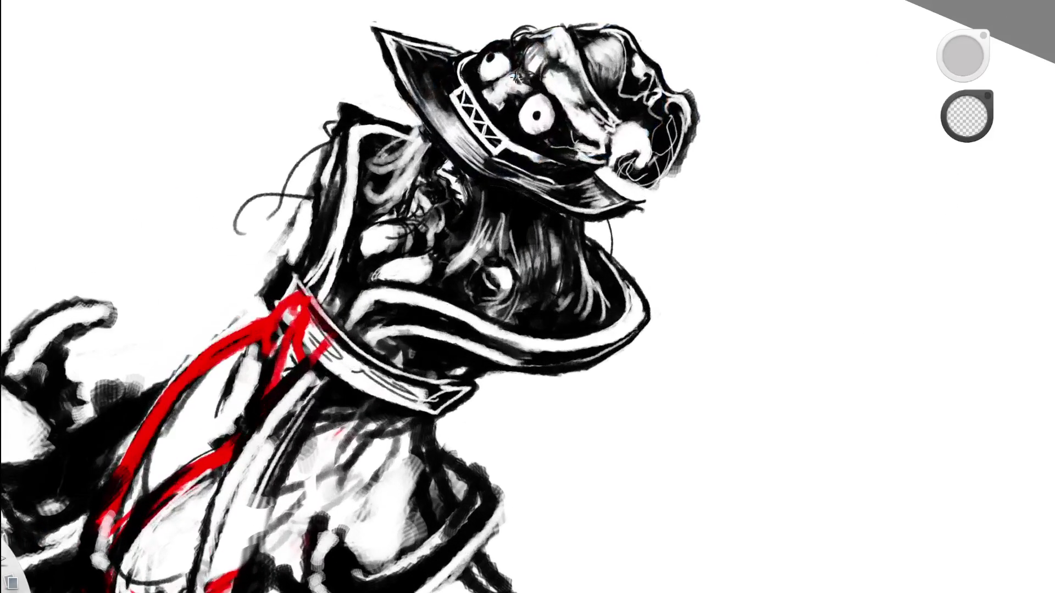
{"action": "key", "text": "b"}
{"action": "scroll", "coordinate": [423, 128], "scroll_direction": "up", "scroll_amount": 2}
{"action": "left_click_drag", "start_coordinate": [403, 189], "coordinate": [440, 133]}
{"action": "mouse_move", "coordinate": [400, 164]}
{"action": "left_mouse_down"}
{"action": "mouse_move", "coordinate": [431, 130]}
{"action": "mouse_move", "coordinate": [428, 106]}
{"action": "left_mouse_up"}
{"action": "left_click_drag", "start_coordinate": [396, 142], "coordinate": [424, 110]}
Erase some of the white hair strokes and straighten the view onto the hat.
{"action": "key", "text": "e"}
{"action": "left_click_drag", "start_coordinate": [437, 152], "coordinate": [420, 91]}
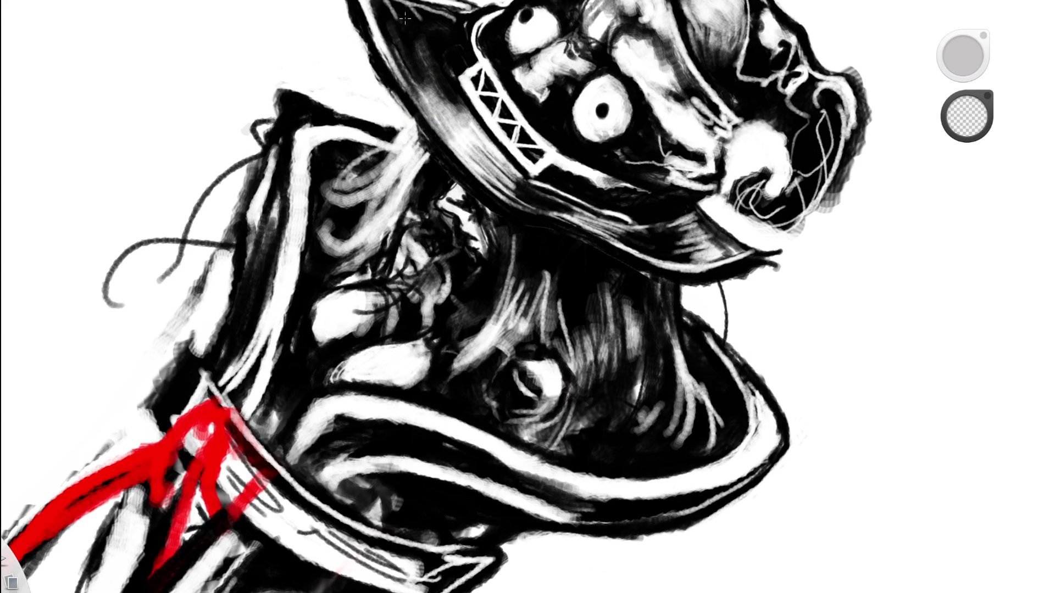
{"action": "scroll", "coordinate": [324, 285], "scroll_direction": "down", "scroll_amount": 5}
{"action": "mouse_move", "coordinate": [572, 193]}
{"action": "left_mouse_down"}
{"action": "mouse_move", "coordinate": [574, 214]}
{"action": "mouse_move", "coordinate": [516, 134]}
{"action": "mouse_move", "coordinate": [481, 146]}
{"action": "left_mouse_up"}
{"action": "scroll", "coordinate": [481, 146], "scroll_direction": "up", "scroll_amount": 2}
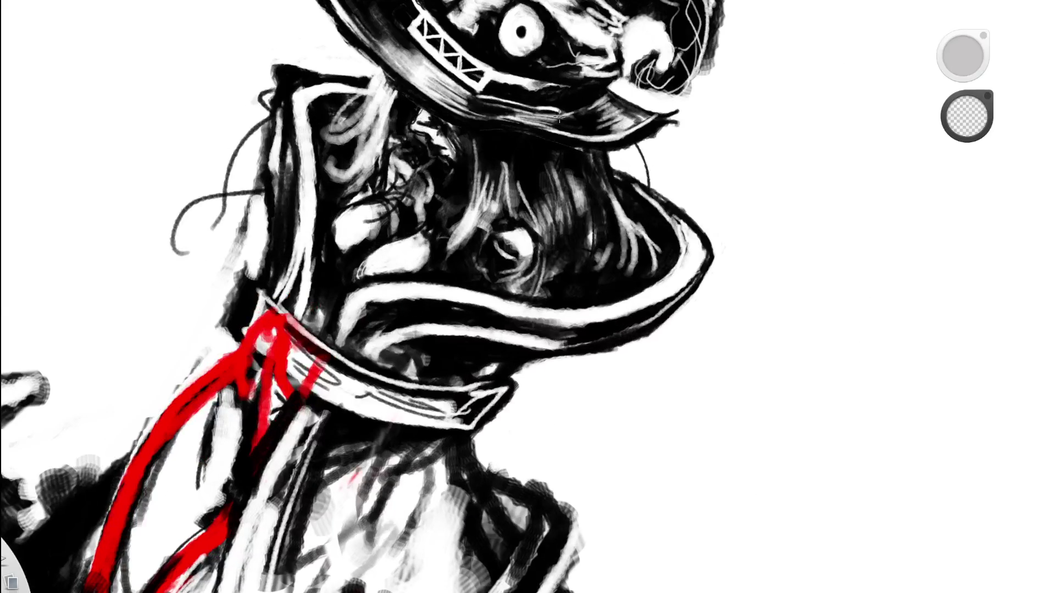
Paint black over a white hair strand and a small hair patch.
{"action": "key", "text": "e"}
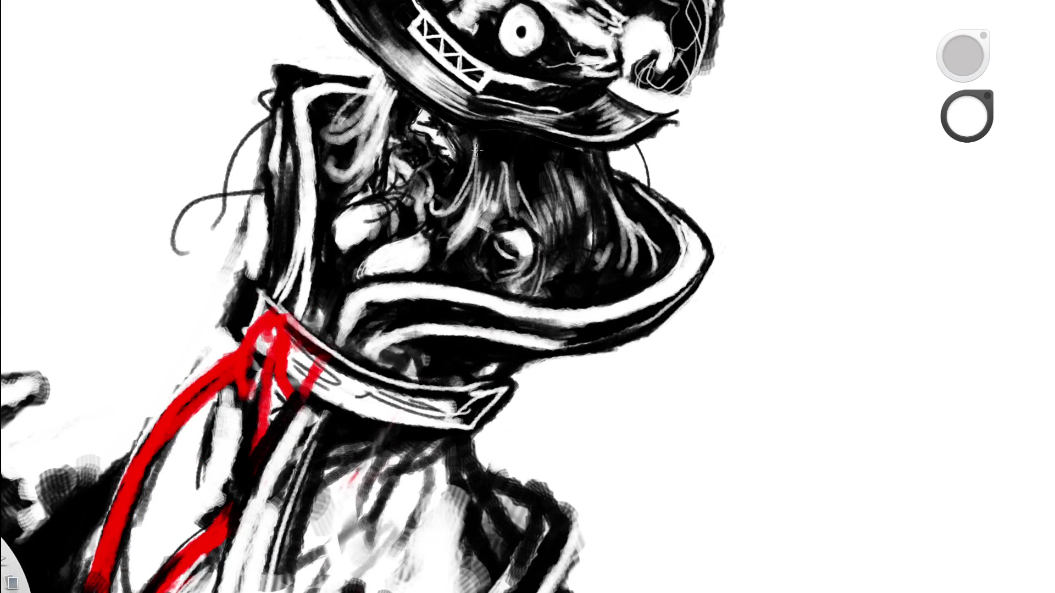
{"action": "scroll", "coordinate": [348, 273], "scroll_direction": "down", "scroll_amount": 10}
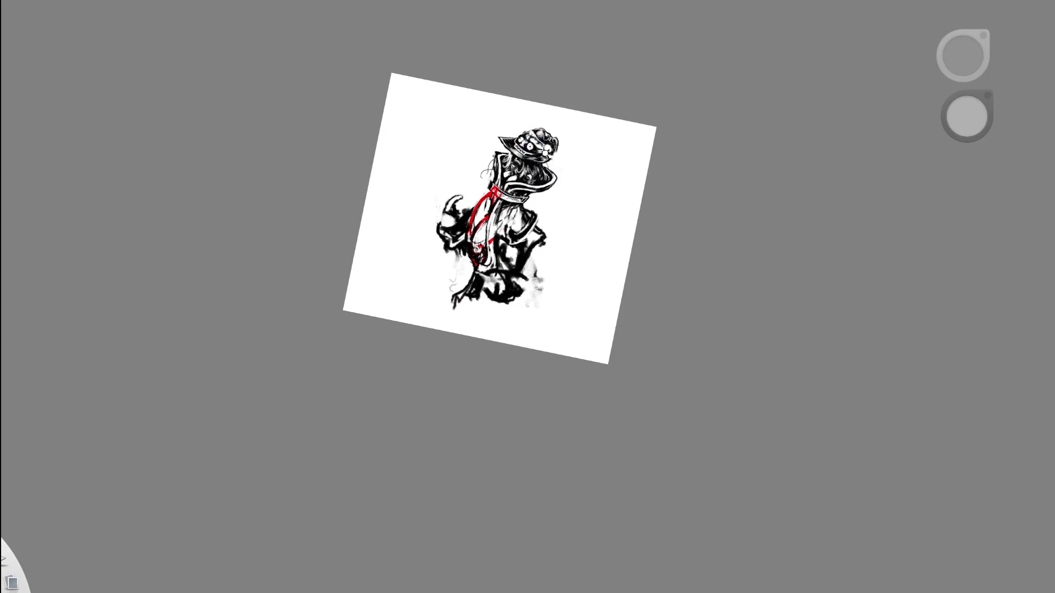
{"action": "scroll", "coordinate": [538, 154], "scroll_direction": "up", "scroll_amount": 10}
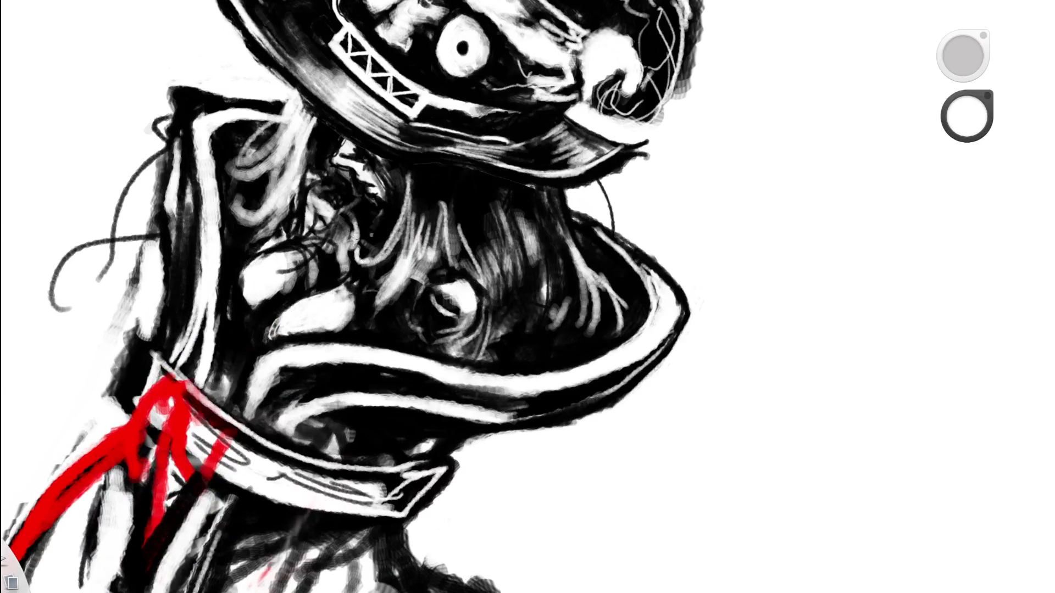
{"action": "left_click", "coordinate": [393, 219], "text": "alt"}
{"action": "left_click_drag", "start_coordinate": [356, 221], "coordinate": [346, 275]}
{"action": "left_click_drag", "start_coordinate": [346, 217], "coordinate": [364, 219]}
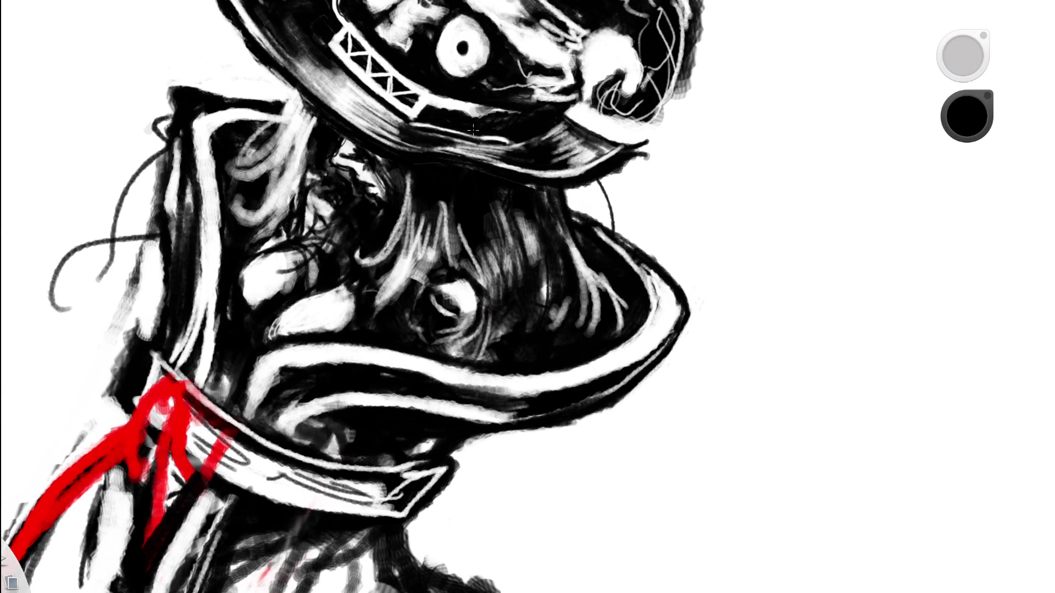
{"action": "key", "text": "ctrl+0"}
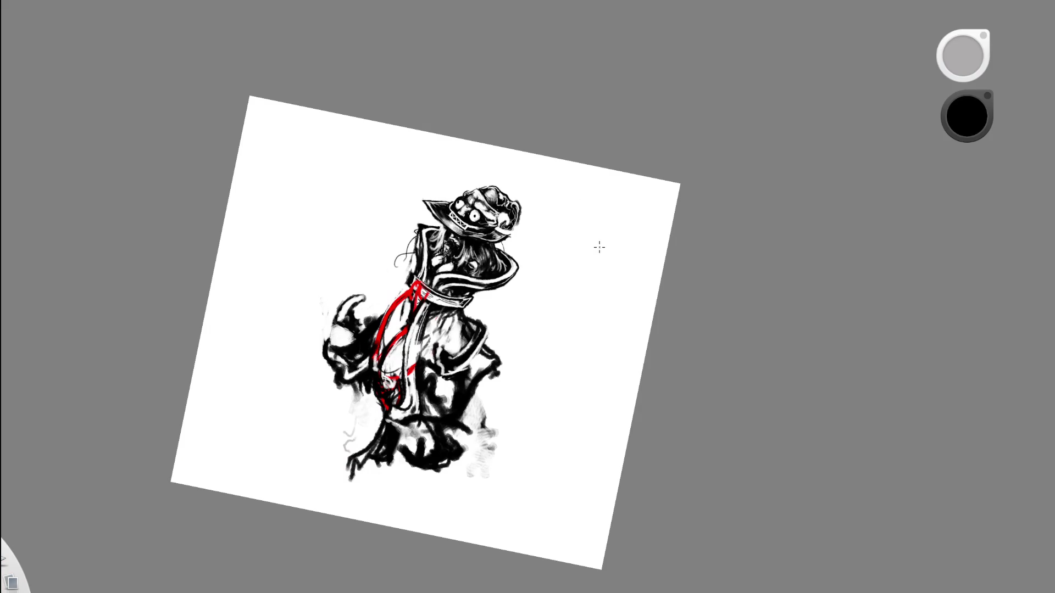
Try several white hair strands under the brim, undoing each rejected one.
{"action": "scroll", "coordinate": [450, 233], "scroll_direction": "up", "scroll_amount": 10}
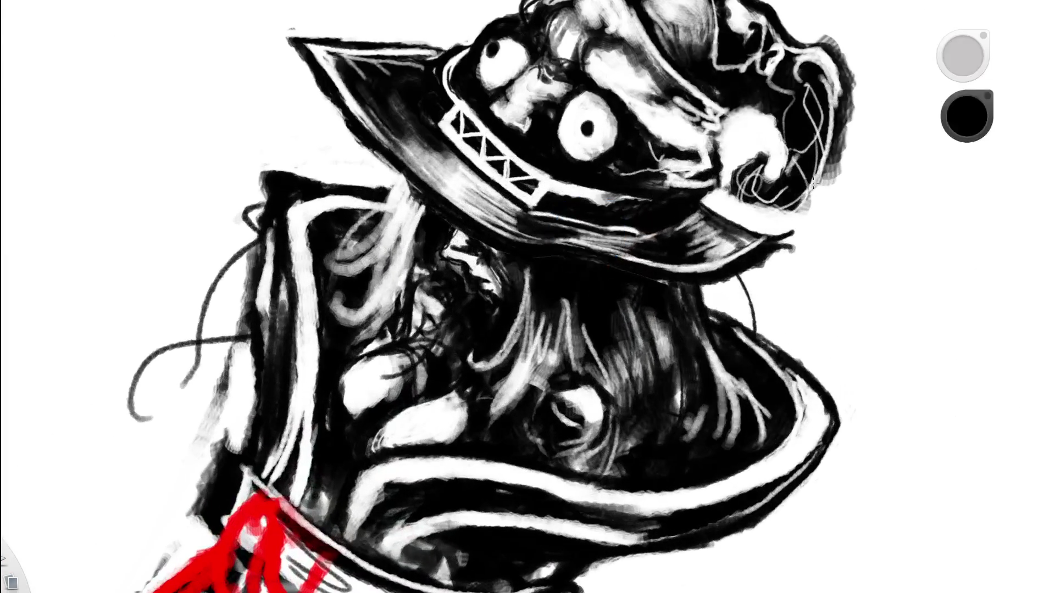
{"action": "left_click", "coordinate": [937, 222], "text": "alt"}
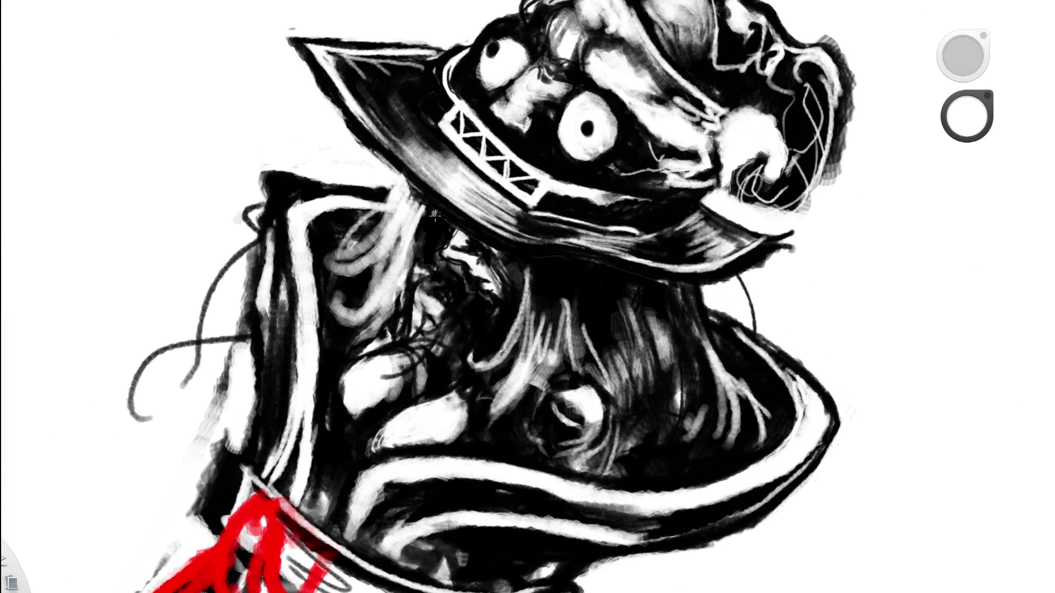
{"action": "left_click_drag", "start_coordinate": [429, 219], "coordinate": [461, 327]}
{"action": "key", "text": "ctrl+z"}
{"action": "key", "text": "ctrl+z"}
{"action": "left_click_drag", "start_coordinate": [434, 192], "coordinate": [468, 301]}
{"action": "key", "text": "ctrl+z"}
{"action": "left_click_drag", "start_coordinate": [508, 252], "coordinate": [536, 318]}
{"action": "key", "text": "ctrl+z"}
{"action": "left_click_drag", "start_coordinate": [498, 242], "coordinate": [517, 363]}
{"action": "key", "text": "ctrl+z"}
Paint several thin white strands under the brim and erase part of them.
{"action": "key", "text": "space"}
{"action": "mouse_move", "coordinate": [554, 228]}
{"action": "left_mouse_down"}
{"action": "mouse_move", "coordinate": [368, 362]}
{"action": "mouse_move", "coordinate": [366, 207]}
{"action": "left_mouse_up"}
{"action": "mouse_move", "coordinate": [373, 281]}
{"action": "left_mouse_down"}
{"action": "mouse_move", "coordinate": [382, 308]}
{"action": "mouse_move", "coordinate": [450, 300]}
{"action": "mouse_move", "coordinate": [440, 324]}
{"action": "mouse_move", "coordinate": [426, 283]}
{"action": "left_mouse_up"}
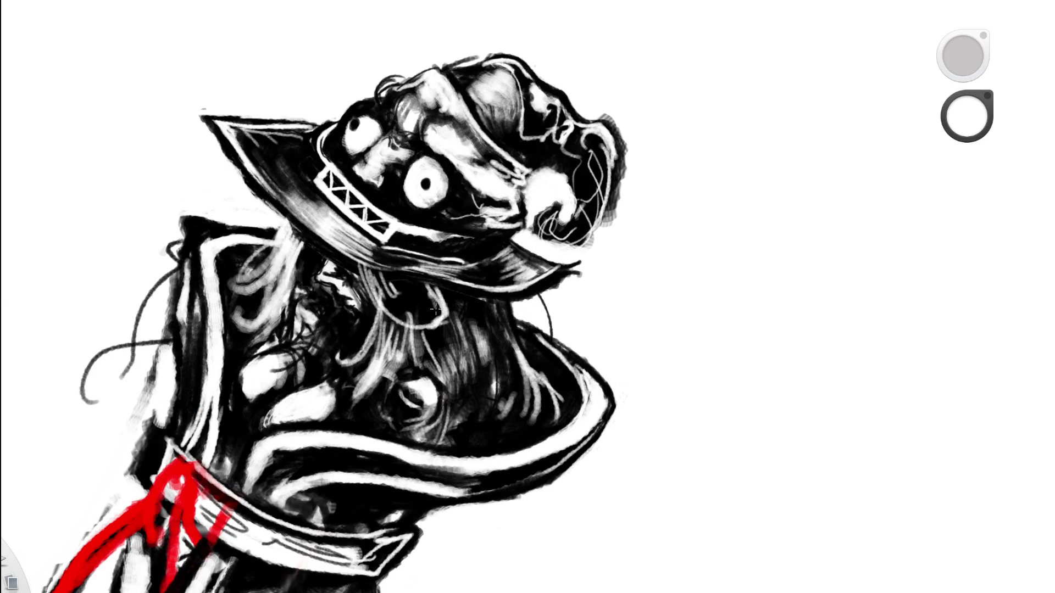
{"action": "key", "text": "e"}
{"action": "mouse_move", "coordinate": [424, 285]}
{"action": "left_mouse_down"}
{"action": "mouse_move", "coordinate": [439, 297]}
{"action": "mouse_move", "coordinate": [428, 309]}
{"action": "mouse_move", "coordinate": [379, 285]}
{"action": "left_mouse_up"}
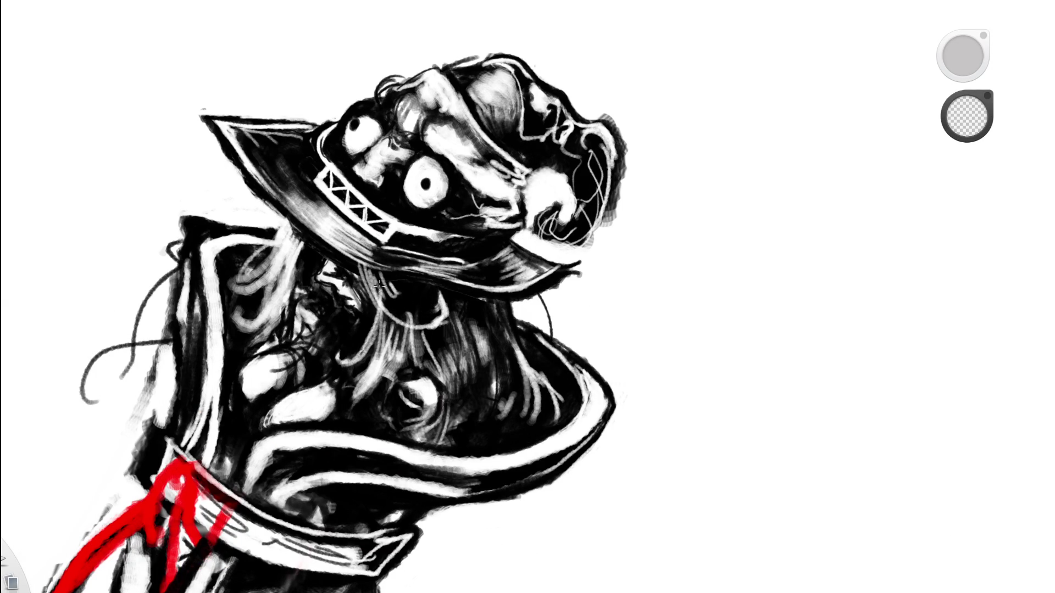
{"action": "mouse_move", "coordinate": [376, 291]}
{"action": "left_mouse_down"}
{"action": "mouse_move", "coordinate": [366, 281]}
{"action": "mouse_move", "coordinate": [374, 320]}
{"action": "mouse_move", "coordinate": [378, 301]}
{"action": "mouse_move", "coordinate": [385, 312]}
{"action": "mouse_move", "coordinate": [381, 281]}
{"action": "left_mouse_up"}
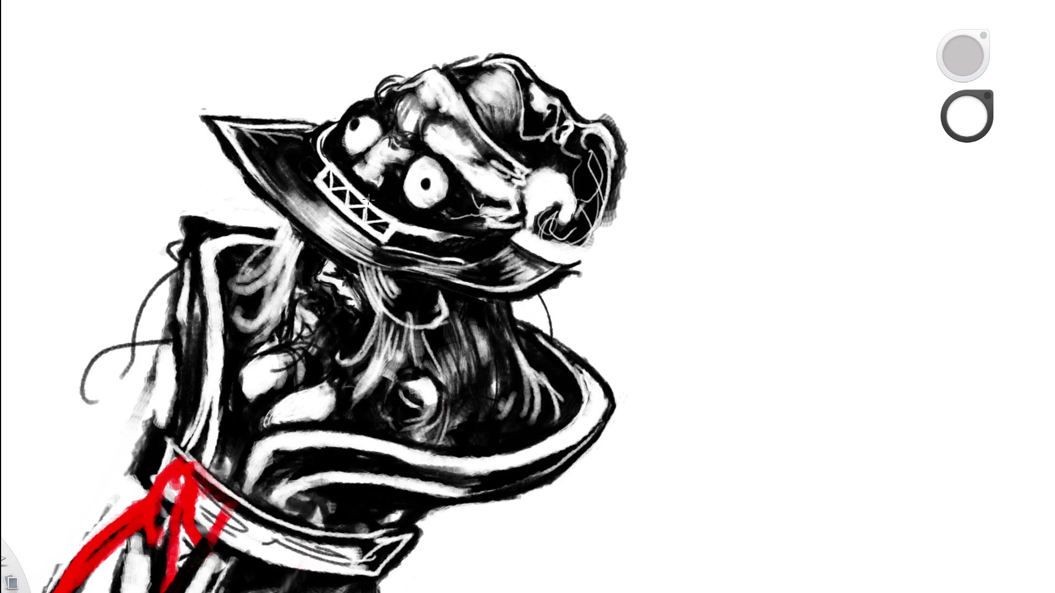
Add more white hair strands under the brim, then switch the colour to transparent.
{"action": "key", "text": "e"}
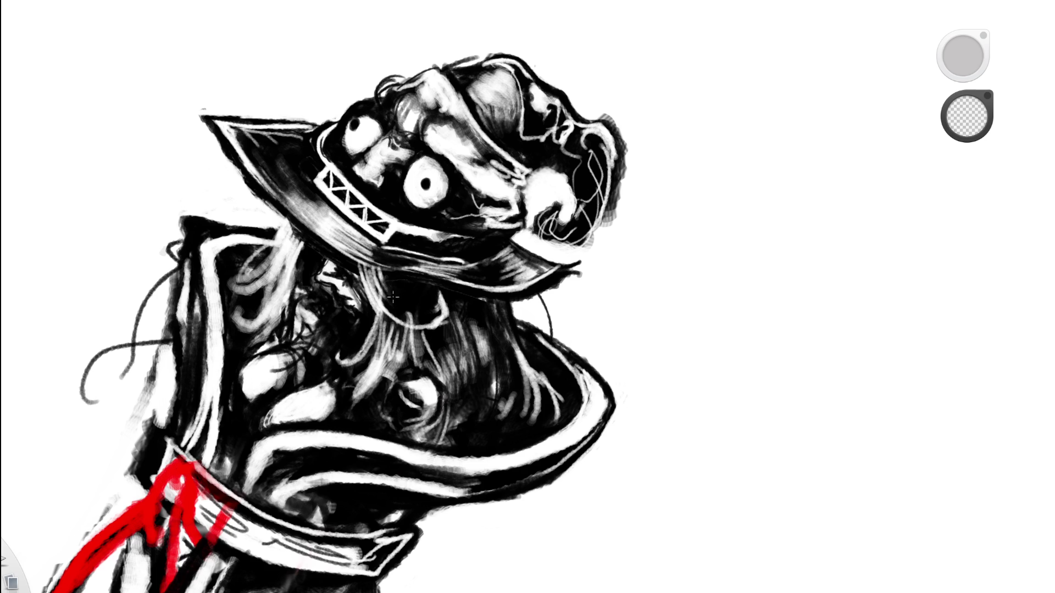
{"action": "key", "text": "e"}
{"action": "mouse_move", "coordinate": [431, 288]}
{"action": "left_mouse_down"}
{"action": "mouse_move", "coordinate": [439, 297]}
{"action": "mouse_move", "coordinate": [415, 308]}
{"action": "mouse_move", "coordinate": [423, 300]}
{"action": "mouse_move", "coordinate": [294, 319]}
{"action": "left_mouse_up"}
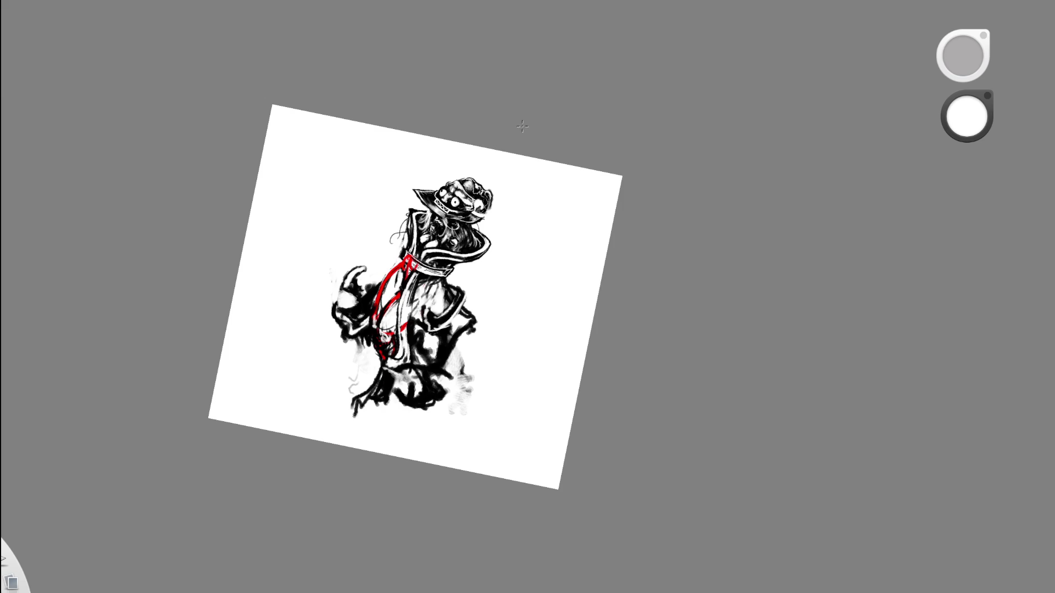
{"action": "left_click_drag", "start_coordinate": [447, 217], "coordinate": [454, 225]}
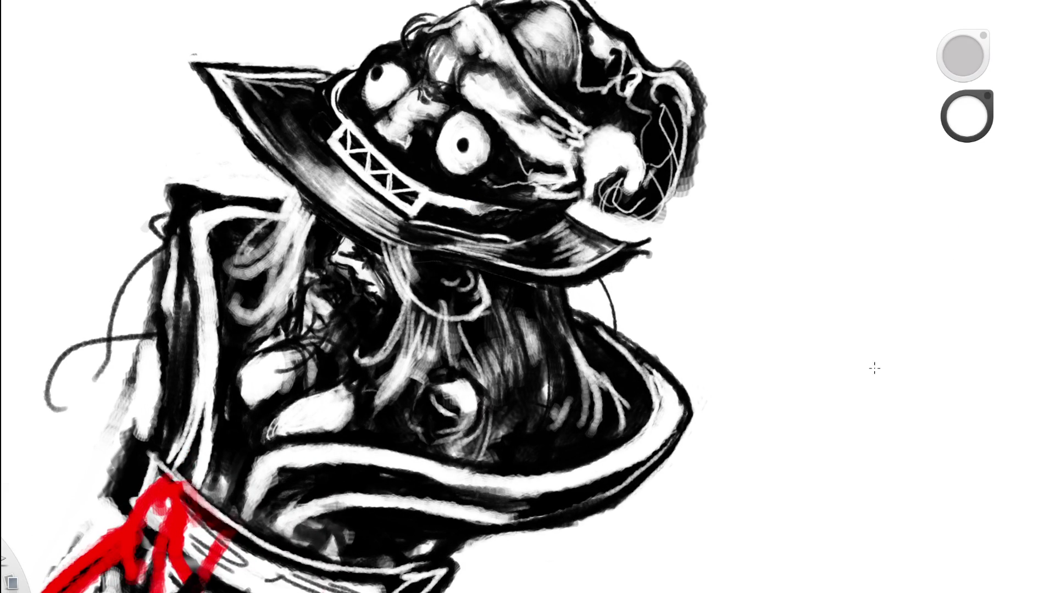
{"action": "key", "text": "e"}
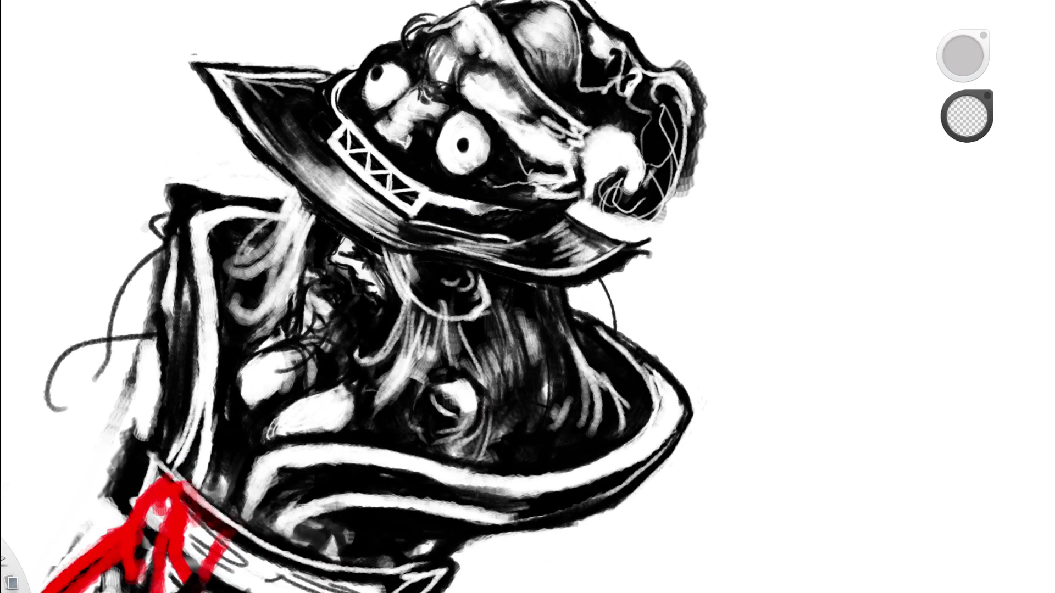
{"action": "left_click_drag", "start_coordinate": [471, 177], "coordinate": [342, 310]}
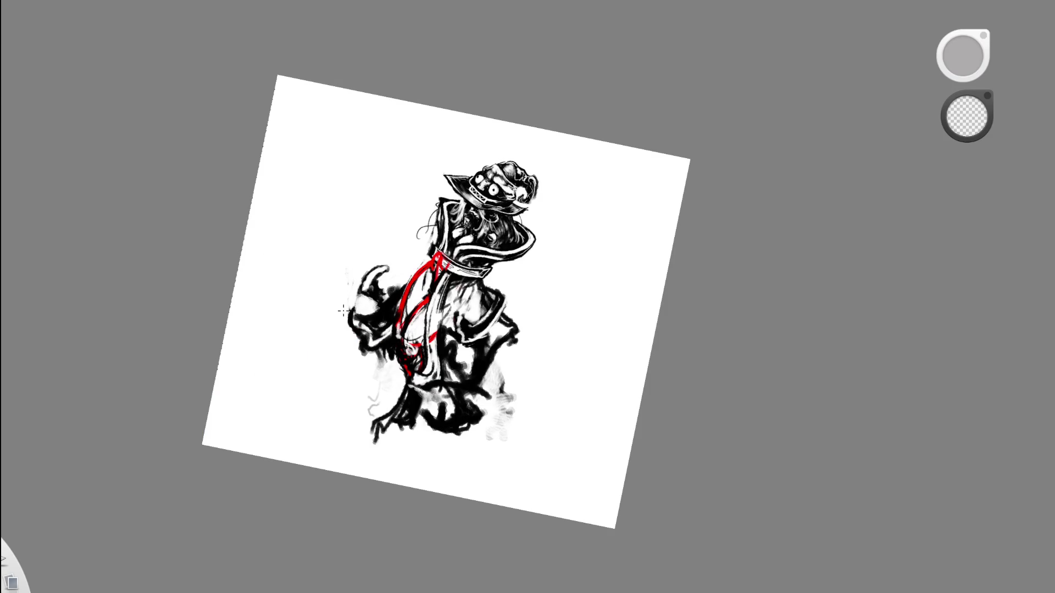
{"action": "left_click_drag", "start_coordinate": [574, 128], "coordinate": [508, 156]}
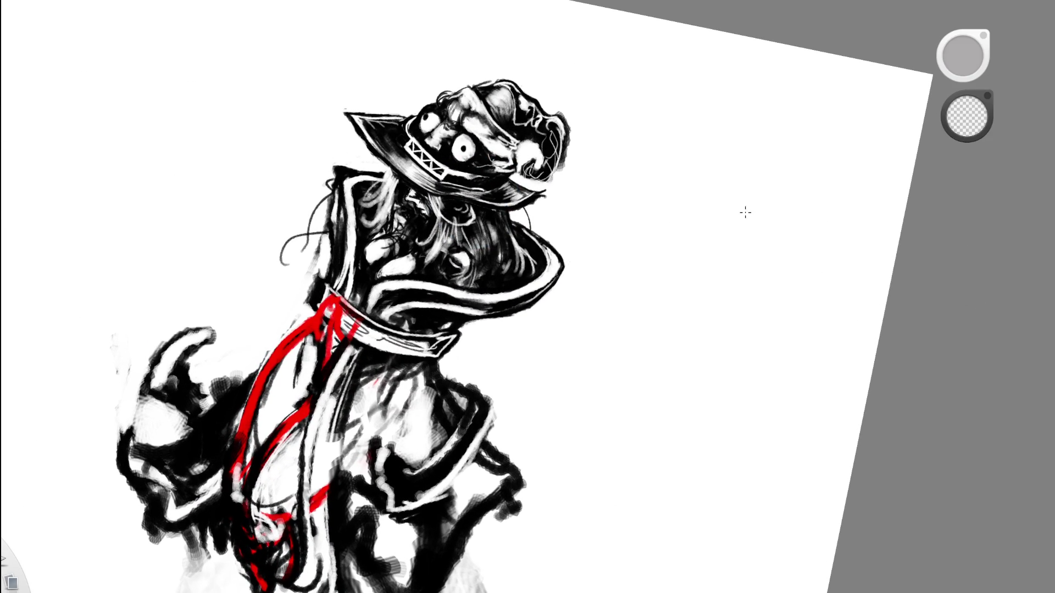
Try dark strokes below the hat brim, then undo them.
{"action": "mouse_move", "coordinate": [631, 329]}
{"action": "left_mouse_down"}
{"action": "mouse_move", "coordinate": [603, 358]}
{"action": "mouse_move", "coordinate": [589, 353]}
{"action": "mouse_move", "coordinate": [632, 189]}
{"action": "mouse_move", "coordinate": [398, 309]}
{"action": "left_mouse_up"}
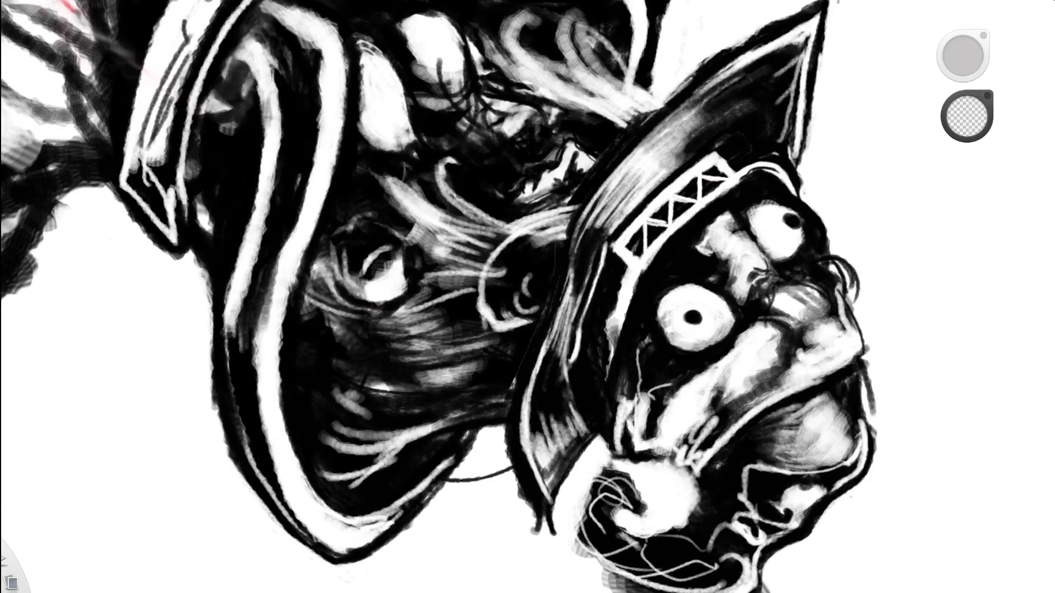
{"action": "key", "text": "e"}
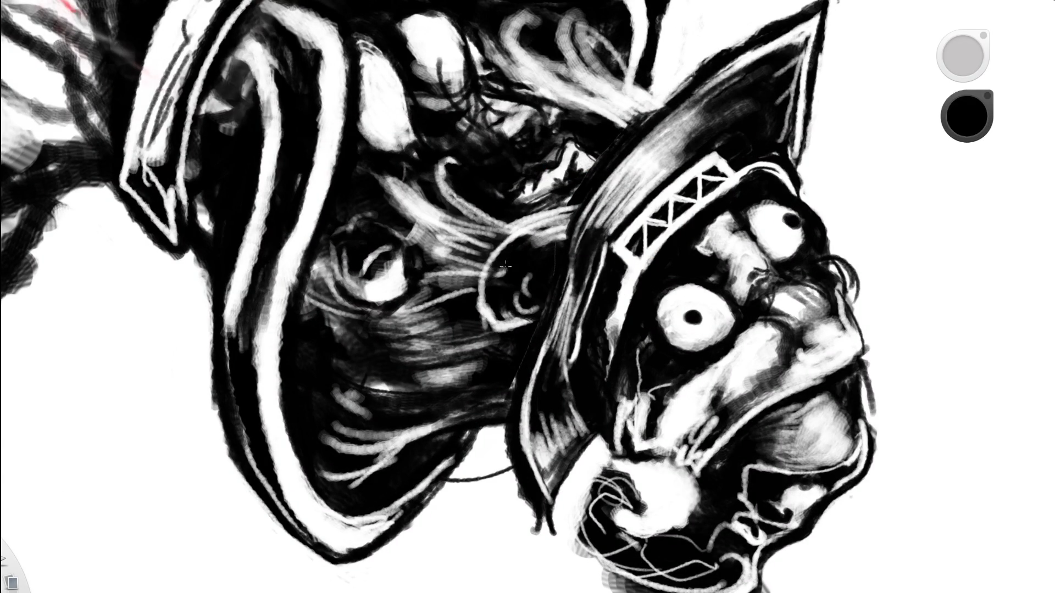
{"action": "mouse_move", "coordinate": [542, 275]}
{"action": "left_mouse_down"}
{"action": "mouse_move", "coordinate": [560, 364]}
{"action": "mouse_move", "coordinate": [548, 365]}
{"action": "mouse_move", "coordinate": [438, 138]}
{"action": "left_mouse_up"}
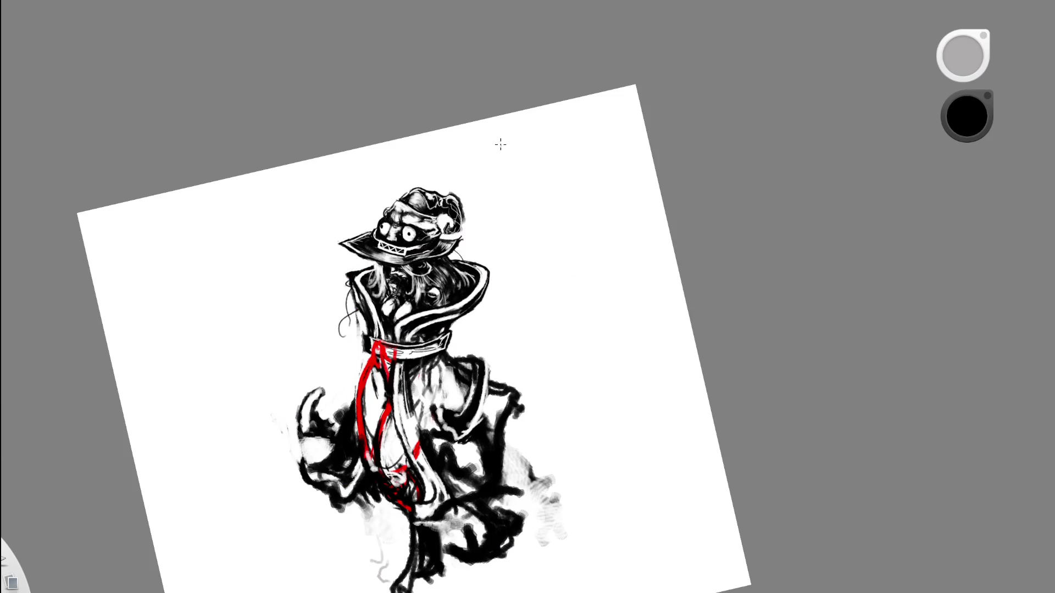
{"action": "left_click_drag", "start_coordinate": [401, 271], "coordinate": [499, 162]}
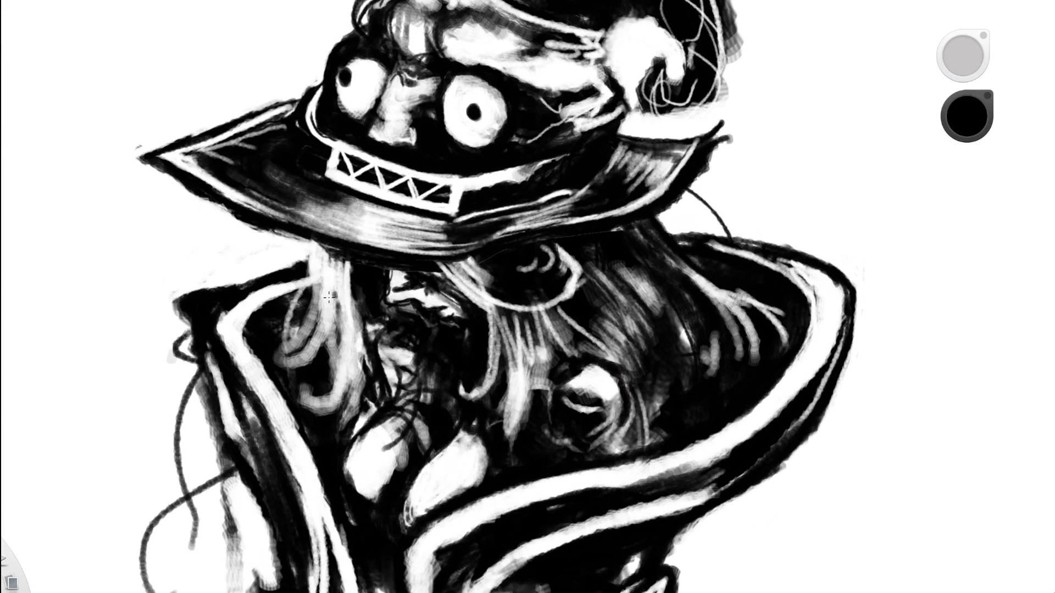
{"action": "left_click_drag", "start_coordinate": [337, 240], "coordinate": [359, 338]}
{"action": "mouse_move", "coordinate": [333, 291]}
{"action": "left_mouse_down"}
{"action": "mouse_move", "coordinate": [384, 329]}
{"action": "mouse_move", "coordinate": [385, 319]}
{"action": "left_mouse_up"}
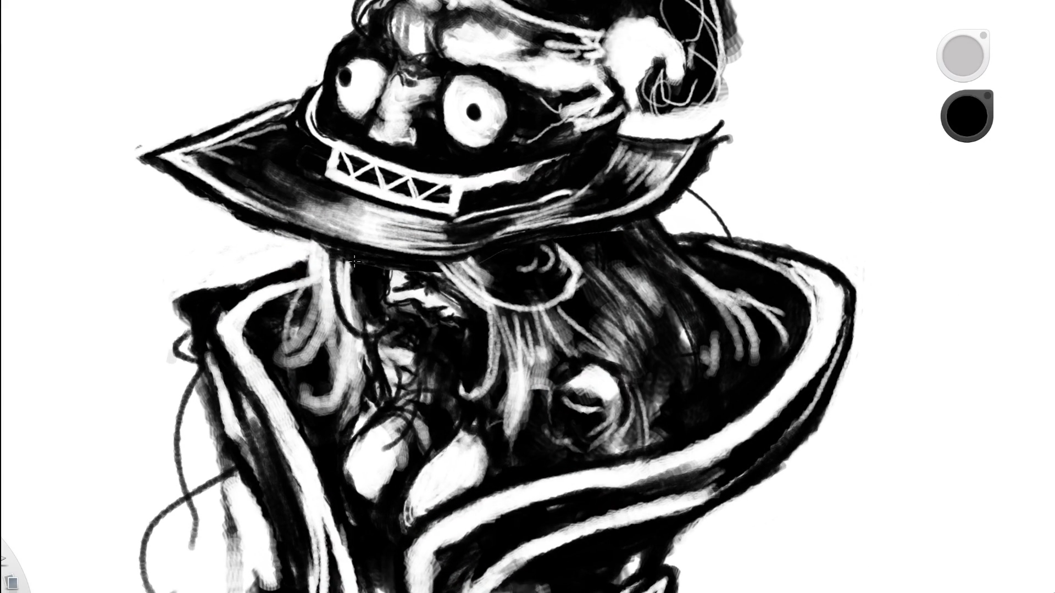
{"action": "key", "text": "ctrl+z"}
{"action": "key", "text": "ctrl+z"}
Repaint a white hair strand under the brim and add a thin white strand on the dark hair.
{"action": "left_click", "coordinate": [322, 277], "text": "alt"}
{"action": "mouse_move", "coordinate": [337, 255]}
{"action": "left_mouse_down"}
{"action": "mouse_move", "coordinate": [367, 346]}
{"action": "mouse_move", "coordinate": [381, 300]}
{"action": "left_mouse_up"}
{"action": "key", "text": "ctrl+z"}
{"action": "mouse_move", "coordinate": [337, 255]}
{"action": "left_mouse_down"}
{"action": "mouse_move", "coordinate": [365, 338]}
{"action": "mouse_move", "coordinate": [370, 292]}
{"action": "left_mouse_up"}
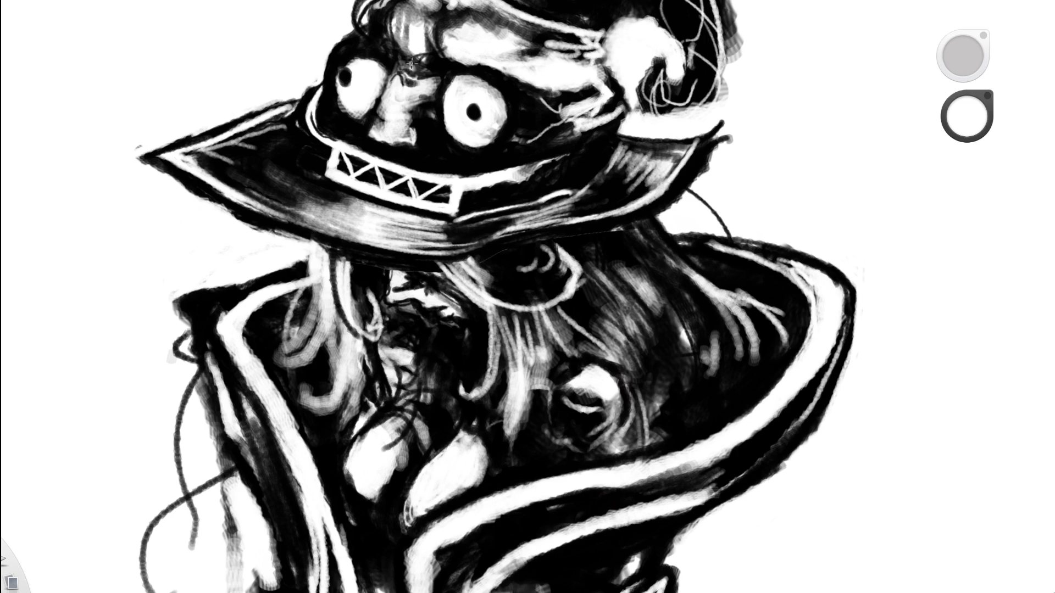
{"action": "scroll", "coordinate": [256, 373], "scroll_direction": "down", "scroll_amount": 5}
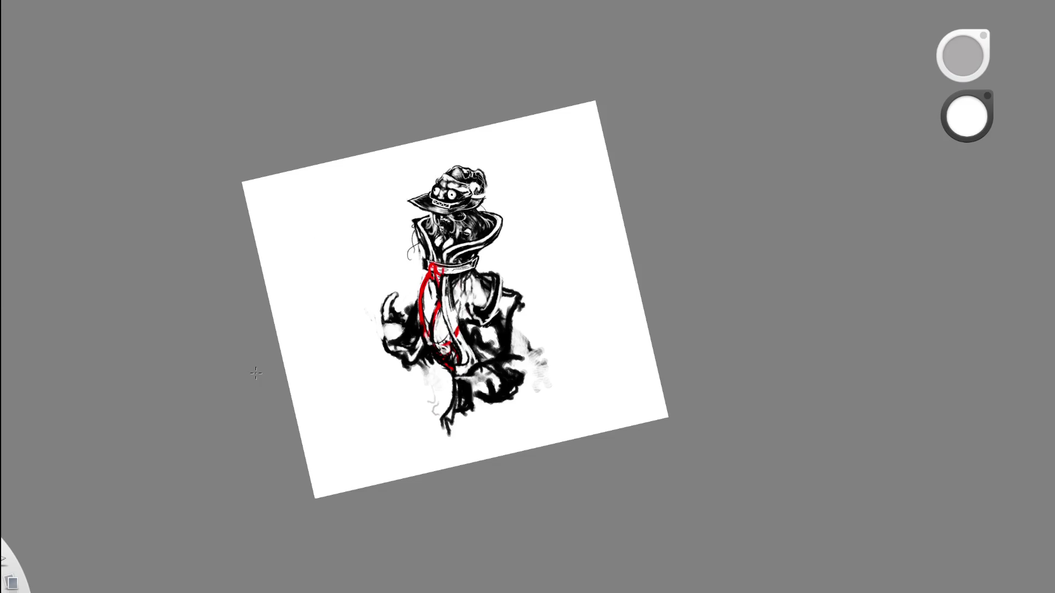
{"action": "left_click", "coordinate": [449, 223]}
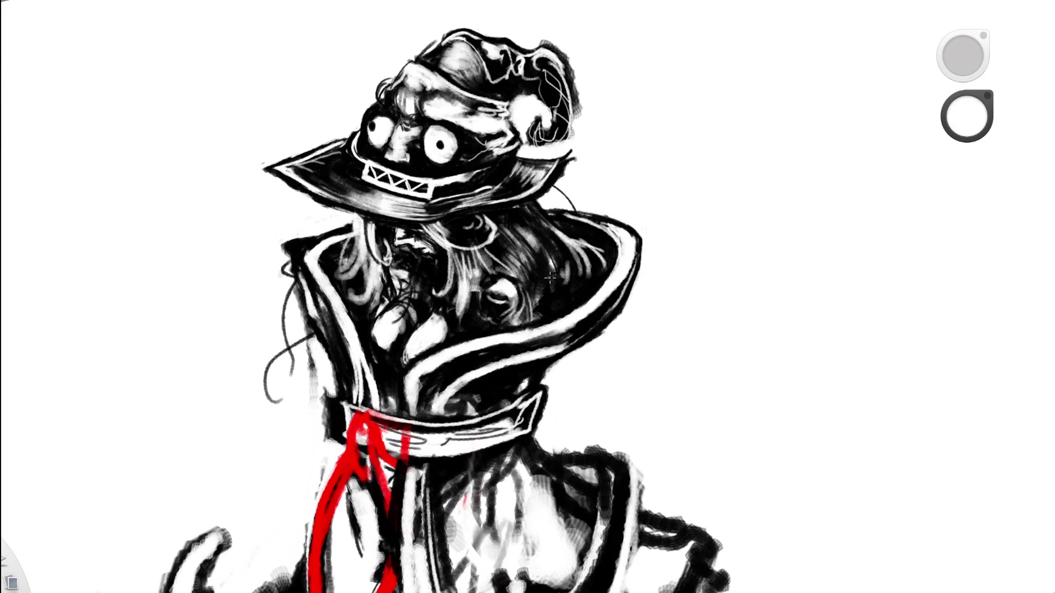
{"action": "left_click_drag", "start_coordinate": [512, 215], "coordinate": [551, 275]}
Zoom in closely on the character's head, then return to the full-drawing view.
{"action": "key", "text": "space"}
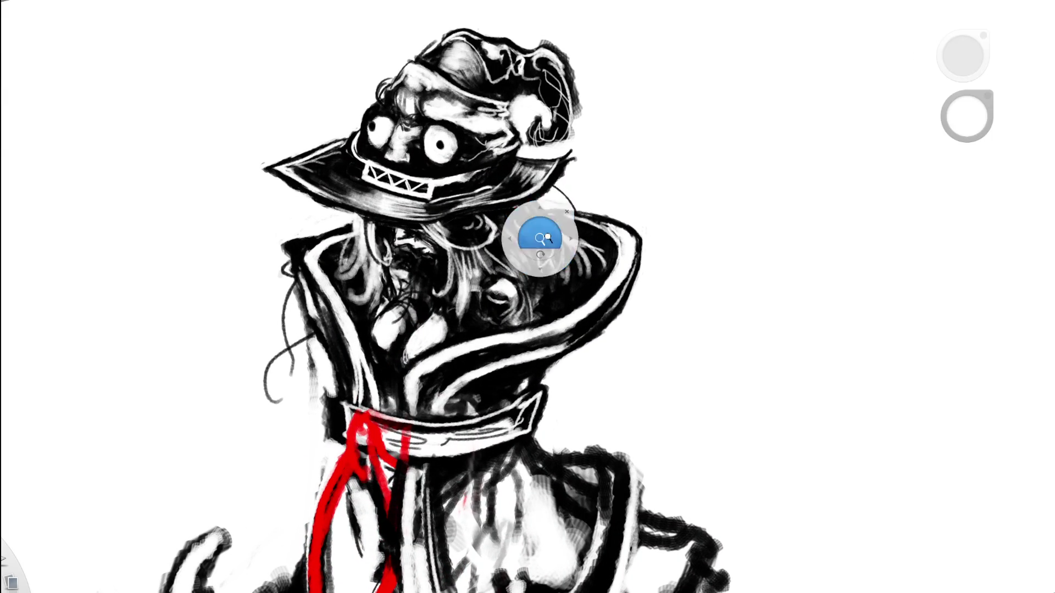
{"action": "left_click_drag", "start_coordinate": [551, 242], "coordinate": [387, 337]}
{"action": "key", "text": "space"}
{"action": "left_click_drag", "start_coordinate": [536, 240], "coordinate": [649, 116]}
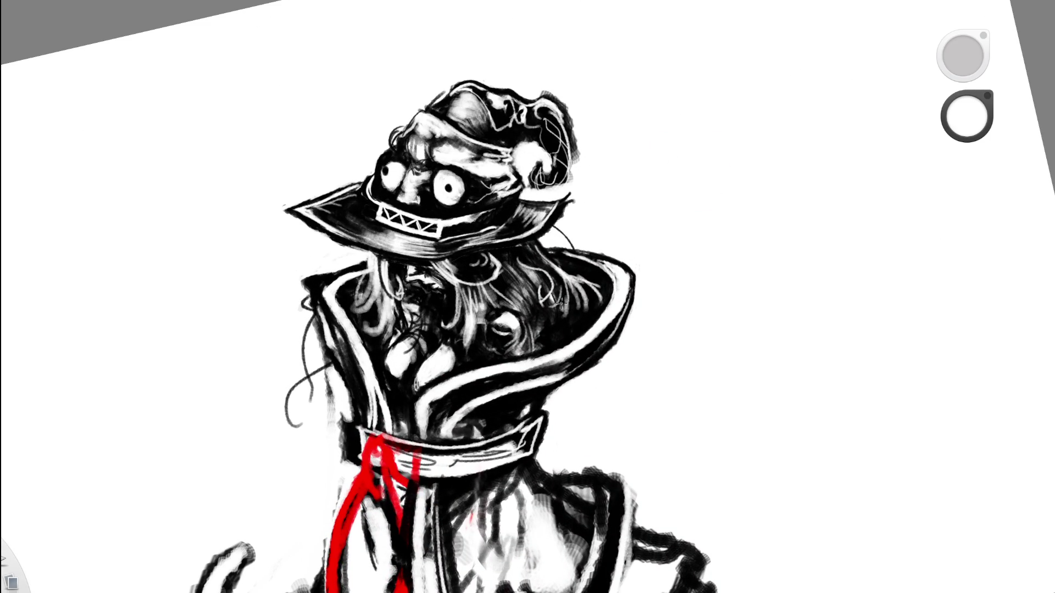
{"action": "key", "text": "e"}
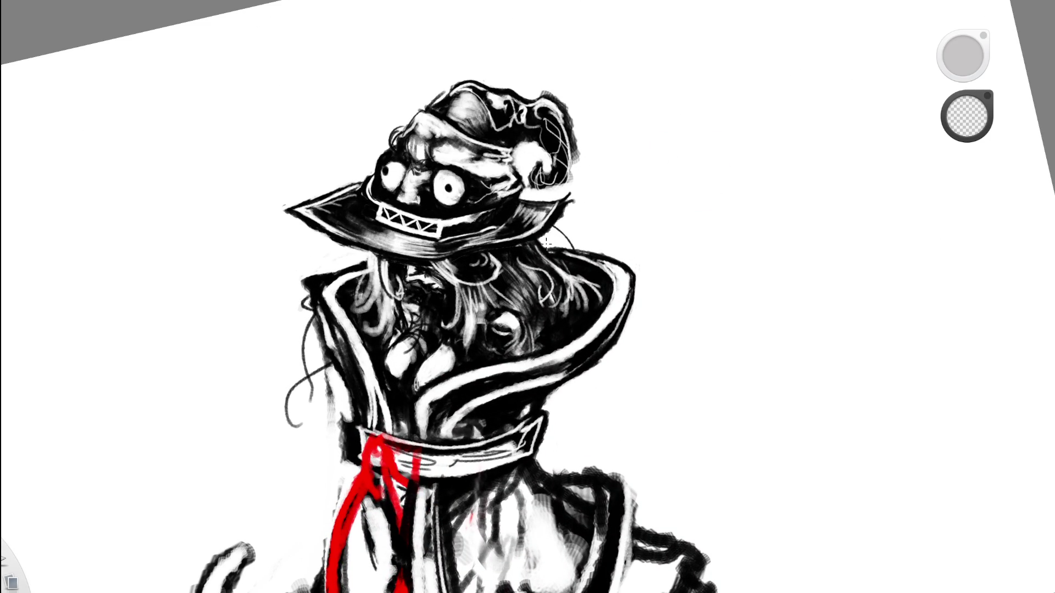
{"action": "key", "text": "e"}
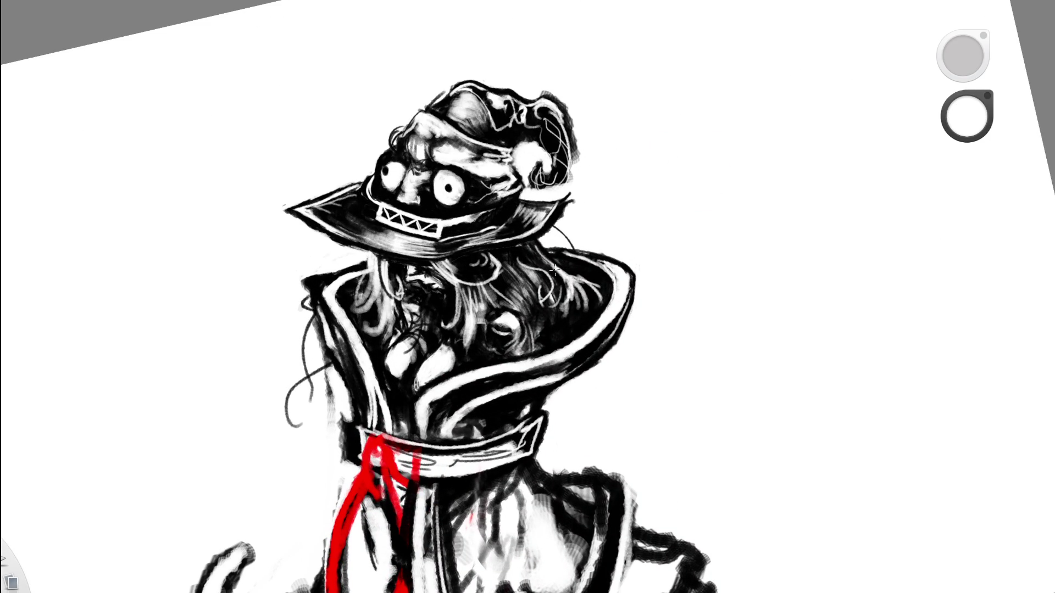
{"action": "key", "text": "Home"}
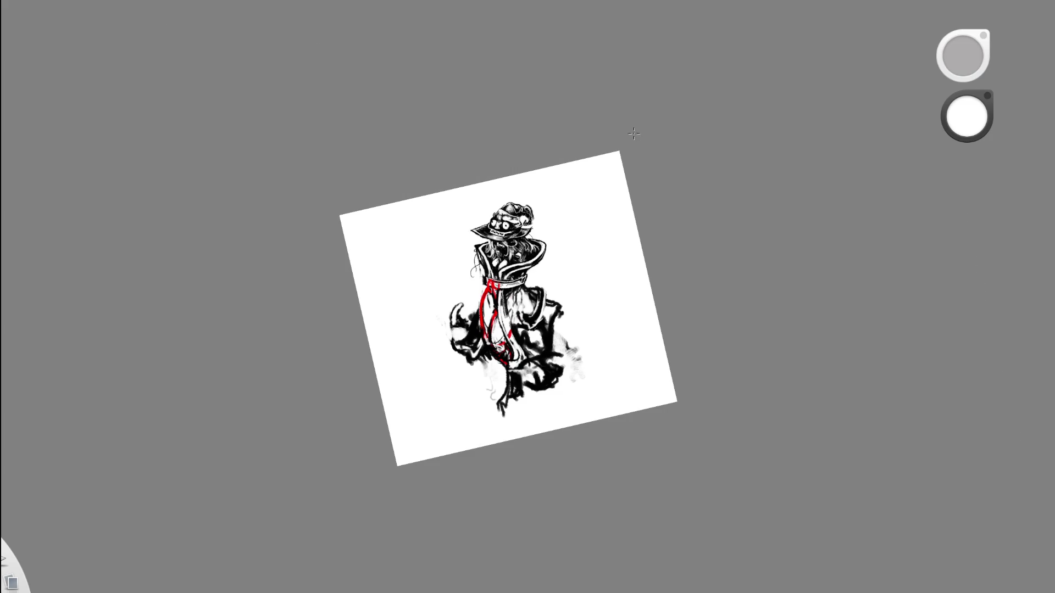
{"action": "scroll", "coordinate": [553, 188], "scroll_direction": "up", "scroll_amount": 5}
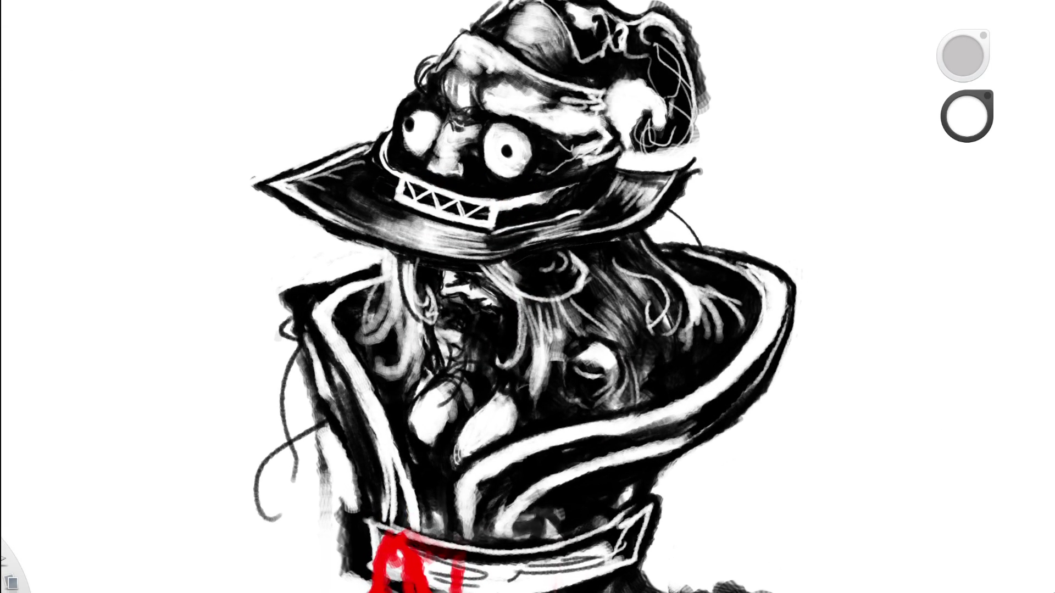
Test the last hair stroke with undo/redo, then darken the right-hand white strand with black.
{"action": "key", "text": "ctrl+z"}
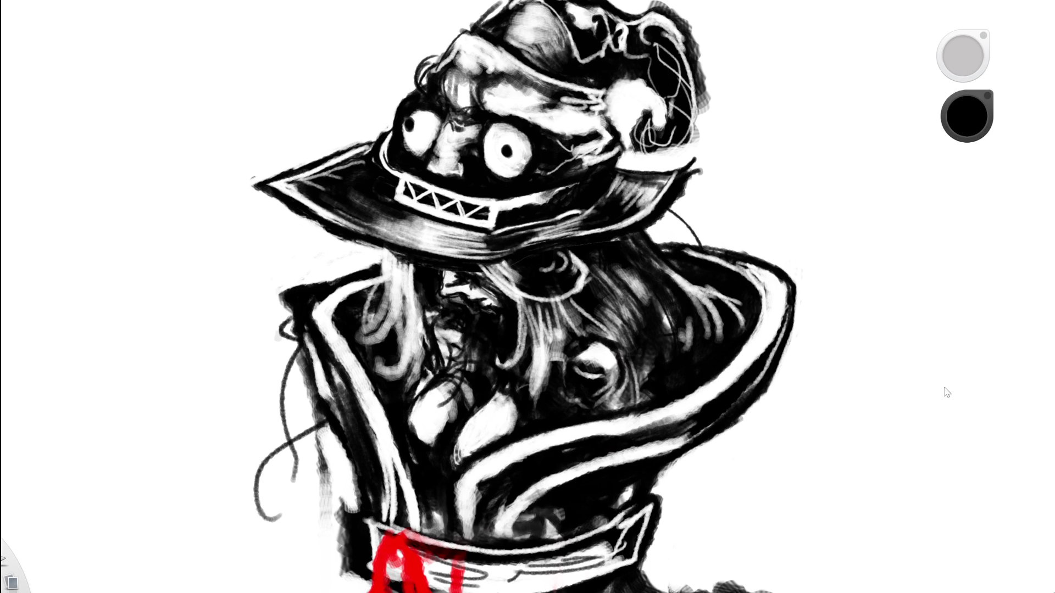
{"action": "key", "text": "ctrl+y"}
{"action": "key", "text": "ctrl+y"}
{"action": "key", "text": "ctrl+z"}
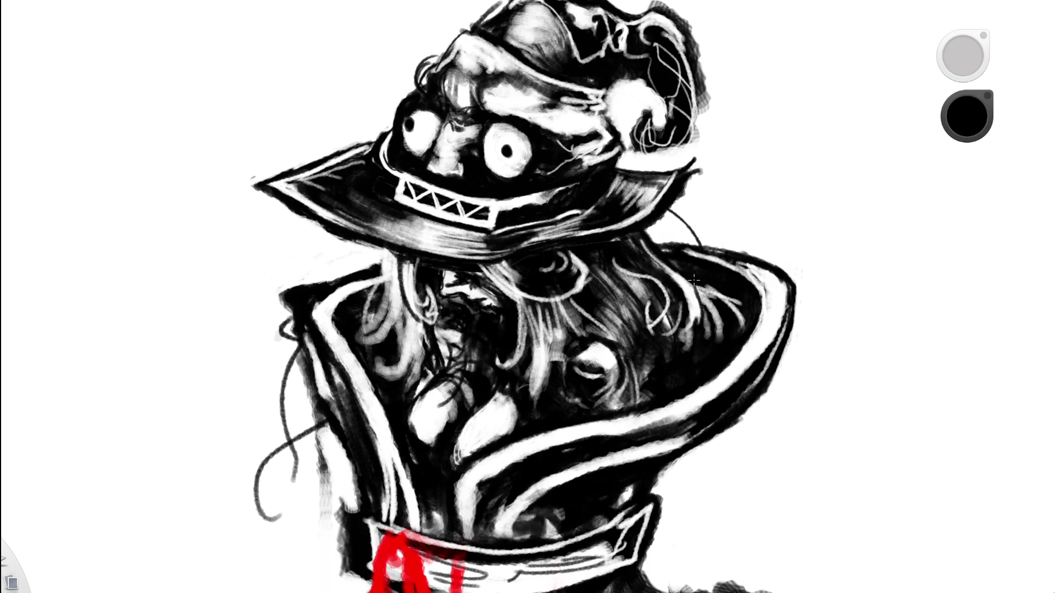
{"action": "left_click_drag", "start_coordinate": [683, 322], "coordinate": [687, 326]}
{"action": "mouse_move", "coordinate": [715, 32]}
{"action": "left_mouse_down"}
{"action": "mouse_move", "coordinate": [686, 165]}
{"action": "mouse_move", "coordinate": [718, 223]}
{"action": "mouse_move", "coordinate": [698, 262]}
{"action": "mouse_move", "coordinate": [555, 294]}
{"action": "mouse_move", "coordinate": [505, 336]}
{"action": "left_mouse_up"}
{"action": "key", "text": "e"}
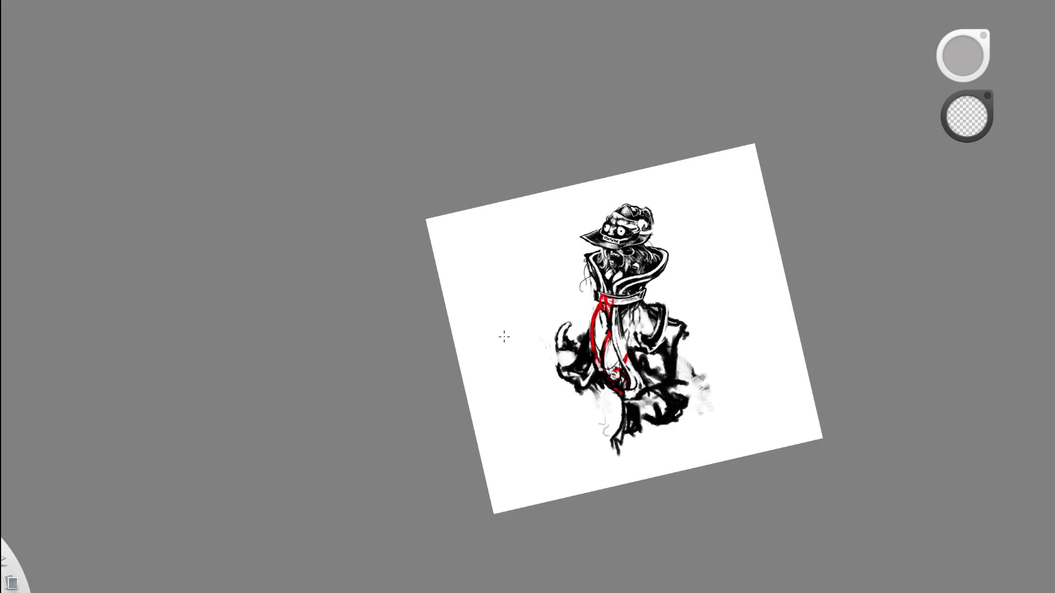
Rotate and zoom the canvas to inspect the figure, including a sideways view.
{"action": "mouse_move", "coordinate": [658, 261]}
{"action": "left_mouse_down"}
{"action": "mouse_move", "coordinate": [578, 243]}
{"action": "mouse_move", "coordinate": [556, 253]}
{"action": "mouse_move", "coordinate": [599, 296]}
{"action": "left_mouse_up"}
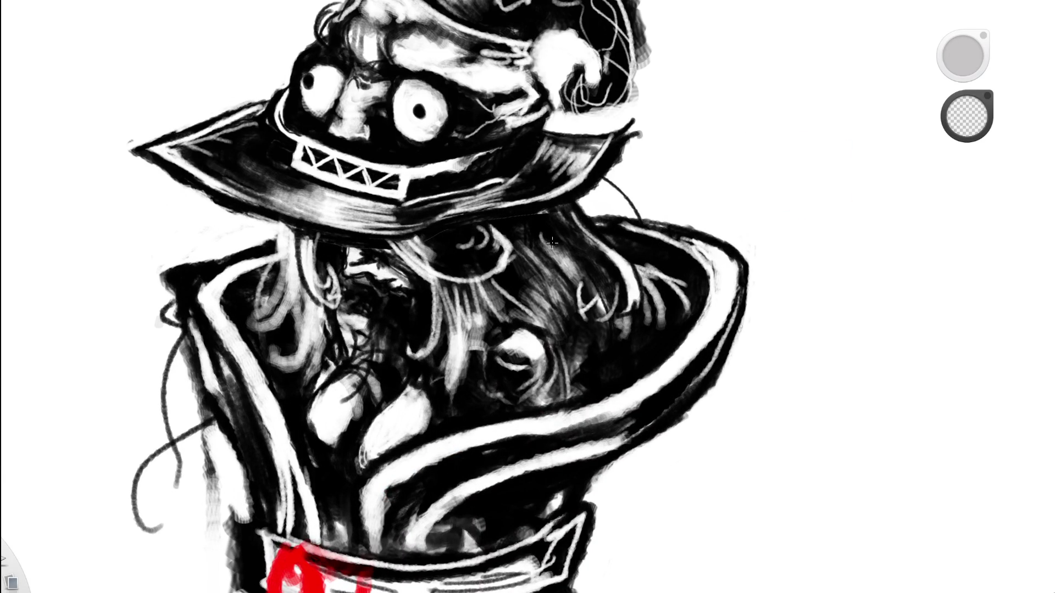
{"action": "left_click_drag", "start_coordinate": [595, 207], "coordinate": [459, 352]}
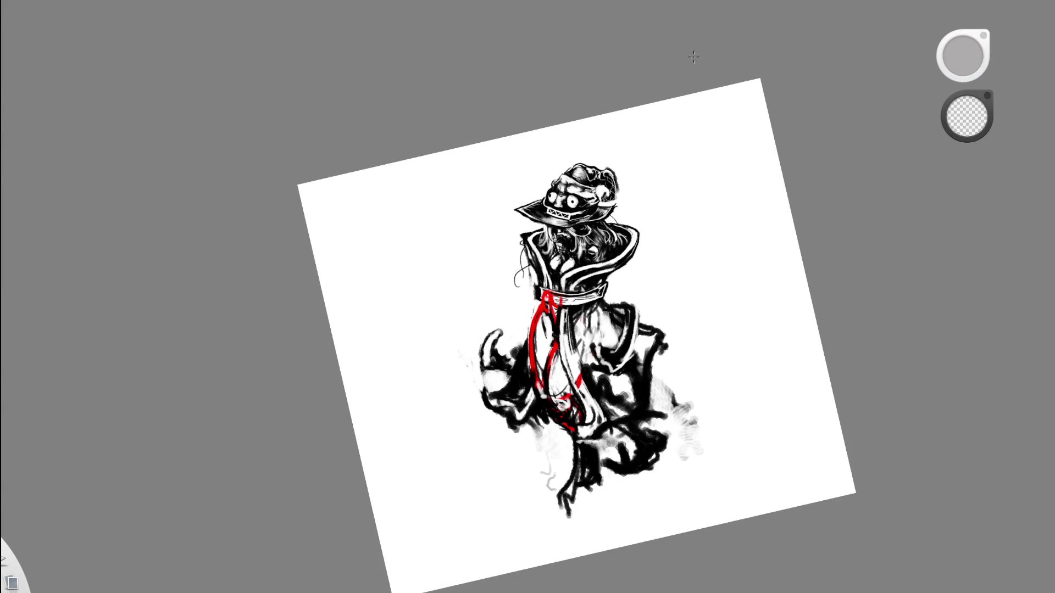
{"action": "key", "text": "Home"}
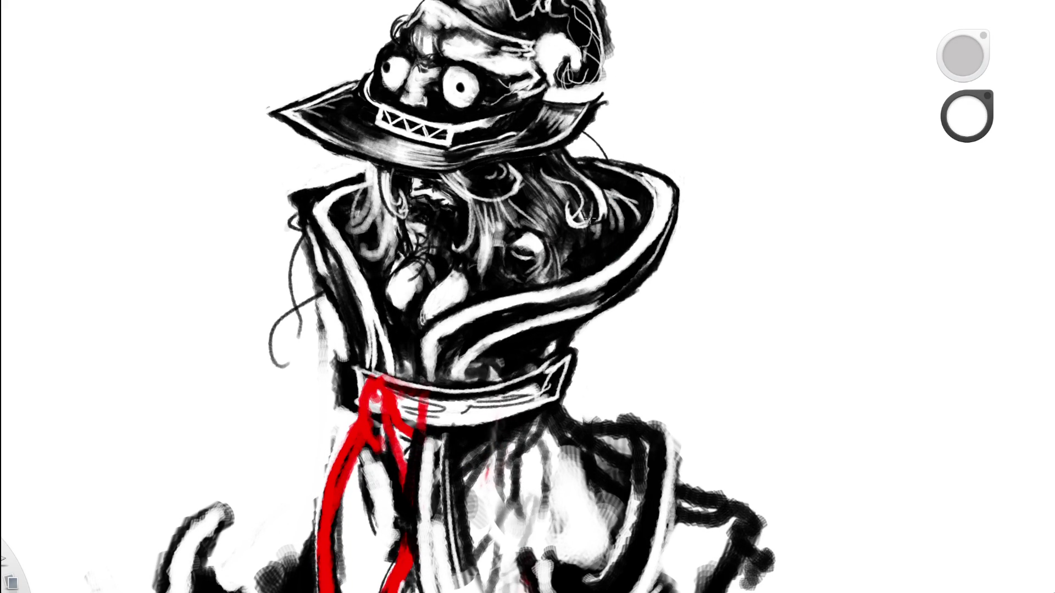
{"action": "mouse_move", "coordinate": [595, 171]}
{"action": "left_mouse_down"}
{"action": "mouse_move", "coordinate": [600, 164]}
{"action": "mouse_move", "coordinate": [470, 245]}
{"action": "left_mouse_up"}
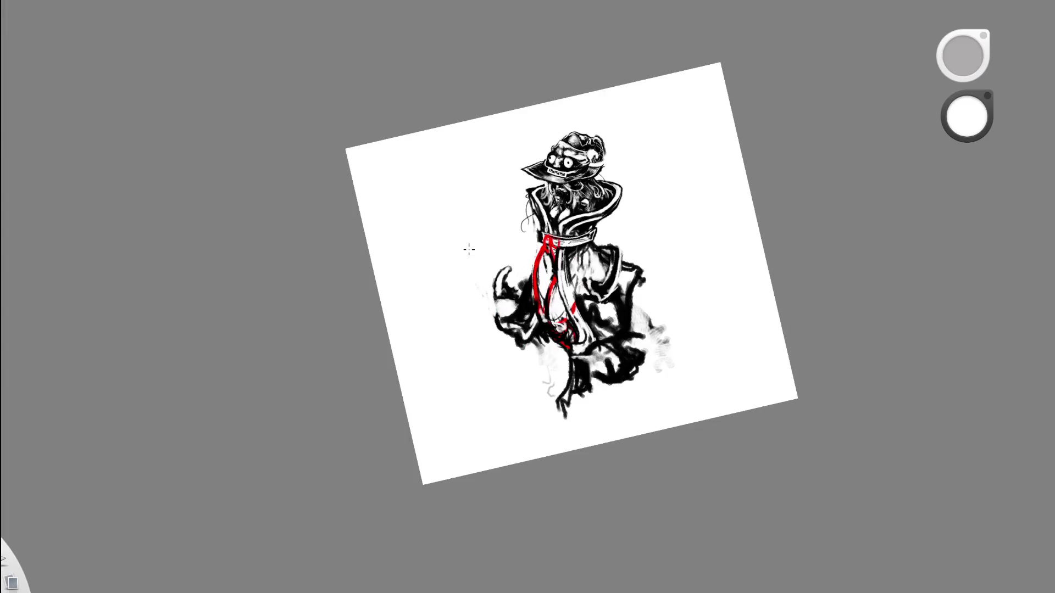
{"action": "mouse_move", "coordinate": [636, 169]}
{"action": "left_mouse_down"}
{"action": "mouse_move", "coordinate": [478, 299]}
{"action": "mouse_move", "coordinate": [495, 127]}
{"action": "left_mouse_up"}
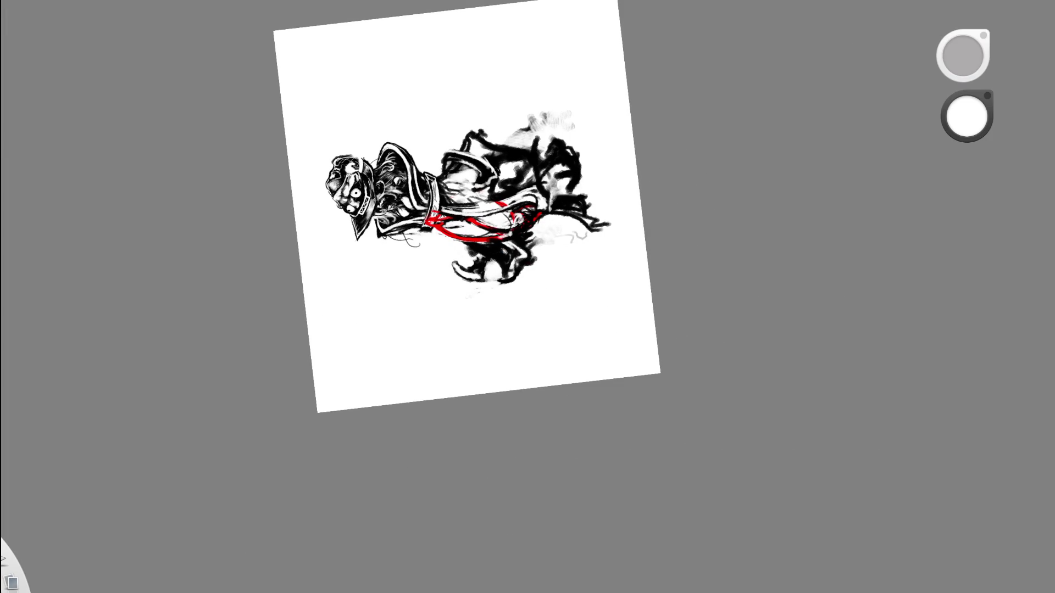
{"action": "mouse_move", "coordinate": [537, 106]}
{"action": "left_mouse_down"}
{"action": "mouse_move", "coordinate": [419, 173]}
{"action": "mouse_move", "coordinate": [365, 169]}
{"action": "mouse_move", "coordinate": [430, 132]}
{"action": "mouse_move", "coordinate": [656, 283]}
{"action": "mouse_move", "coordinate": [590, 338]}
{"action": "left_mouse_up"}
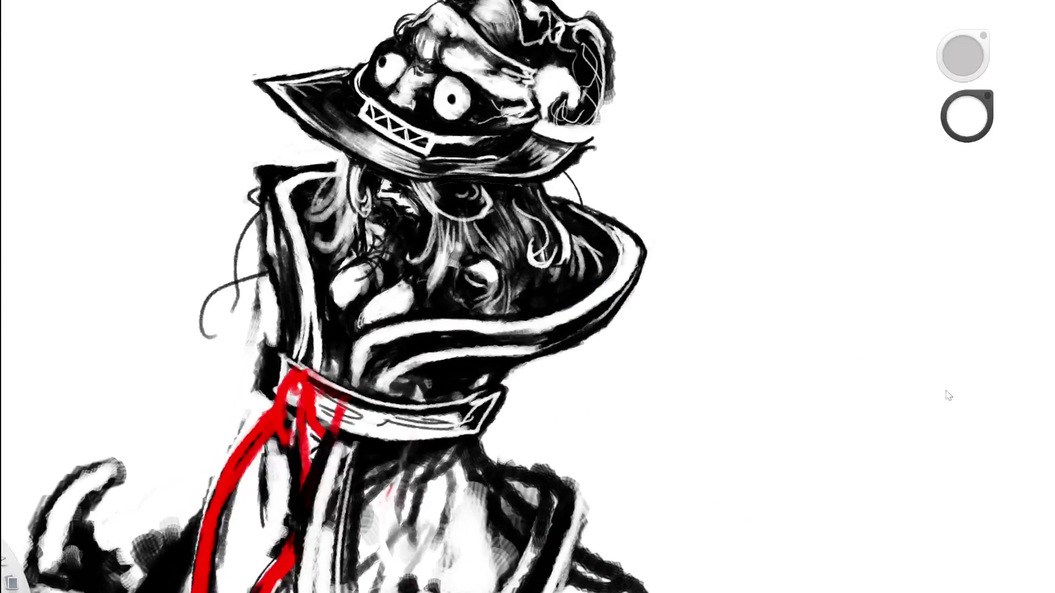
{"action": "scroll", "coordinate": [944, 399], "scroll_direction": "down", "scroll_amount": 5}
{"action": "left_click_drag", "start_coordinate": [668, 313], "coordinate": [562, 321]}
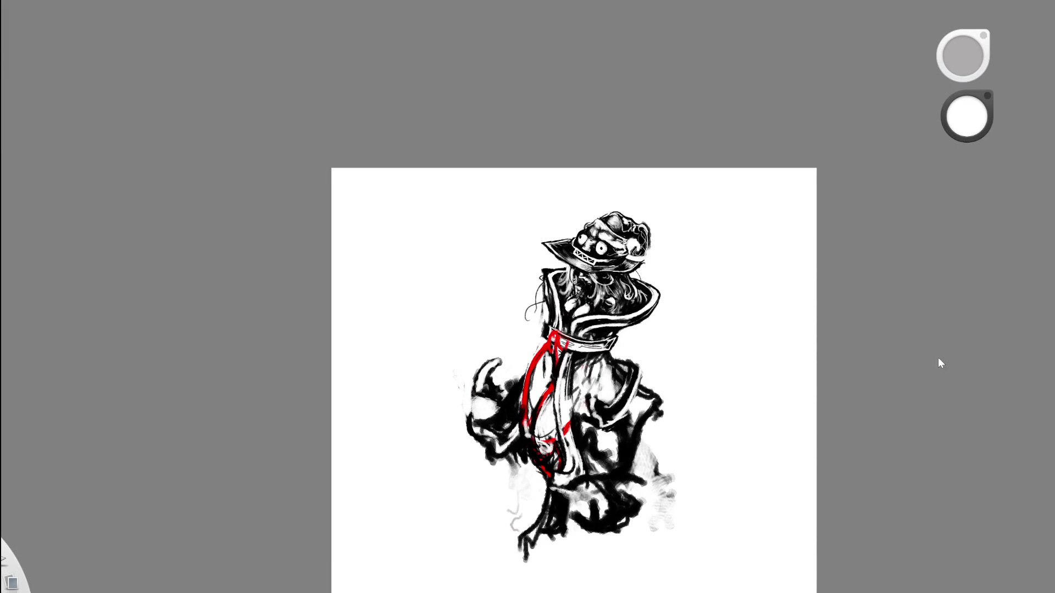
{"action": "scroll", "coordinate": [681, 265], "scroll_direction": "up", "scroll_amount": 5}
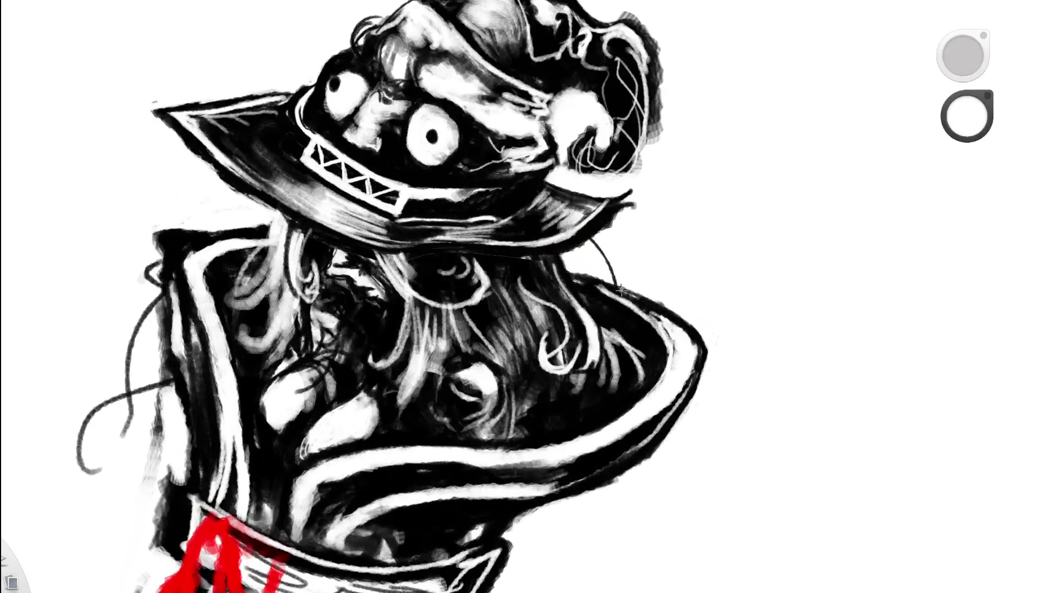
Lasso the hair patch under the brim and move it up and left.
{"action": "mouse_move", "coordinate": [587, 237]}
{"action": "left_mouse_down"}
{"action": "mouse_move", "coordinate": [549, 242]}
{"action": "mouse_move", "coordinate": [508, 266]}
{"action": "mouse_move", "coordinate": [527, 395]}
{"action": "mouse_move", "coordinate": [588, 238]}
{"action": "left_mouse_up"}
{"action": "left_click_drag", "start_coordinate": [635, 287], "coordinate": [666, 323]}
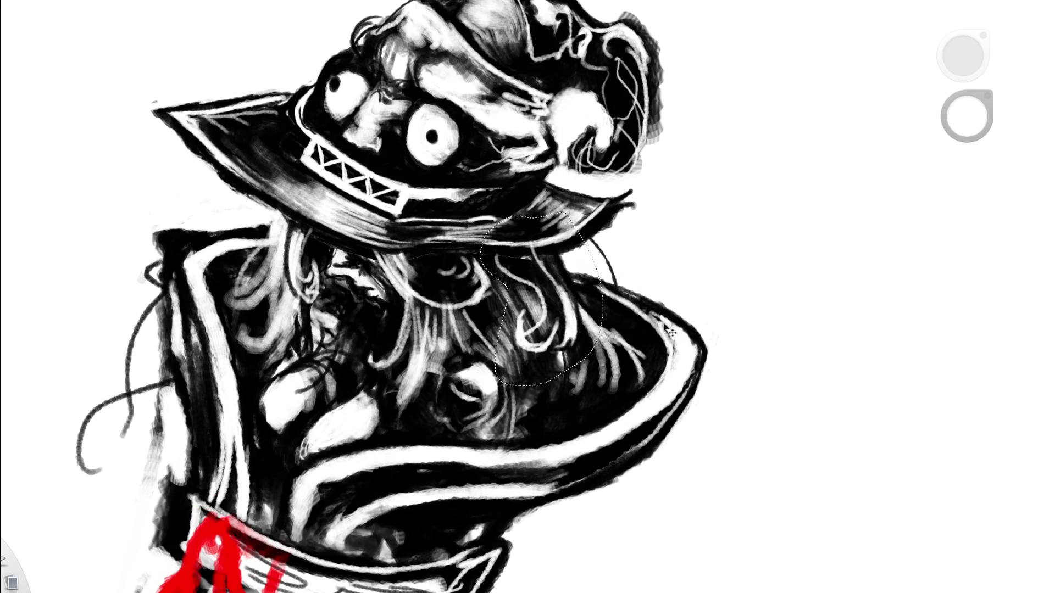
{"action": "left_click", "coordinate": [648, 247]}
{"action": "scroll", "coordinate": [632, 263], "scroll_direction": "down", "scroll_amount": 6}
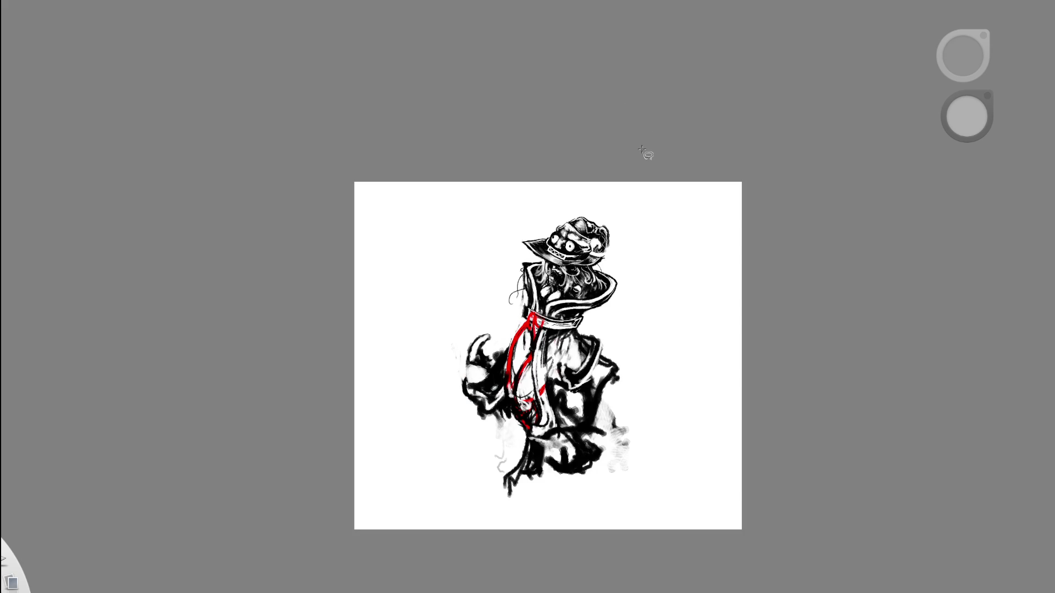
Zoom in on the hat and head and paint the first white strands over the dark hair.
{"action": "key", "text": "space"}
{"action": "left_click_drag", "start_coordinate": [605, 208], "coordinate": [626, 274]}
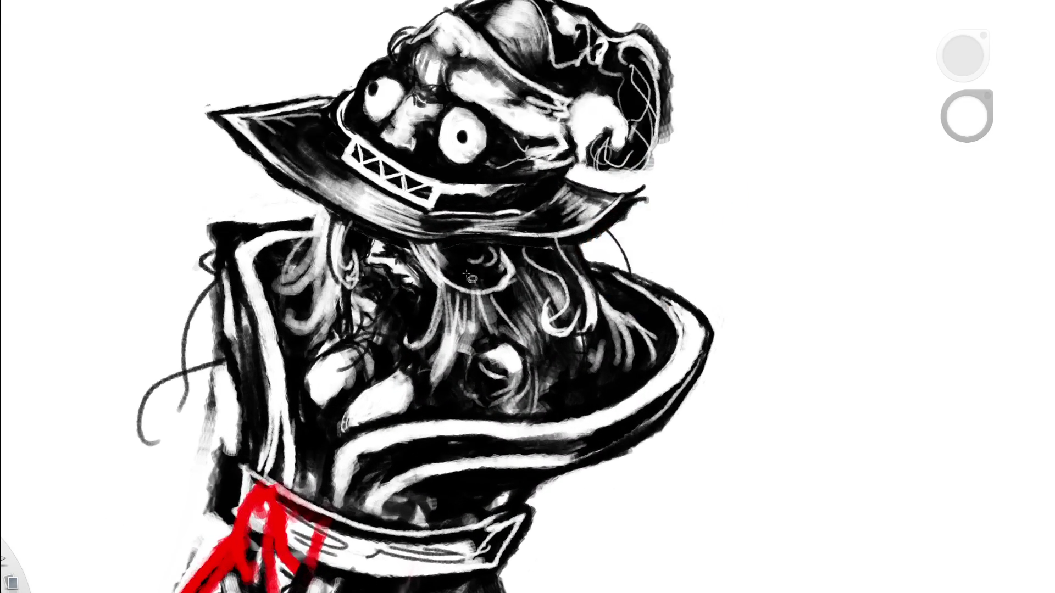
{"action": "mouse_move", "coordinate": [509, 315]}
{"action": "left_mouse_down"}
{"action": "mouse_move", "coordinate": [515, 290]}
{"action": "mouse_move", "coordinate": [535, 330]}
{"action": "left_mouse_up"}
{"action": "left_click_drag", "start_coordinate": [527, 283], "coordinate": [524, 313]}
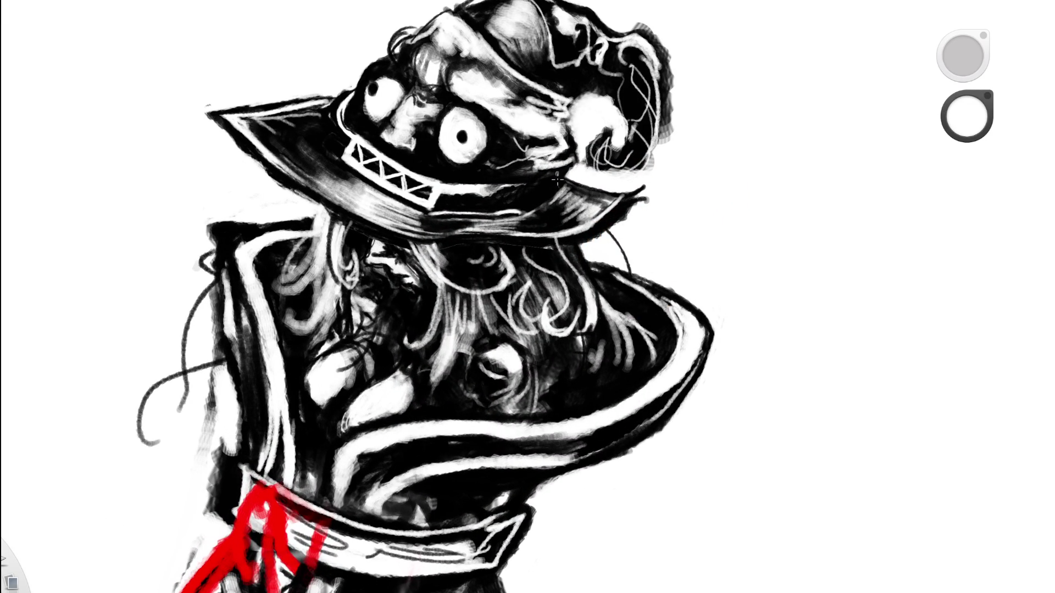
{"action": "key", "text": "space"}
{"action": "scroll", "coordinate": [581, 187], "scroll_direction": "down", "scroll_amount": 10}
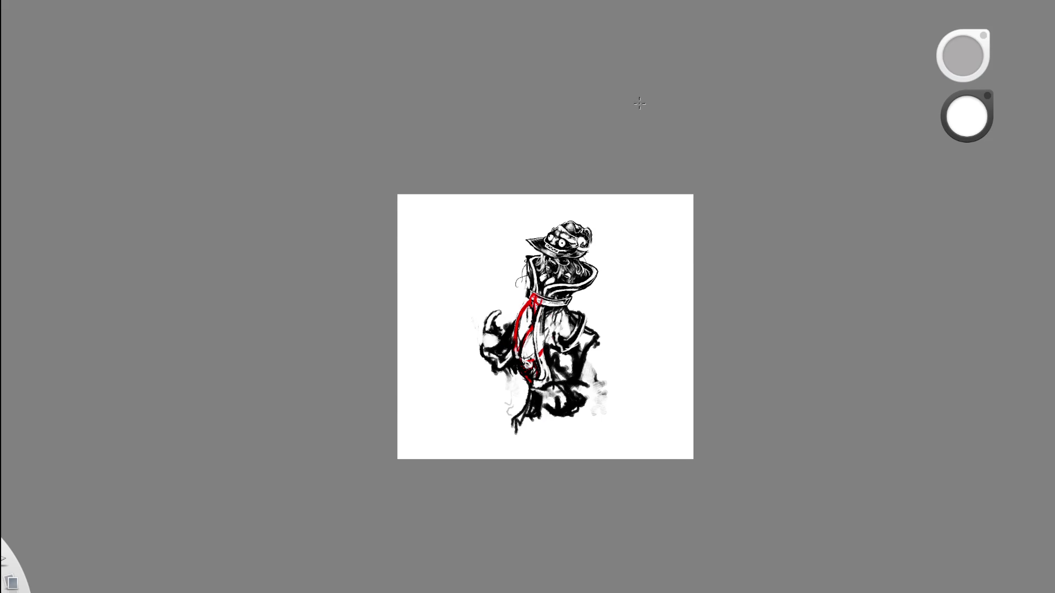
{"action": "scroll", "coordinate": [596, 241], "scroll_direction": "up", "scroll_amount": 10}
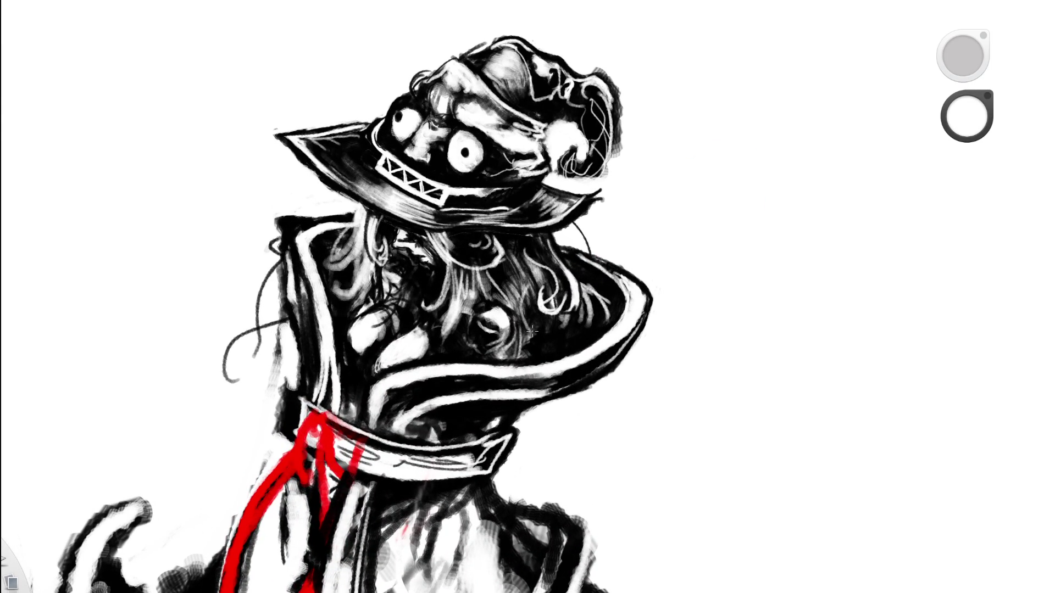
Add two curved white strands under the brim, then undo the last one after viewing the whole drawing.
{"action": "left_click_drag", "start_coordinate": [531, 323], "coordinate": [540, 283]}
{"action": "left_click_drag", "start_coordinate": [525, 293], "coordinate": [547, 339]}
{"action": "key", "text": "Home"}
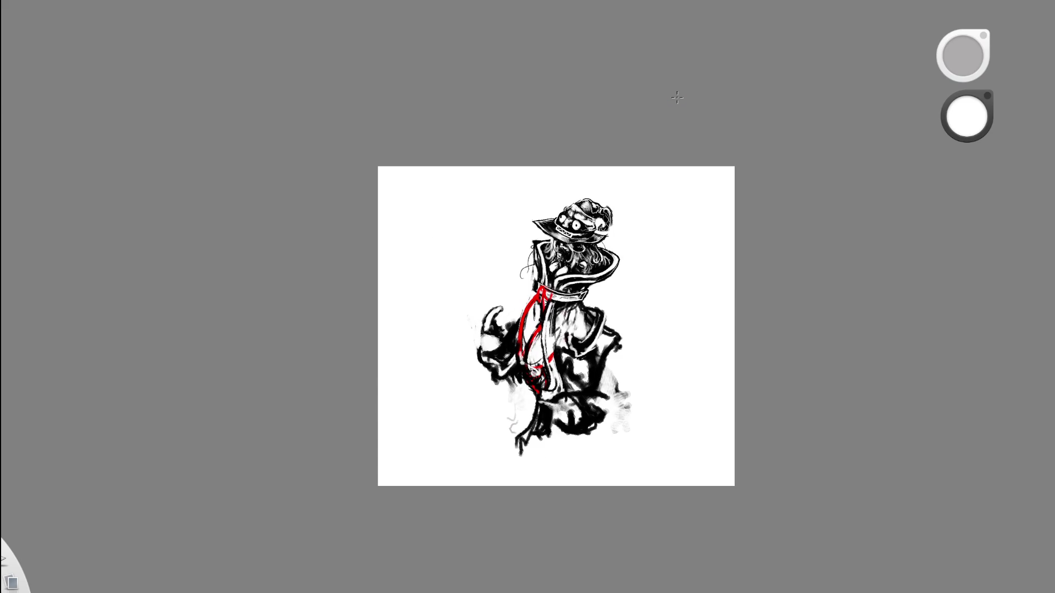
{"action": "key", "text": "ctrl+z"}
Paint a pale stroke and a thin curling white strand through the hair, ending with the eraser active.
{"action": "key", "text": "space"}
{"action": "left_click_drag", "start_coordinate": [617, 229], "coordinate": [696, 189]}
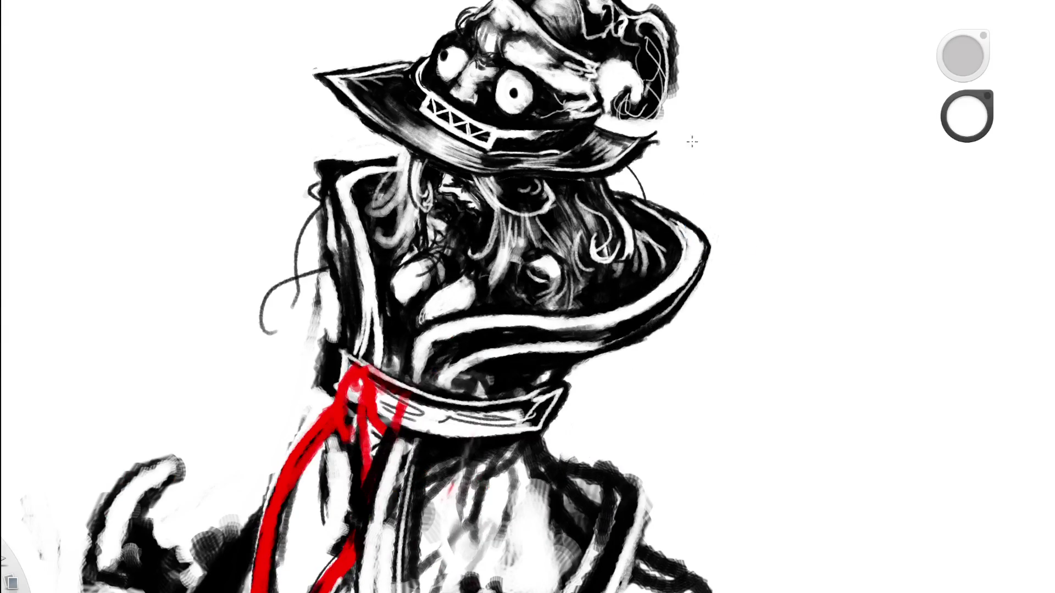
{"action": "left_click_drag", "start_coordinate": [576, 250], "coordinate": [581, 256]}
{"action": "key", "text": "e"}
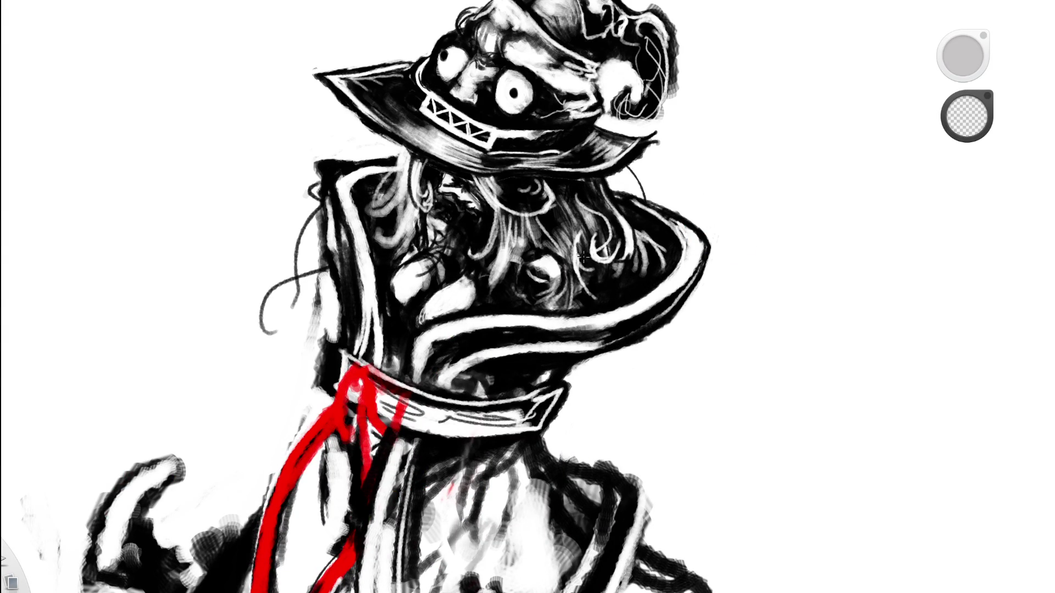
{"action": "key", "text": "e"}
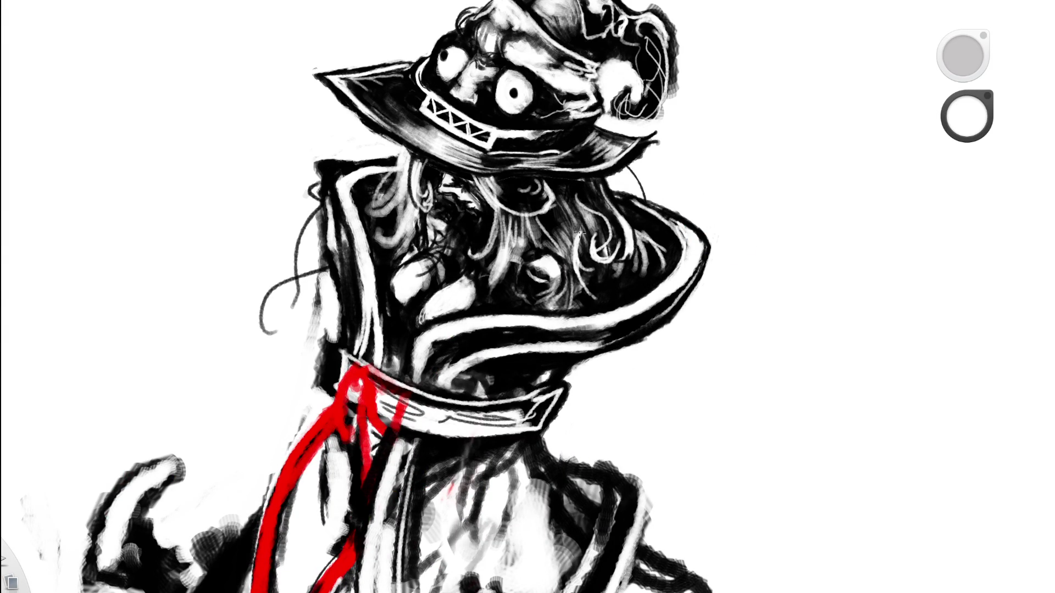
{"action": "mouse_move", "coordinate": [581, 269]}
{"action": "left_mouse_down"}
{"action": "mouse_move", "coordinate": [613, 299]}
{"action": "mouse_move", "coordinate": [640, 293]}
{"action": "left_mouse_up"}
{"action": "key", "text": "e"}
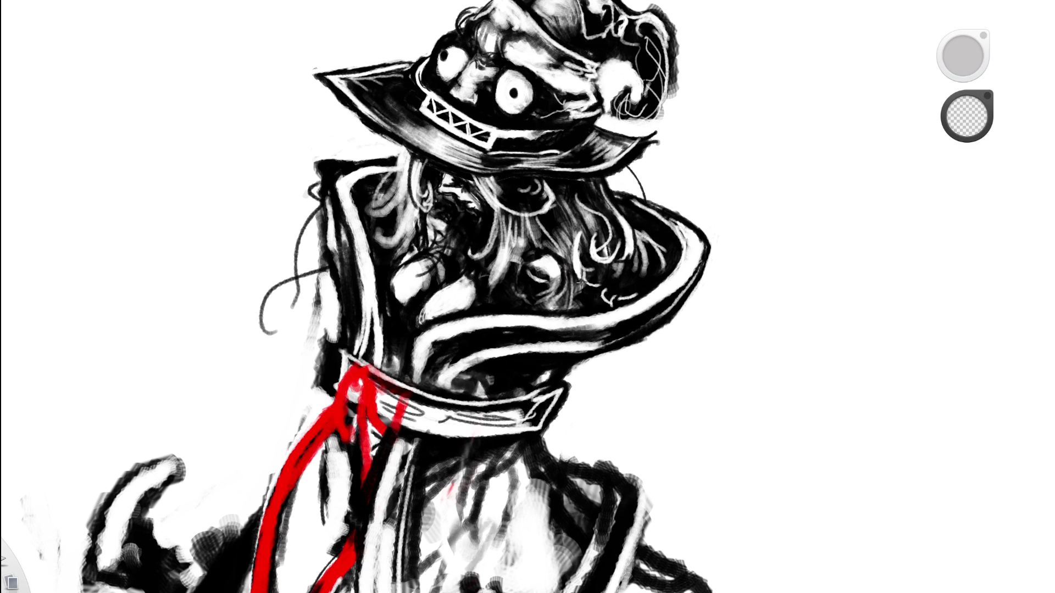
{"action": "scroll", "coordinate": [462, 311], "scroll_direction": "down", "scroll_amount": 5}
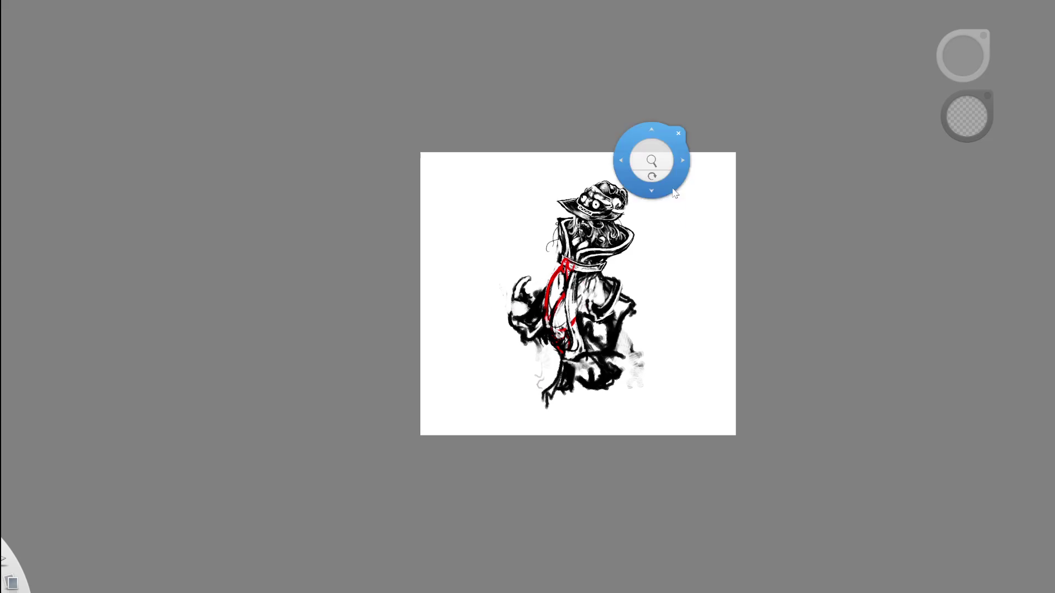
Zoom out to fit the whole page, then back in on the hat and collar.
{"action": "scroll", "coordinate": [621, 107], "scroll_direction": "up", "scroll_amount": 5}
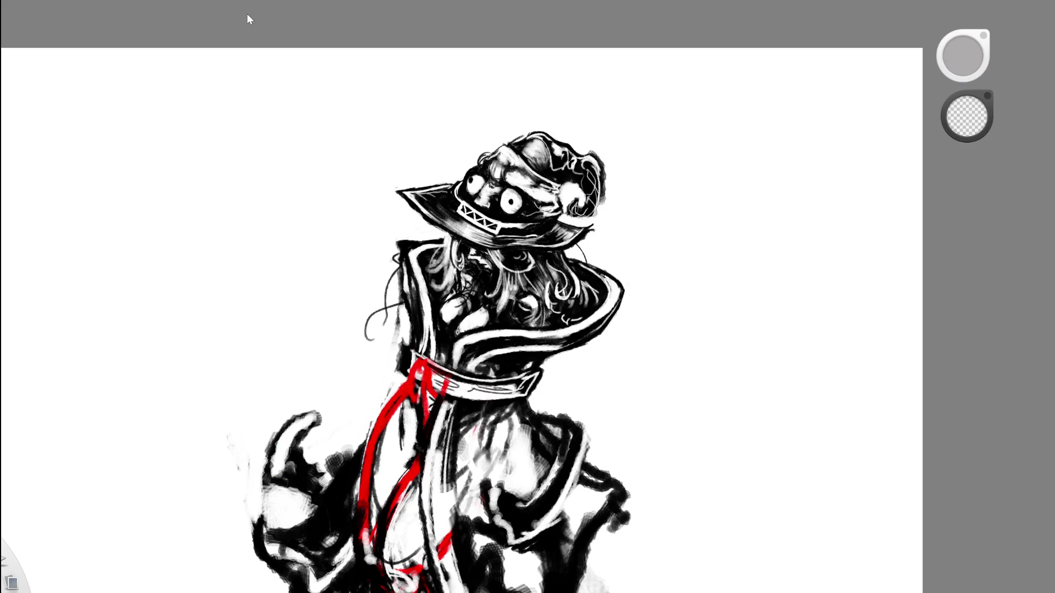
{"action": "scroll", "coordinate": [598, 234], "scroll_direction": "up", "scroll_amount": 3}
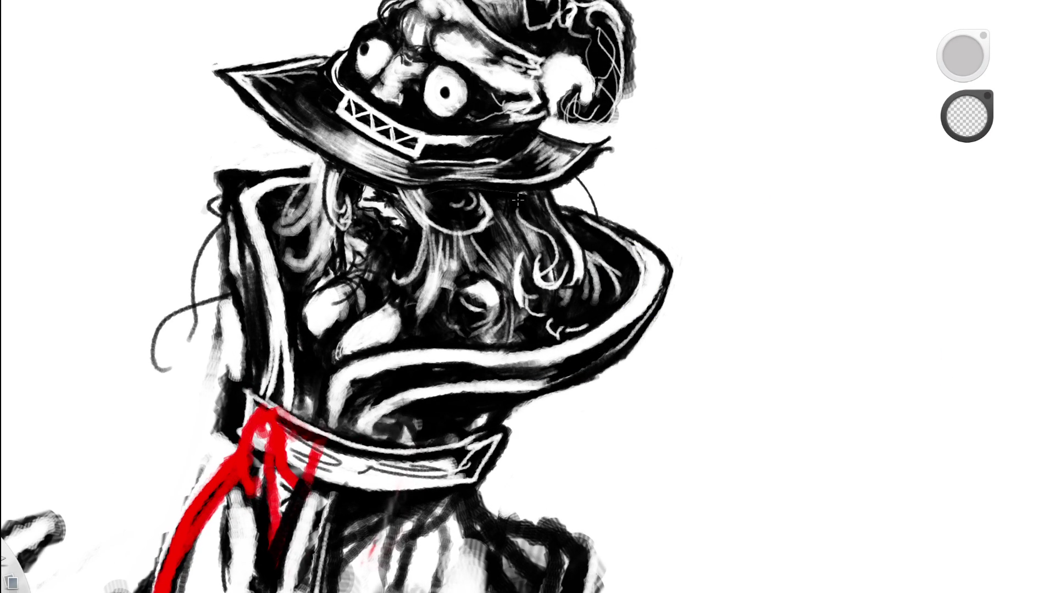
{"action": "key", "text": "Home"}
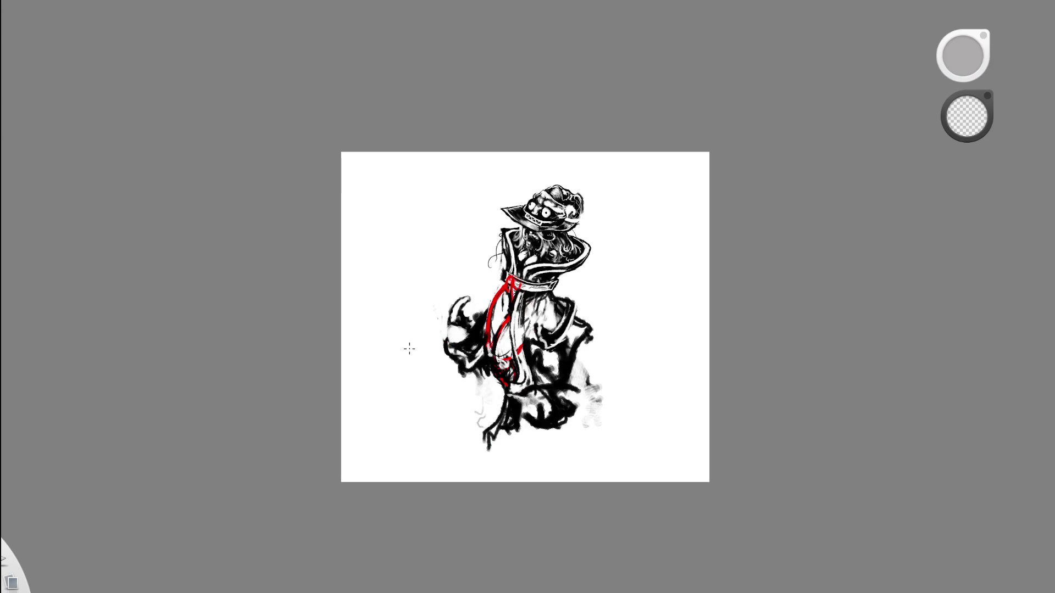
{"action": "scroll", "coordinate": [601, 271], "scroll_direction": "up", "scroll_amount": 3}
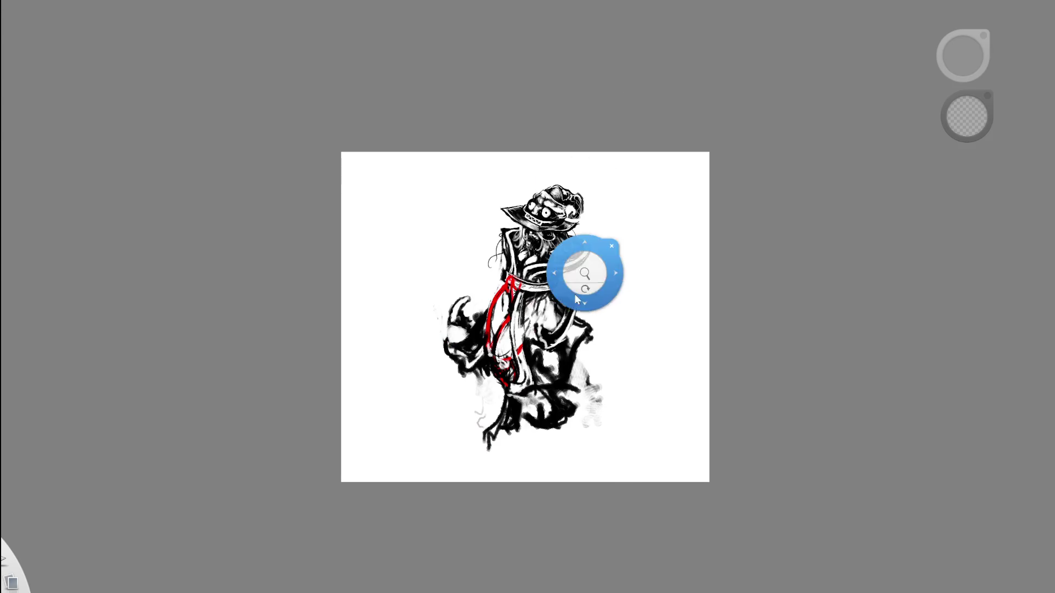
{"action": "scroll", "coordinate": [565, 160], "scroll_direction": "up", "scroll_amount": 3}
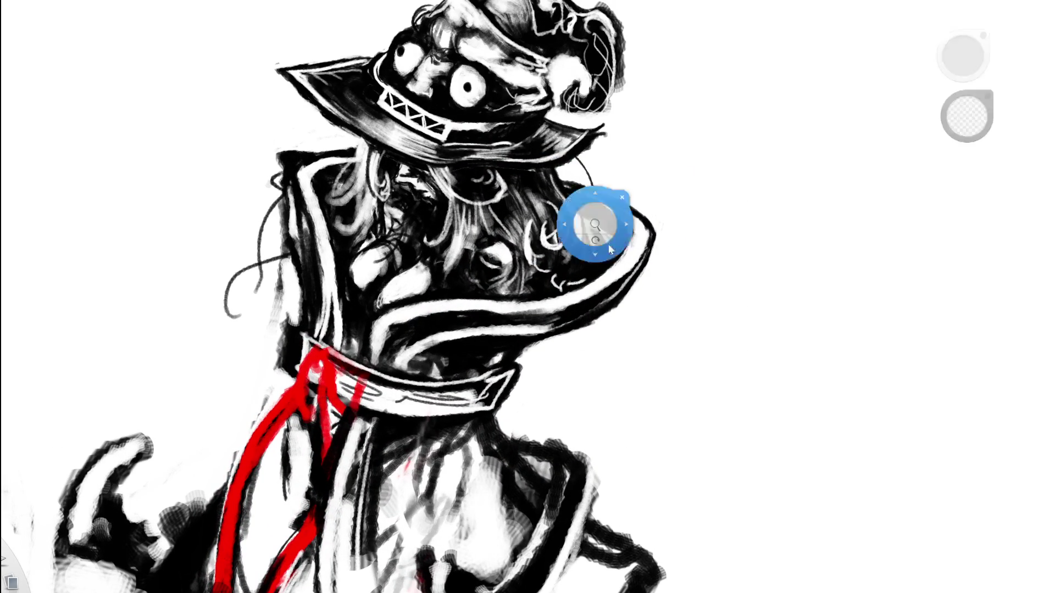
{"action": "key", "text": "Home"}
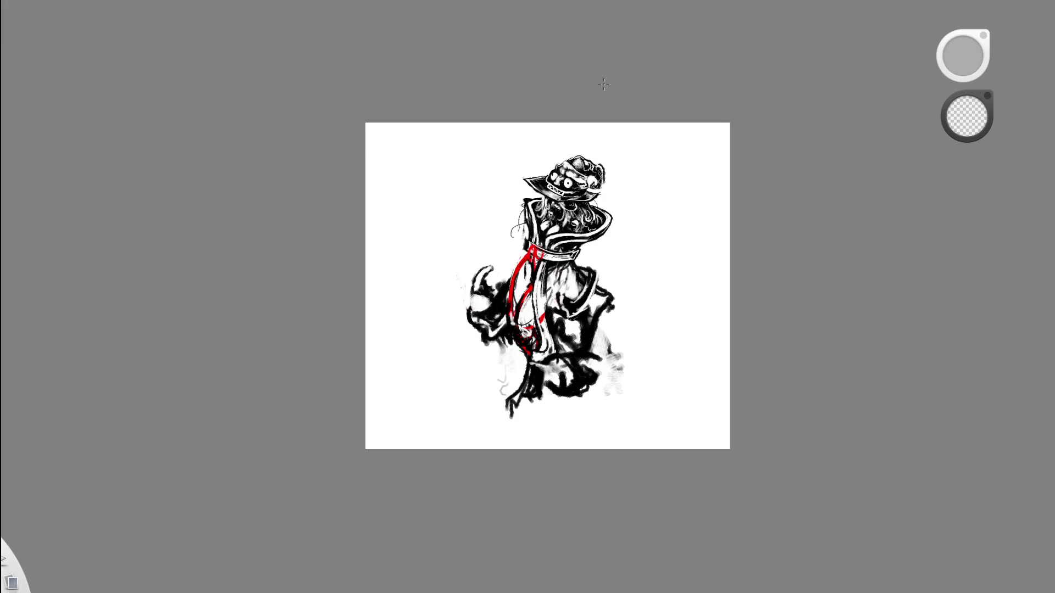
{"action": "key", "text": "Home"}
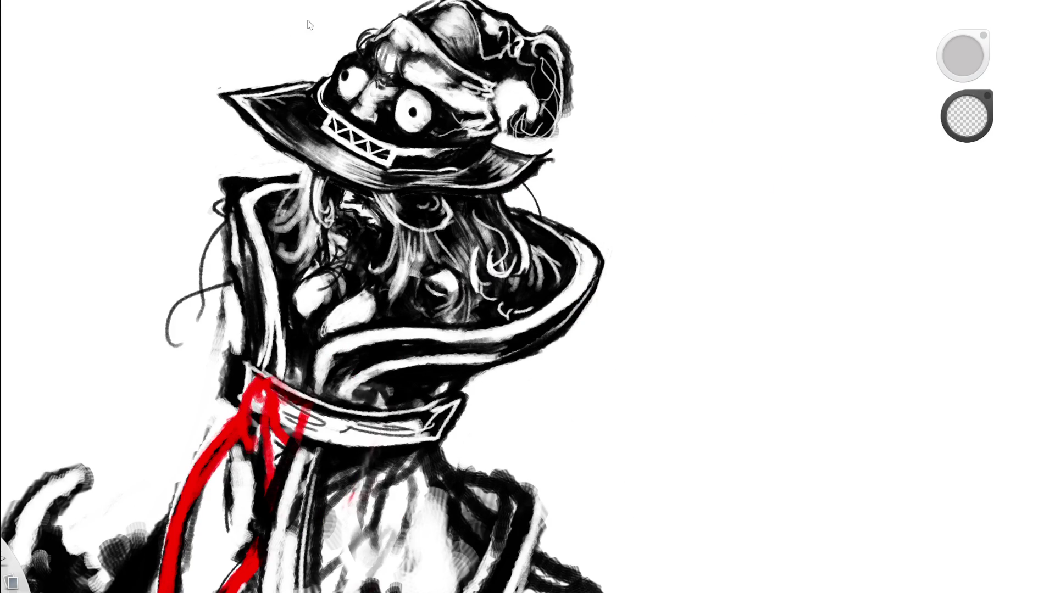
{"action": "left_click_drag", "start_coordinate": [522, 212], "coordinate": [494, 138]}
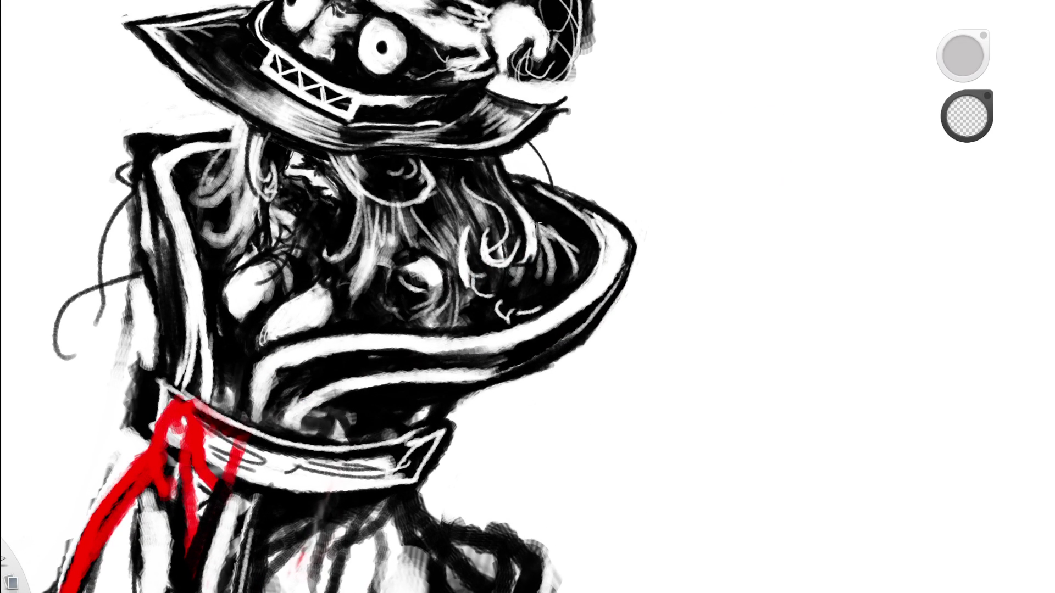
Switch from erasing to painting in black and zoom in closely on the hat and collar.
{"action": "key", "text": "e"}
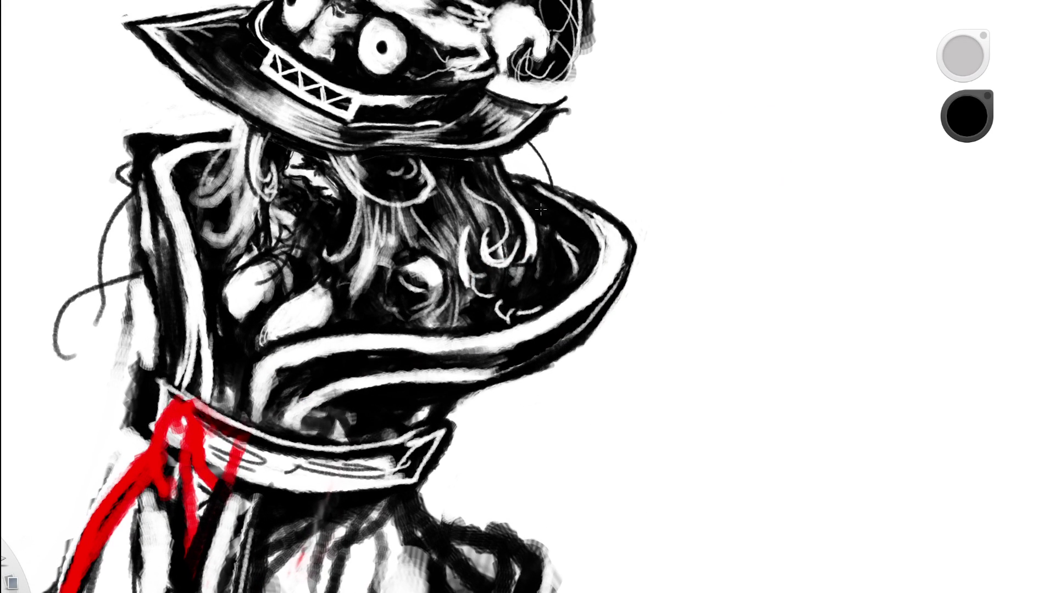
{"action": "key", "text": "space"}
{"action": "key", "text": "Home"}
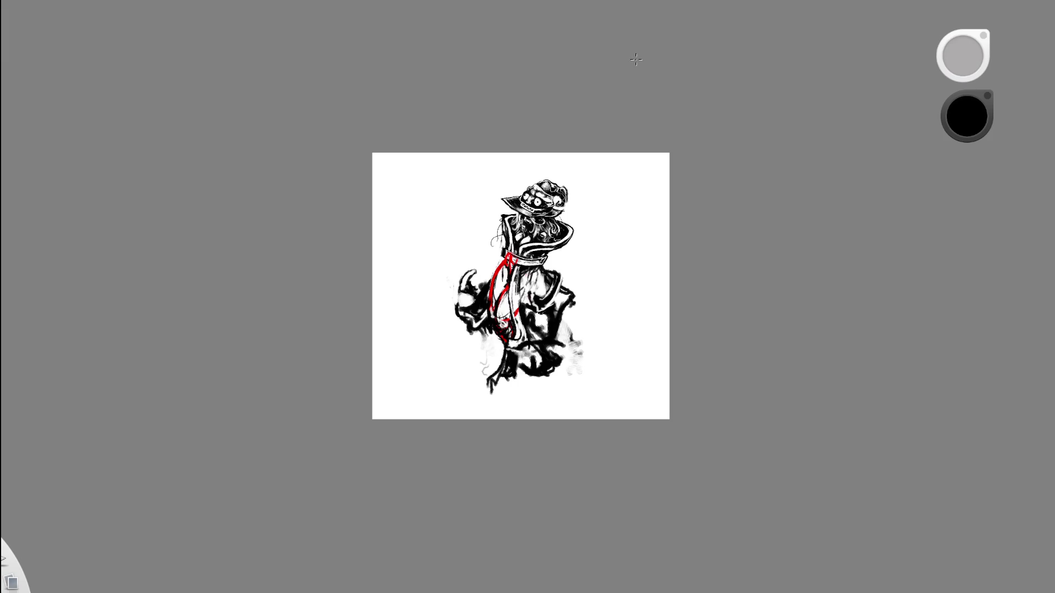
{"action": "key", "text": "space"}
{"action": "left_click_drag", "start_coordinate": [574, 241], "coordinate": [737, 110]}
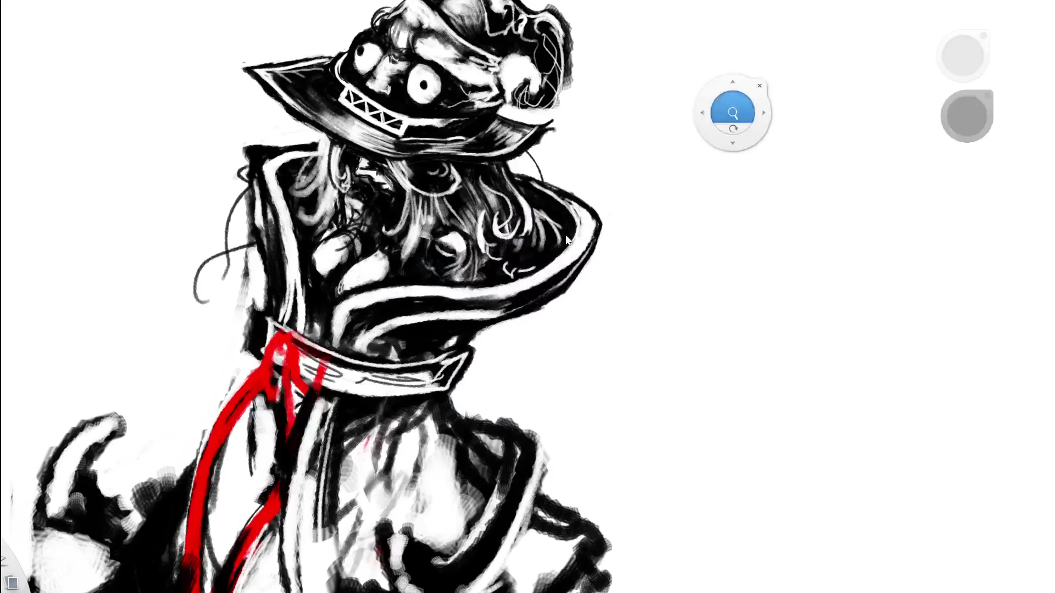
Paint white strands below the brim, erase some, then cover them with black.
{"action": "left_click", "coordinate": [526, 169], "text": "alt"}
{"action": "mouse_move", "coordinate": [523, 170]}
{"action": "left_mouse_down"}
{"action": "mouse_move", "coordinate": [550, 217]}
{"action": "mouse_move", "coordinate": [547, 189]}
{"action": "mouse_move", "coordinate": [550, 224]}
{"action": "left_mouse_up"}
{"action": "key", "text": "e"}
{"action": "mouse_move", "coordinate": [526, 184]}
{"action": "left_mouse_down"}
{"action": "mouse_move", "coordinate": [532, 204]}
{"action": "mouse_move", "coordinate": [401, 262]}
{"action": "left_mouse_up"}
{"action": "key", "text": "space"}
{"action": "key", "text": "space"}
{"action": "mouse_move", "coordinate": [611, 154]}
{"action": "left_mouse_down"}
{"action": "mouse_move", "coordinate": [607, 94]}
{"action": "mouse_move", "coordinate": [605, 141]}
{"action": "left_mouse_up"}
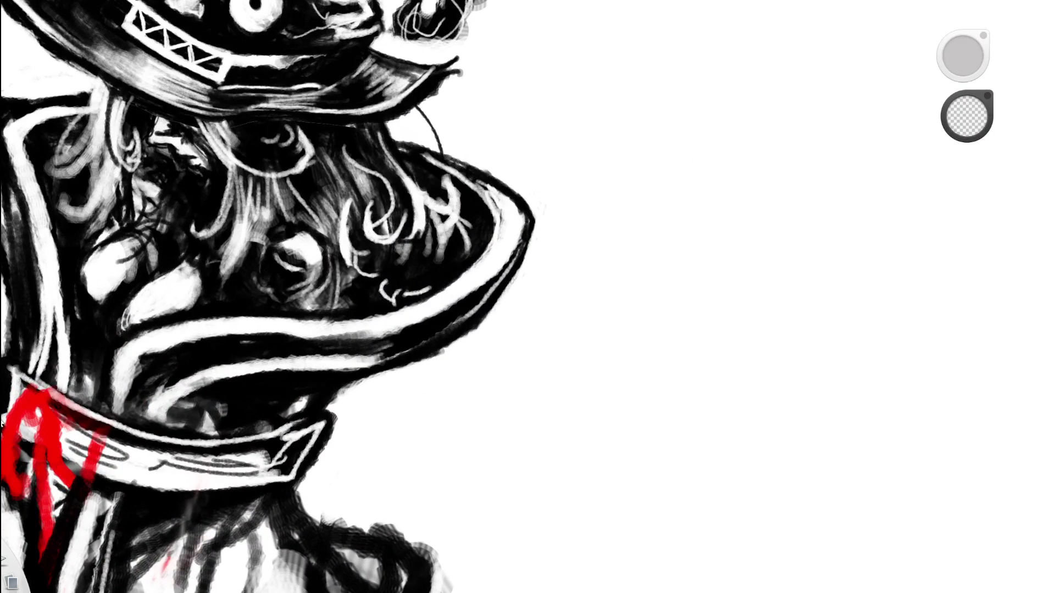
{"action": "key", "text": "b"}
{"action": "mouse_move", "coordinate": [448, 197]}
{"action": "left_mouse_down"}
{"action": "mouse_move", "coordinate": [439, 234]}
{"action": "mouse_move", "coordinate": [434, 220]}
{"action": "mouse_move", "coordinate": [442, 226]}
{"action": "mouse_move", "coordinate": [461, 186]}
{"action": "mouse_move", "coordinate": [457, 235]}
{"action": "left_mouse_up"}
Paint new white hair strokes under the brim and compare them using undo and redo.
{"action": "left_click", "coordinate": [598, 180], "text": "alt"}
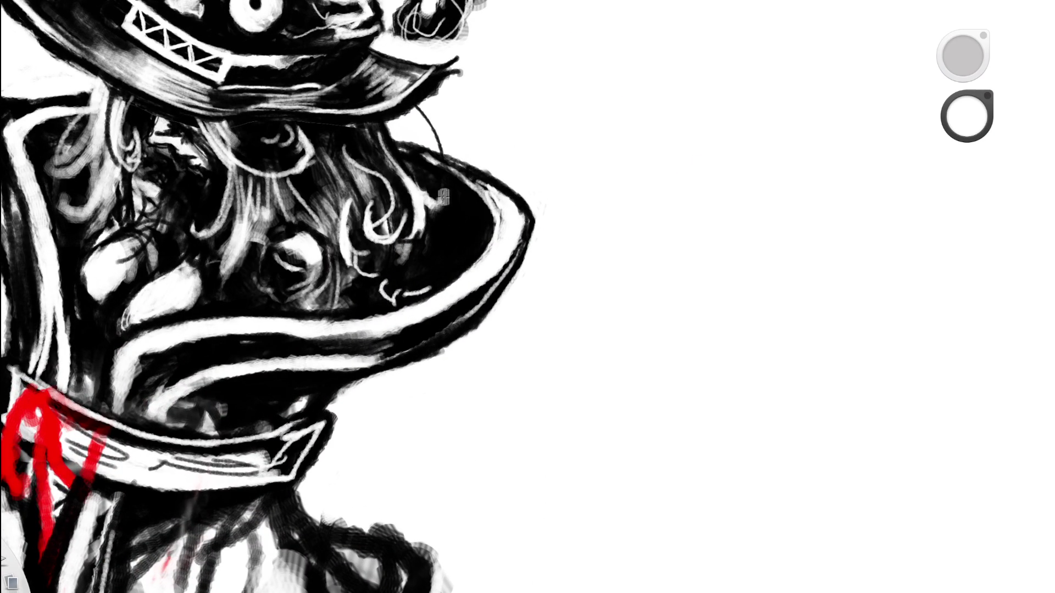
{"action": "mouse_move", "coordinate": [455, 190]}
{"action": "left_mouse_down"}
{"action": "mouse_move", "coordinate": [444, 226]}
{"action": "mouse_move", "coordinate": [474, 240]}
{"action": "mouse_move", "coordinate": [426, 291]}
{"action": "left_mouse_up"}
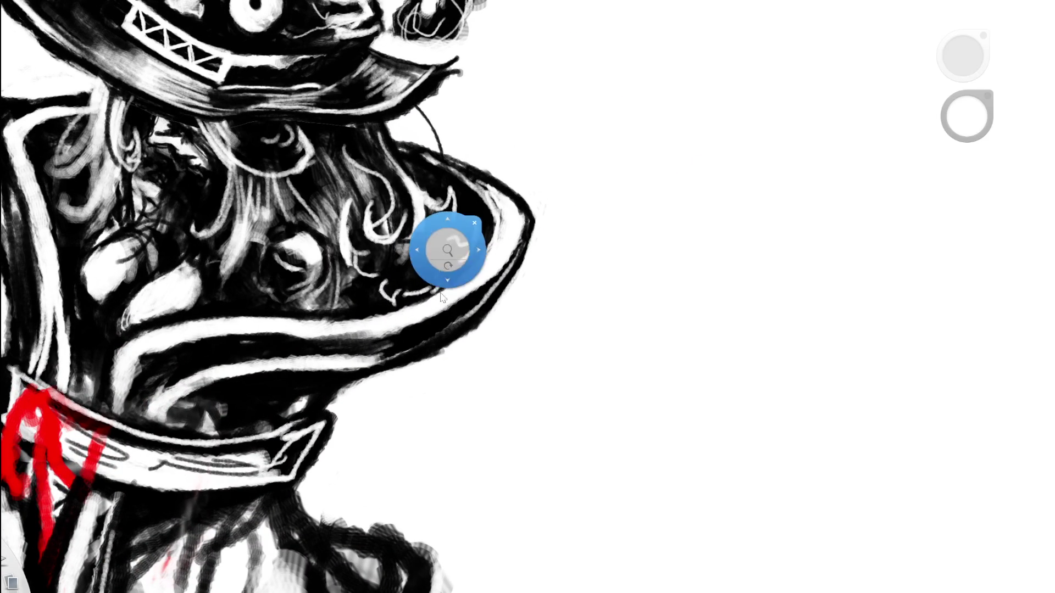
{"action": "scroll", "coordinate": [299, 318], "scroll_direction": "down", "scroll_amount": 5}
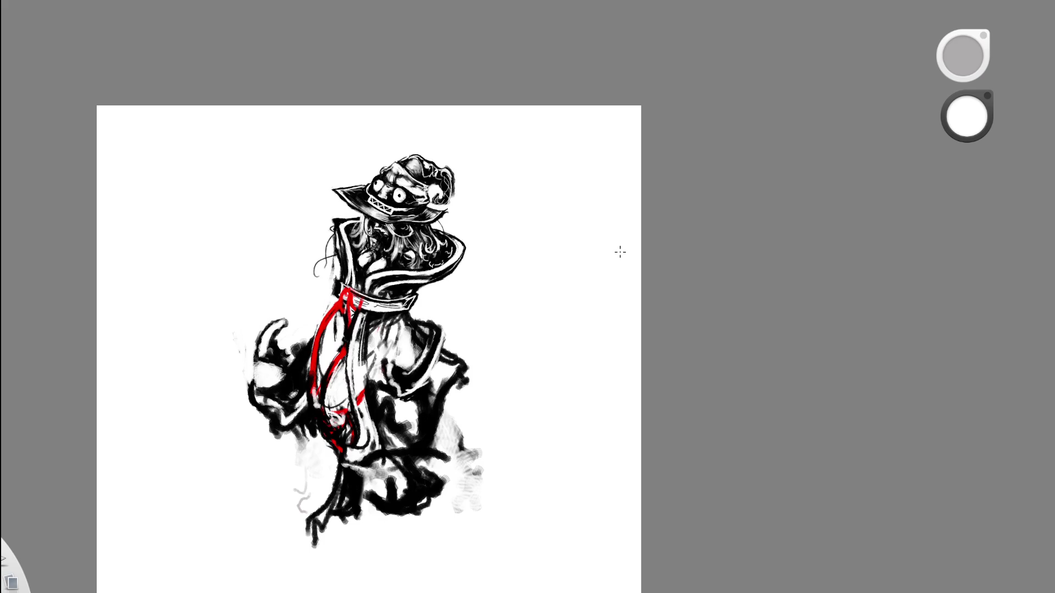
{"action": "key", "text": "ctrl+z"}
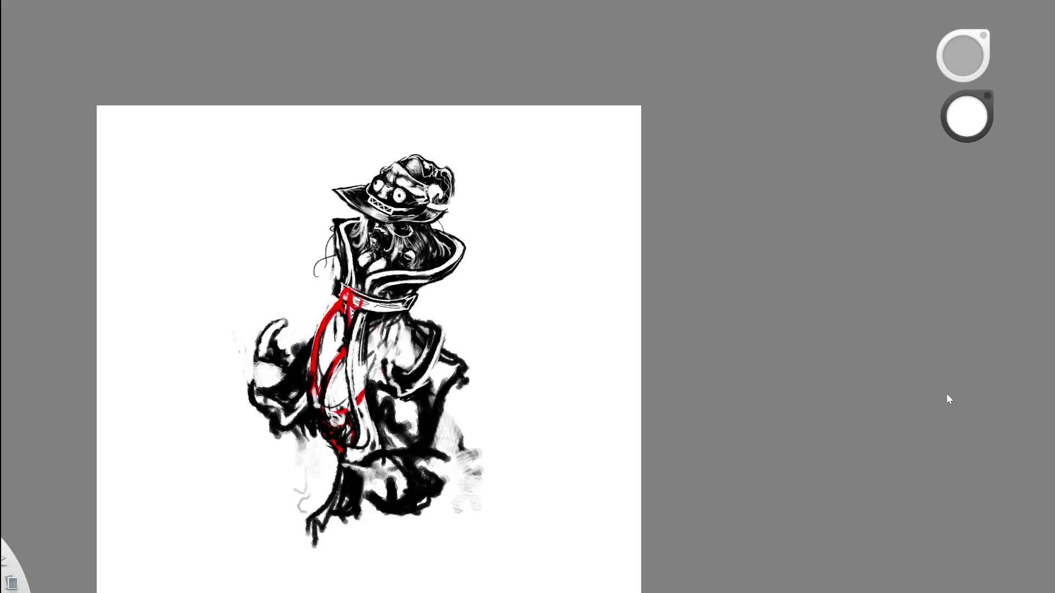
{"action": "key", "text": "ctrl+y"}
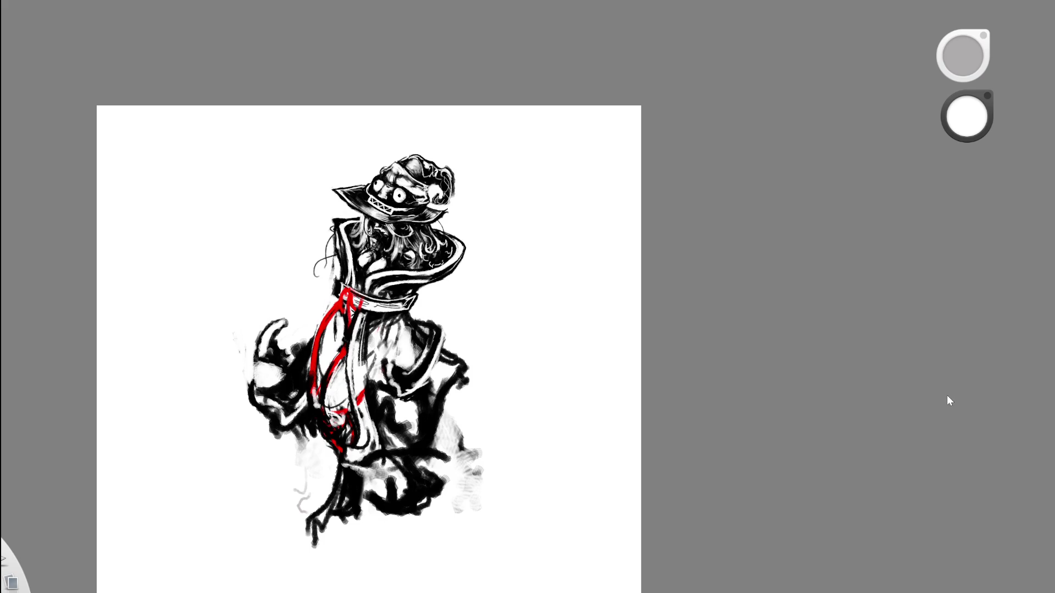
{"action": "key", "text": "ctrl+z"}
{"action": "key", "text": "ctrl+y"}
{"action": "key", "text": "ctrl+y"}
{"action": "key", "text": "ctrl+z"}
{"action": "key", "text": "ctrl+z"}
{"action": "key", "text": "ctrl+y"}
Sample black from the drawing and try dark strands down the hair, undoing them.
{"action": "mouse_move", "coordinate": [632, 366]}
{"action": "left_mouse_down"}
{"action": "mouse_move", "coordinate": [685, 357]}
{"action": "mouse_move", "coordinate": [783, 309]}
{"action": "left_mouse_up"}
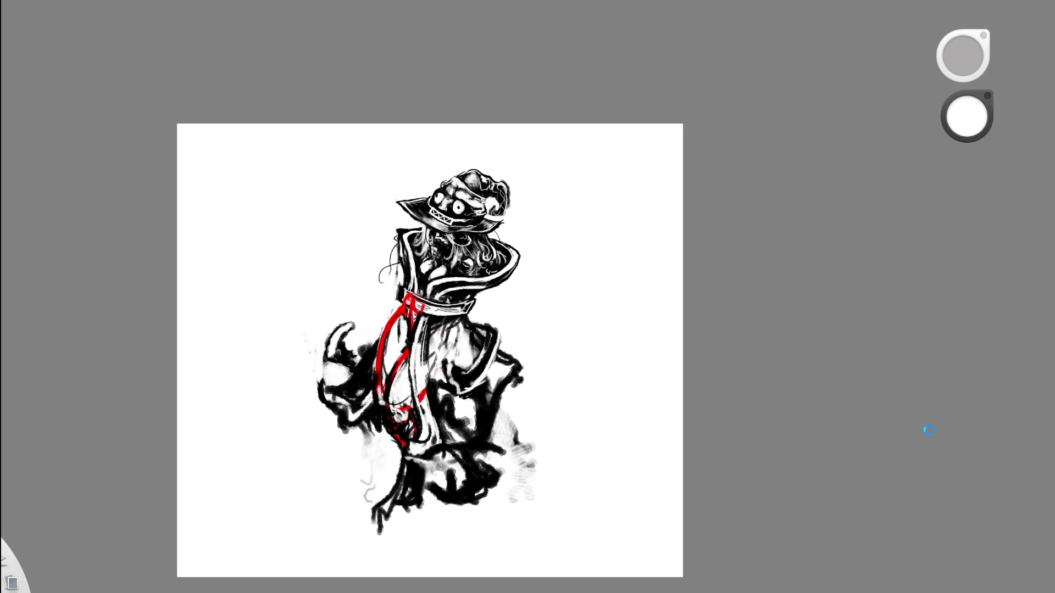
{"action": "left_click_drag", "start_coordinate": [643, 248], "coordinate": [698, 237]}
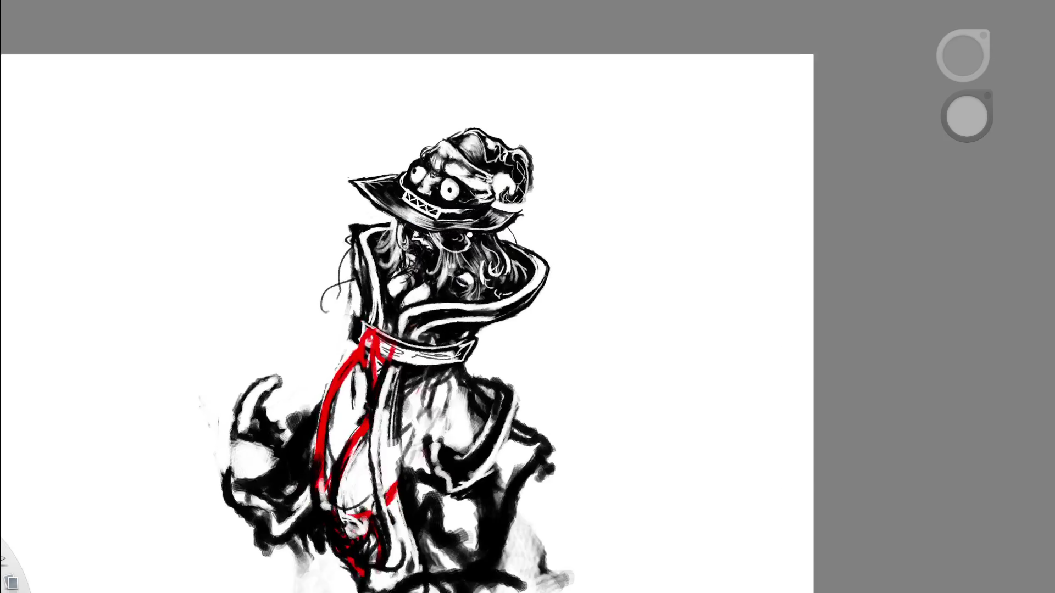
{"action": "left_click_drag", "start_coordinate": [582, 205], "coordinate": [610, 198]}
{"action": "left_click_drag", "start_coordinate": [537, 263], "coordinate": [525, 237]}
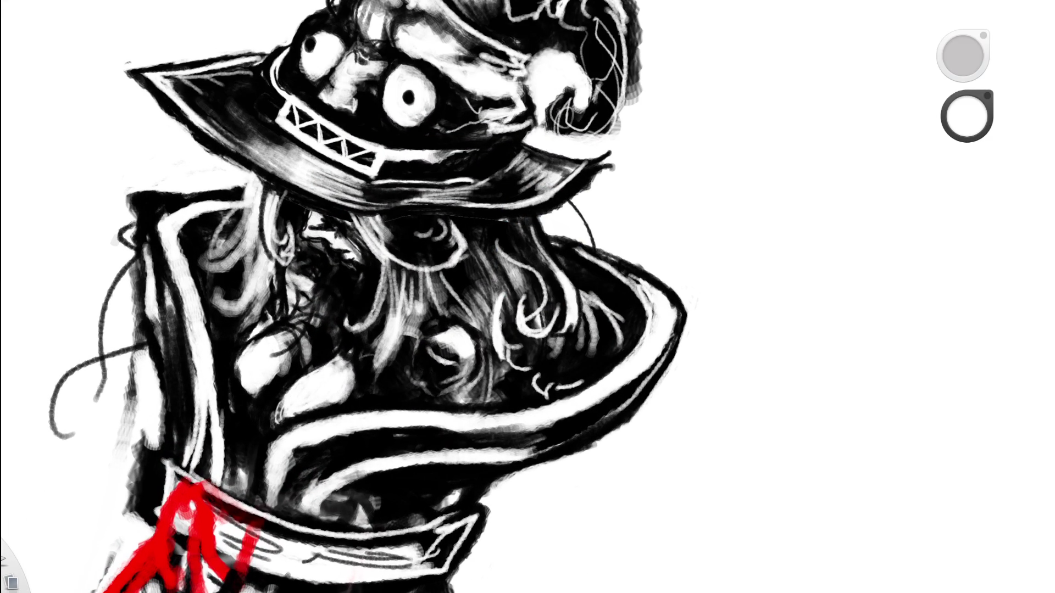
{"action": "left_click", "coordinate": [160, 320], "text": "alt"}
{"action": "mouse_move", "coordinate": [258, 182]}
{"action": "left_mouse_down"}
{"action": "mouse_move", "coordinate": [245, 262]}
{"action": "mouse_move", "coordinate": [259, 277]}
{"action": "left_mouse_up"}
{"action": "left_click_drag", "start_coordinate": [254, 201], "coordinate": [267, 333]}
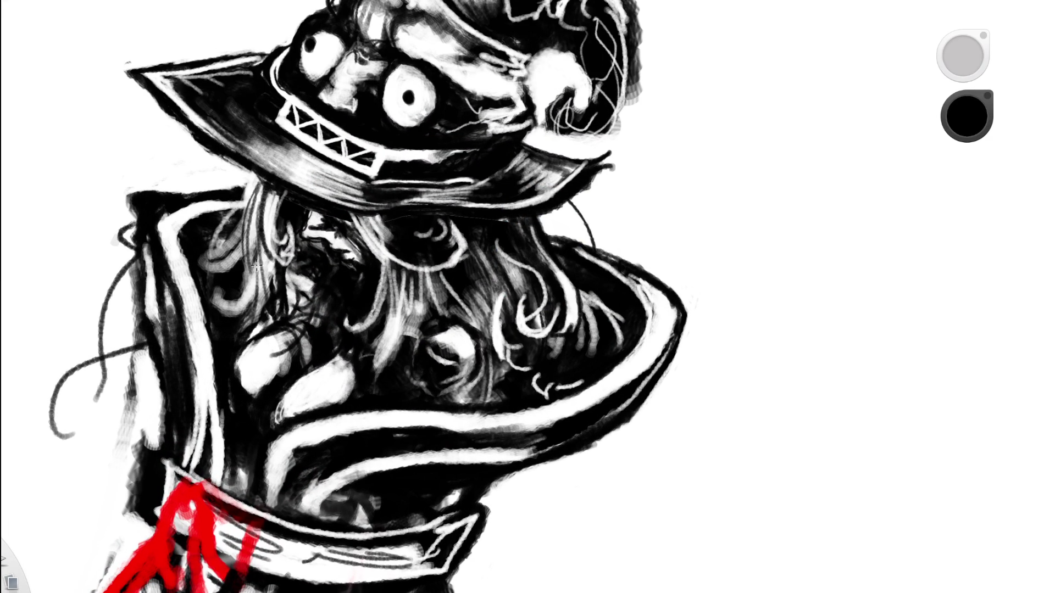
{"action": "key", "text": "ctrl+z"}
{"action": "key", "text": "ctrl+z"}
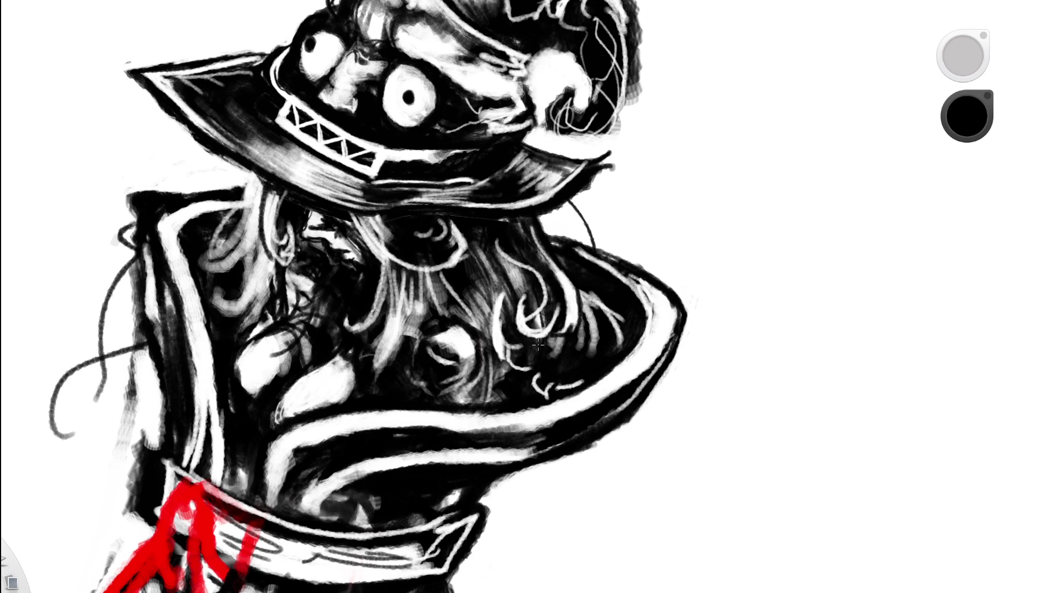
{"action": "mouse_move", "coordinate": [244, 294]}
{"action": "left_mouse_down"}
{"action": "mouse_move", "coordinate": [250, 217]}
{"action": "mouse_move", "coordinate": [251, 294]}
{"action": "left_mouse_up"}
{"action": "key", "text": "ctrl+z"}
{"action": "key", "text": "ctrl+z"}
Draw several thin dark hair strokes under the brim to darken the hair.
{"action": "left_click_drag", "start_coordinate": [259, 200], "coordinate": [243, 294]}
{"action": "left_click_drag", "start_coordinate": [262, 195], "coordinate": [243, 288]}
{"action": "mouse_move", "coordinate": [262, 177]}
{"action": "left_mouse_down"}
{"action": "mouse_move", "coordinate": [241, 261]}
{"action": "mouse_move", "coordinate": [245, 316]}
{"action": "left_mouse_up"}
{"action": "mouse_move", "coordinate": [265, 220]}
{"action": "left_mouse_down"}
{"action": "mouse_move", "coordinate": [266, 299]}
{"action": "mouse_move", "coordinate": [255, 318]}
{"action": "left_mouse_up"}
{"action": "scroll", "coordinate": [393, 271], "scroll_direction": "down", "scroll_amount": 1}
{"action": "scroll", "coordinate": [392, 270], "scroll_direction": "down", "scroll_amount": 3}
{"action": "left_click_drag", "start_coordinate": [414, 277], "coordinate": [451, 222]}
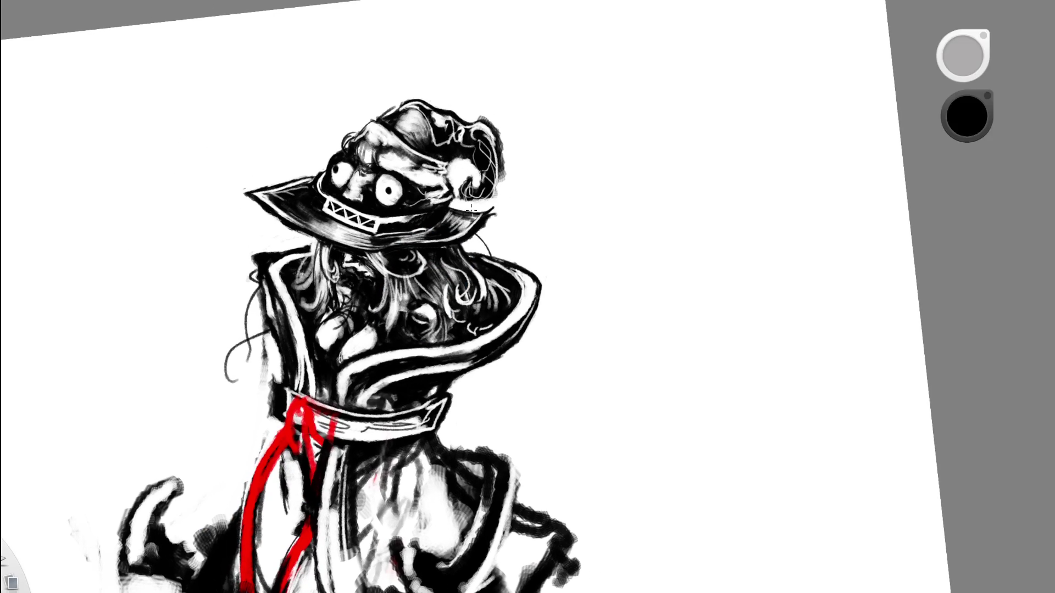
{"action": "left_click_drag", "start_coordinate": [431, 278], "coordinate": [515, 213]}
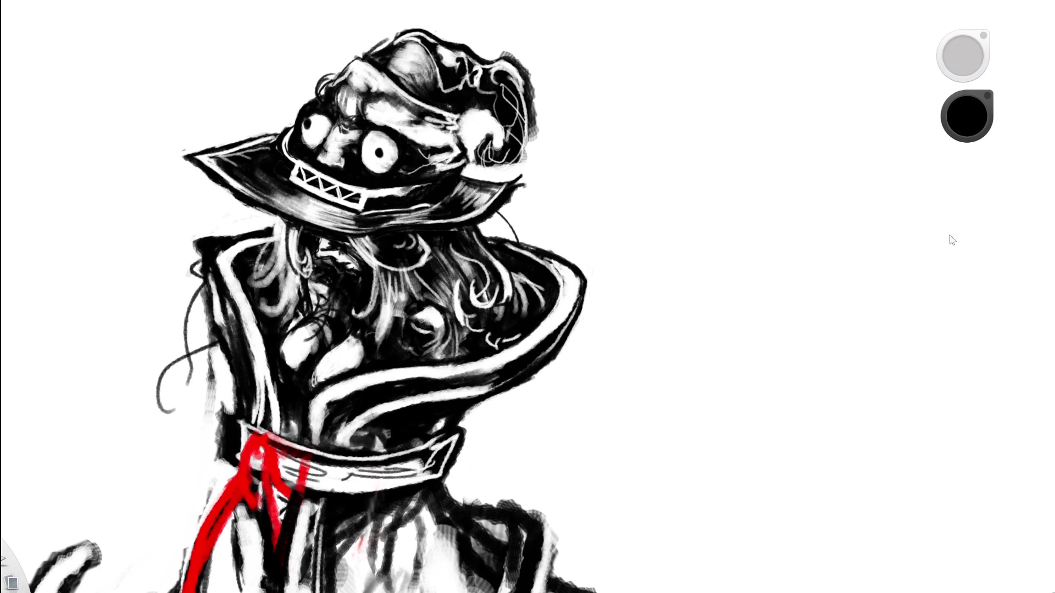
Paint dark over the white hair, then undo and redo to settle on the grey shading.
{"action": "scroll", "coordinate": [278, 282], "scroll_direction": "up", "scroll_amount": 2}
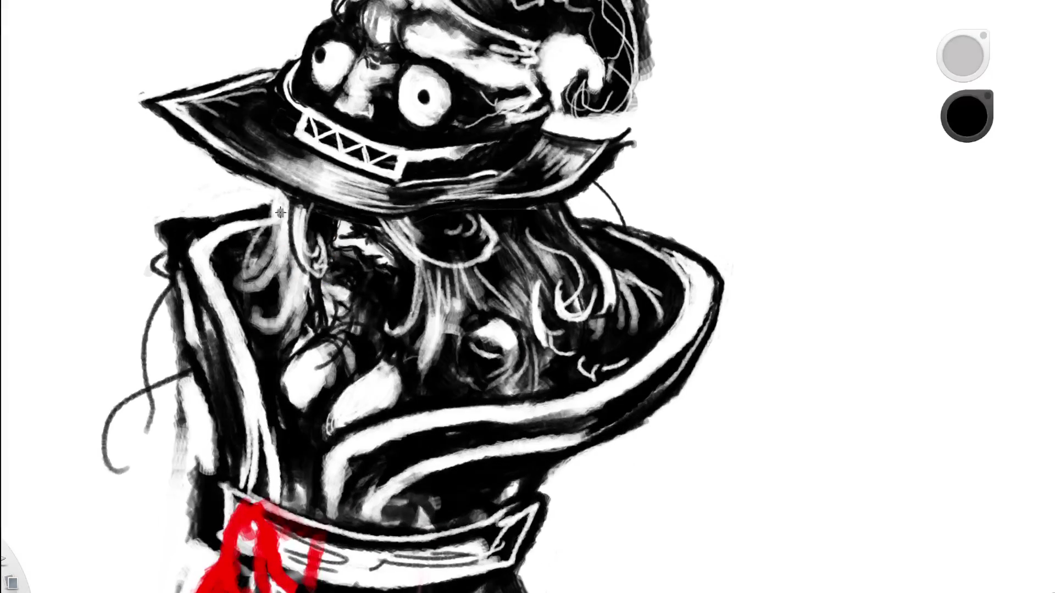
{"action": "mouse_move", "coordinate": [280, 192]}
{"action": "left_mouse_down"}
{"action": "mouse_move", "coordinate": [272, 286]}
{"action": "mouse_move", "coordinate": [283, 329]}
{"action": "mouse_move", "coordinate": [302, 307]}
{"action": "mouse_move", "coordinate": [301, 268]}
{"action": "mouse_move", "coordinate": [274, 338]}
{"action": "mouse_move", "coordinate": [236, 242]}
{"action": "mouse_move", "coordinate": [261, 225]}
{"action": "mouse_move", "coordinate": [286, 242]}
{"action": "mouse_move", "coordinate": [291, 280]}
{"action": "mouse_move", "coordinate": [305, 264]}
{"action": "mouse_move", "coordinate": [263, 285]}
{"action": "mouse_move", "coordinate": [281, 188]}
{"action": "left_mouse_up"}
{"action": "key", "text": "e"}
{"action": "key", "text": "e"}
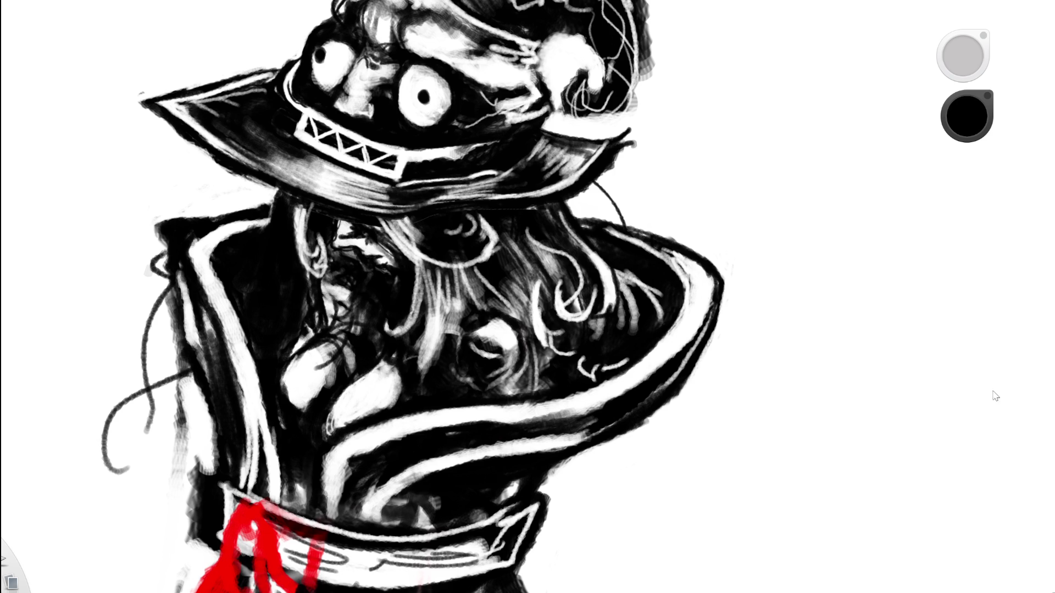
{"action": "key", "text": "ctrl+z"}
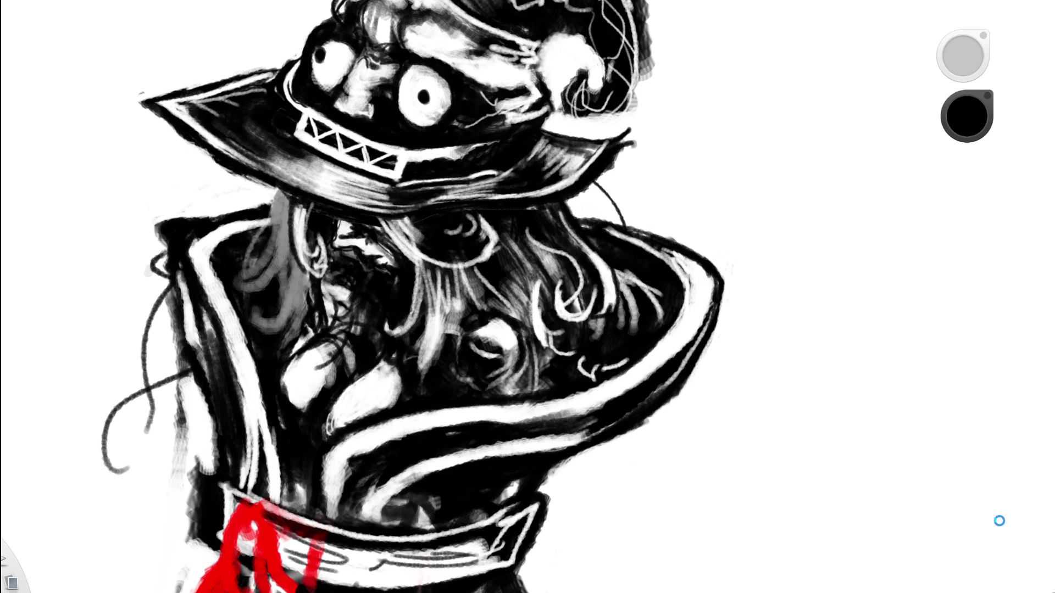
{"action": "key", "text": "ctrl+z"}
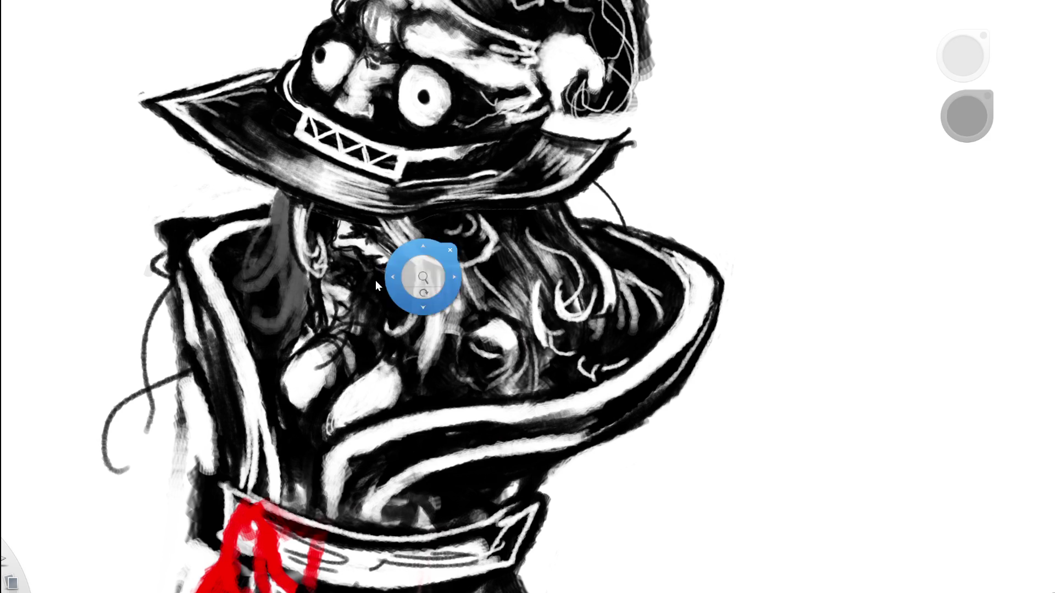
{"action": "left_click_drag", "start_coordinate": [419, 278], "coordinate": [342, 309]}
Erase the light grey stroke around the eye and try two short white curved strokes, undoing them.
{"action": "key", "text": "x"}
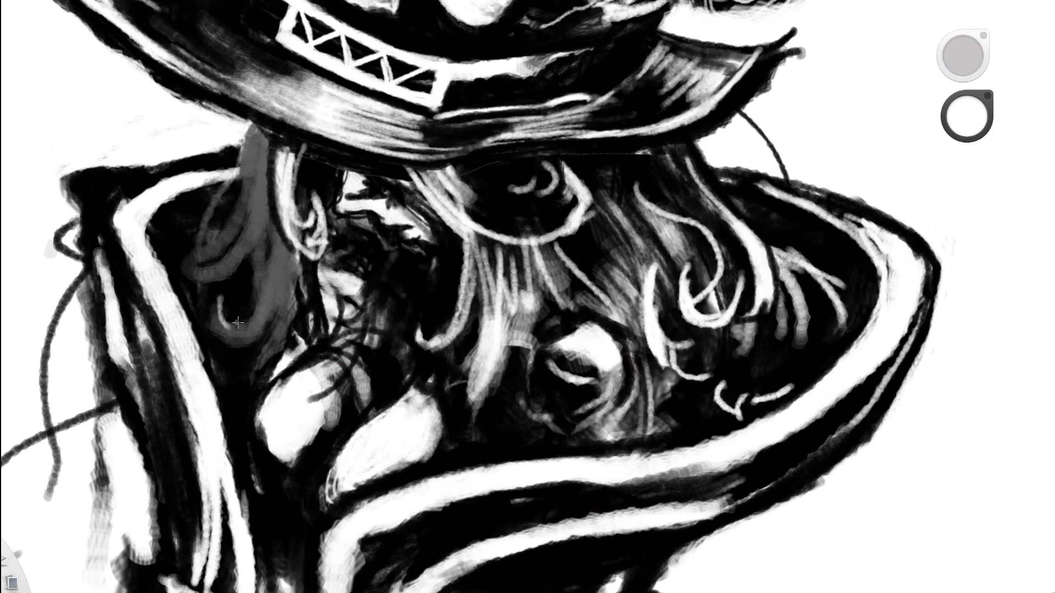
{"action": "key", "text": "e"}
{"action": "left_click_drag", "start_coordinate": [241, 283], "coordinate": [249, 263]}
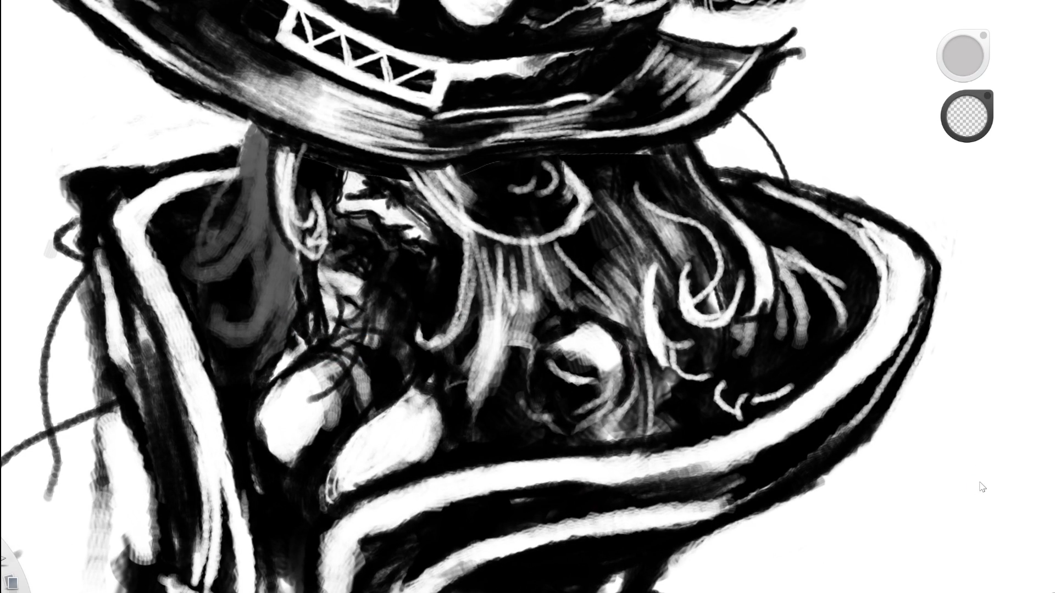
{"action": "key", "text": "e"}
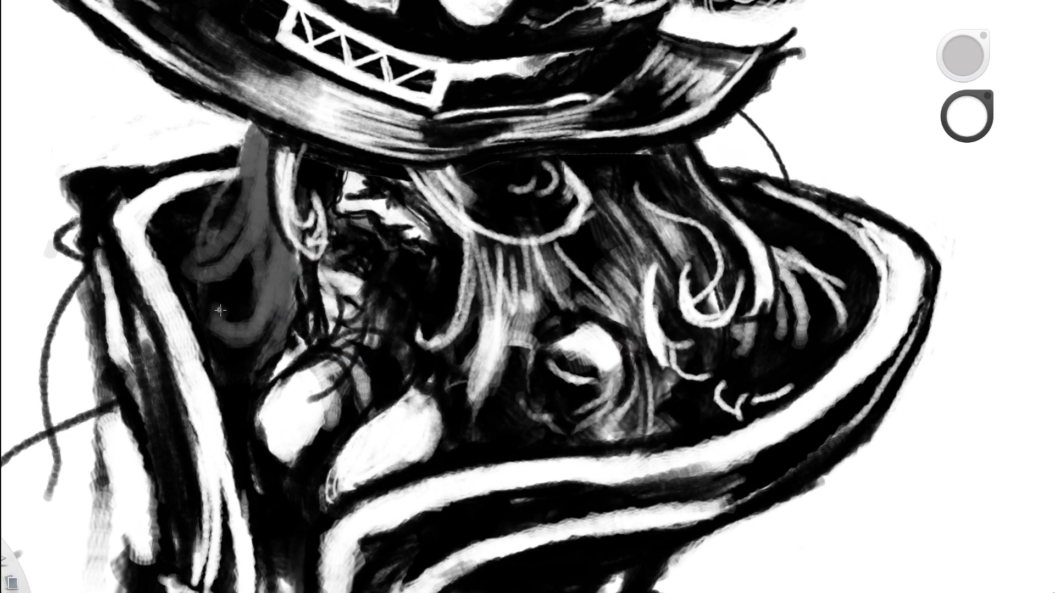
{"action": "left_click_drag", "start_coordinate": [220, 305], "coordinate": [216, 329]}
{"action": "left_click_drag", "start_coordinate": [218, 337], "coordinate": [239, 352]}
{"action": "key", "text": "ctrl+z"}
{"action": "key", "text": "ctrl+z"}
Paint a long white curved stroke and several thin white hair strands under the brim.
{"action": "mouse_move", "coordinate": [218, 306]}
{"action": "left_mouse_down"}
{"action": "mouse_move", "coordinate": [244, 319]}
{"action": "mouse_move", "coordinate": [261, 299]}
{"action": "mouse_move", "coordinate": [250, 171]}
{"action": "left_mouse_up"}
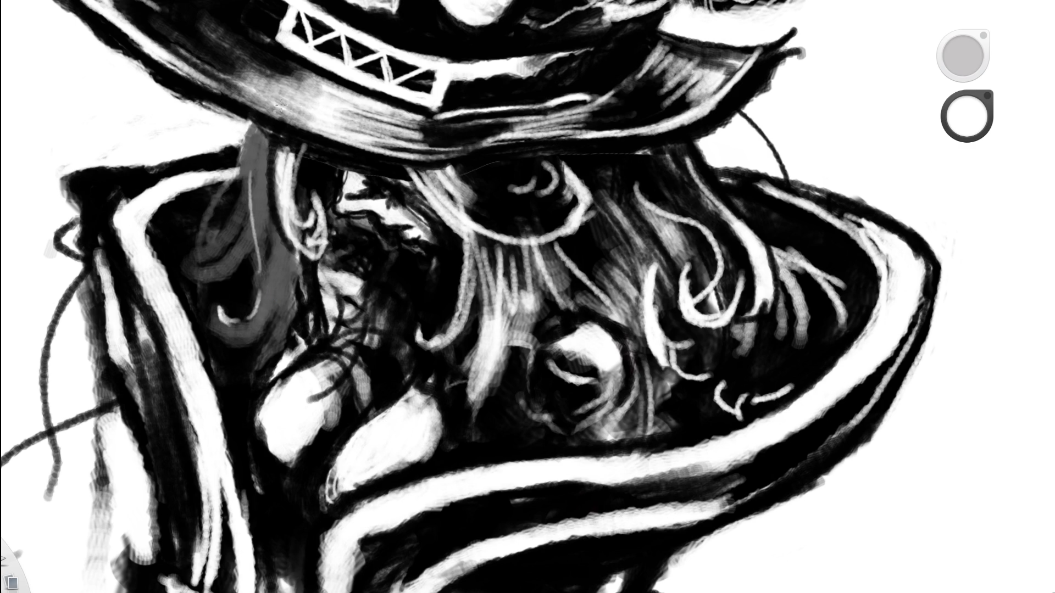
{"action": "left_click_drag", "start_coordinate": [254, 208], "coordinate": [269, 132]}
{"action": "left_click_drag", "start_coordinate": [256, 222], "coordinate": [264, 156]}
{"action": "mouse_move", "coordinate": [254, 205]}
{"action": "left_mouse_down"}
{"action": "mouse_move", "coordinate": [265, 138]}
{"action": "mouse_move", "coordinate": [258, 192]}
{"action": "left_mouse_up"}
{"action": "left_click_drag", "start_coordinate": [267, 258], "coordinate": [256, 194]}
{"action": "key", "text": "ctrl+z"}
{"action": "key", "text": "ctrl+z"}
{"action": "key", "text": "ctrl+z"}
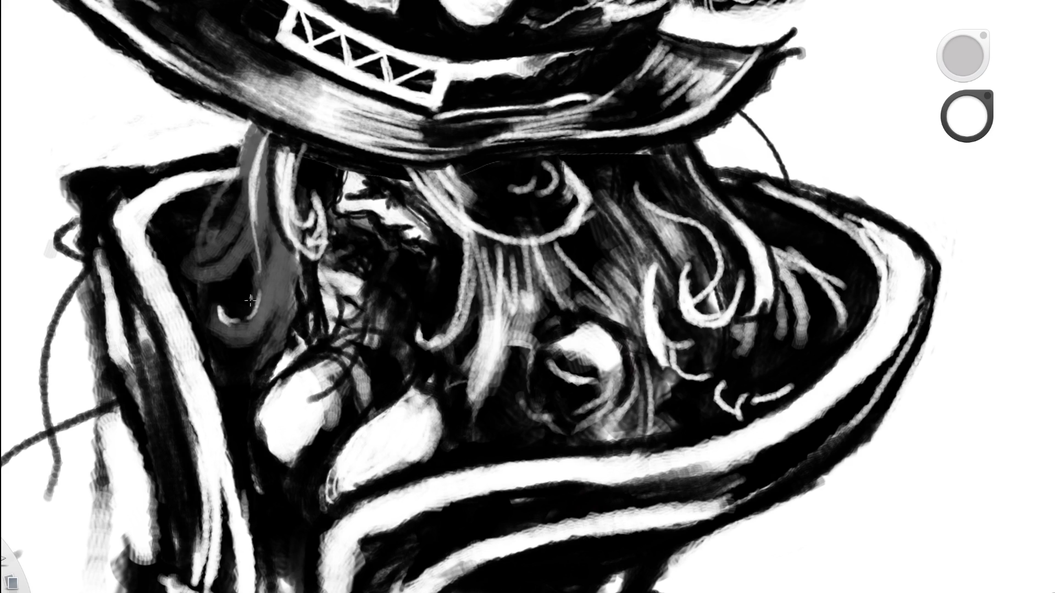
Add light strands by the curl, one up onto the brim, and curving ones on the left.
{"action": "left_click_drag", "start_coordinate": [211, 319], "coordinate": [236, 348]}
{"action": "key", "text": "ctrl+z"}
{"action": "key", "text": "ctrl+shift+z"}
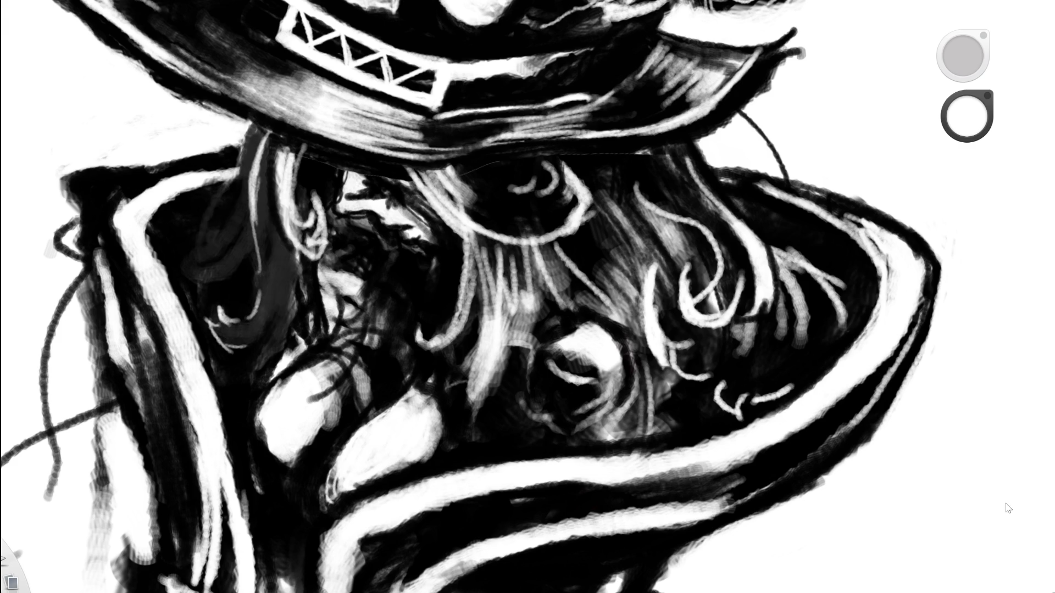
{"action": "key", "text": "ctrl+shift+z"}
{"action": "key", "text": "ctrl+z"}
{"action": "key", "text": "ctrl+z"}
{"action": "left_click_drag", "start_coordinate": [255, 152], "coordinate": [274, 108]}
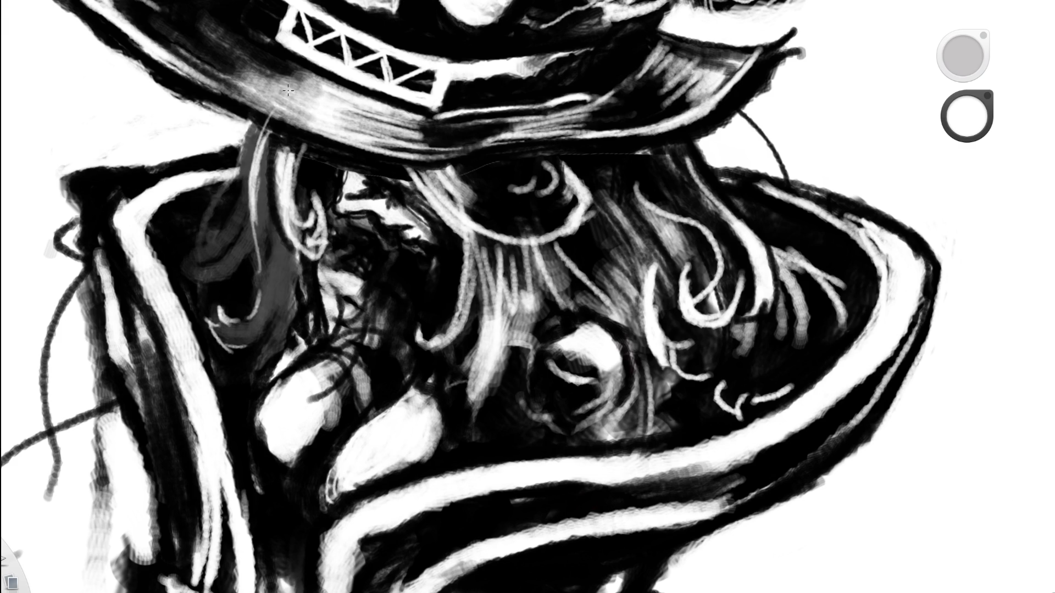
{"action": "mouse_move", "coordinate": [253, 172]}
{"action": "left_mouse_down"}
{"action": "mouse_move", "coordinate": [200, 257]}
{"action": "mouse_move", "coordinate": [241, 278]}
{"action": "mouse_move", "coordinate": [222, 301]}
{"action": "left_mouse_up"}
{"action": "left_click", "coordinate": [432, 152]}
Sample the hat's colour and paint light grey strands into the dark hair under the brim.
{"action": "scroll", "coordinate": [432, 152], "scroll_direction": "down", "scroll_amount": 5}
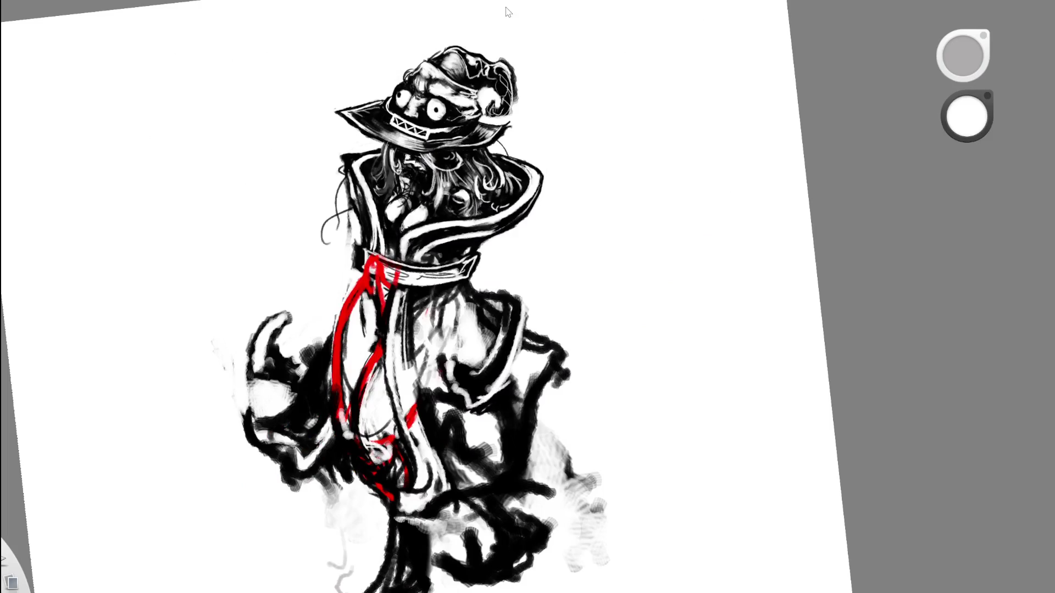
{"action": "left_click", "coordinate": [450, 108]}
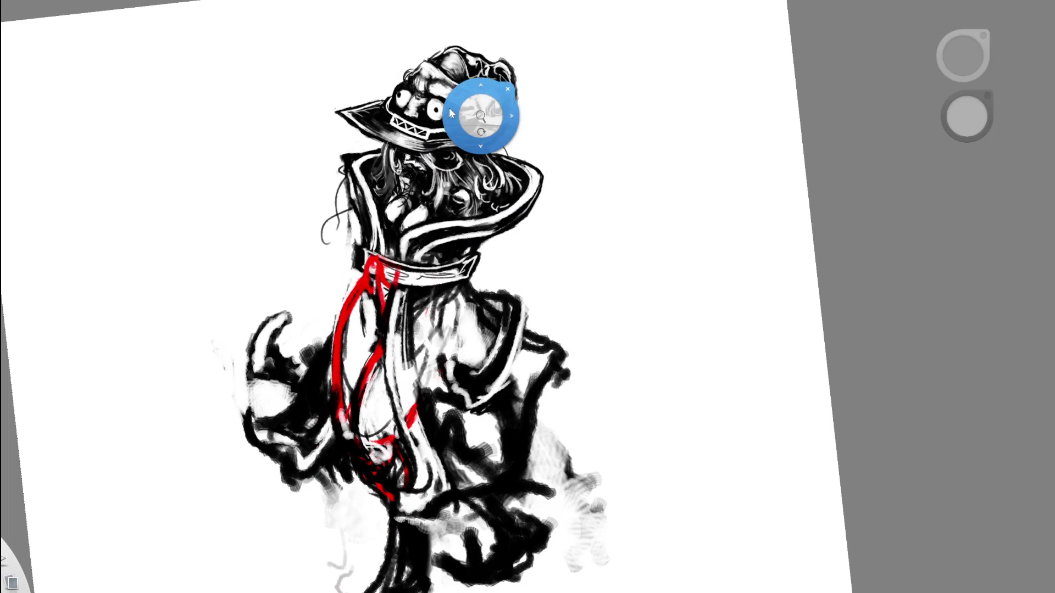
{"action": "scroll", "coordinate": [441, 97], "scroll_direction": "up", "scroll_amount": 5}
{"action": "mouse_move", "coordinate": [392, 175]}
{"action": "left_mouse_down"}
{"action": "mouse_move", "coordinate": [398, 211]}
{"action": "mouse_move", "coordinate": [386, 234]}
{"action": "mouse_move", "coordinate": [398, 231]}
{"action": "mouse_move", "coordinate": [395, 241]}
{"action": "left_mouse_up"}
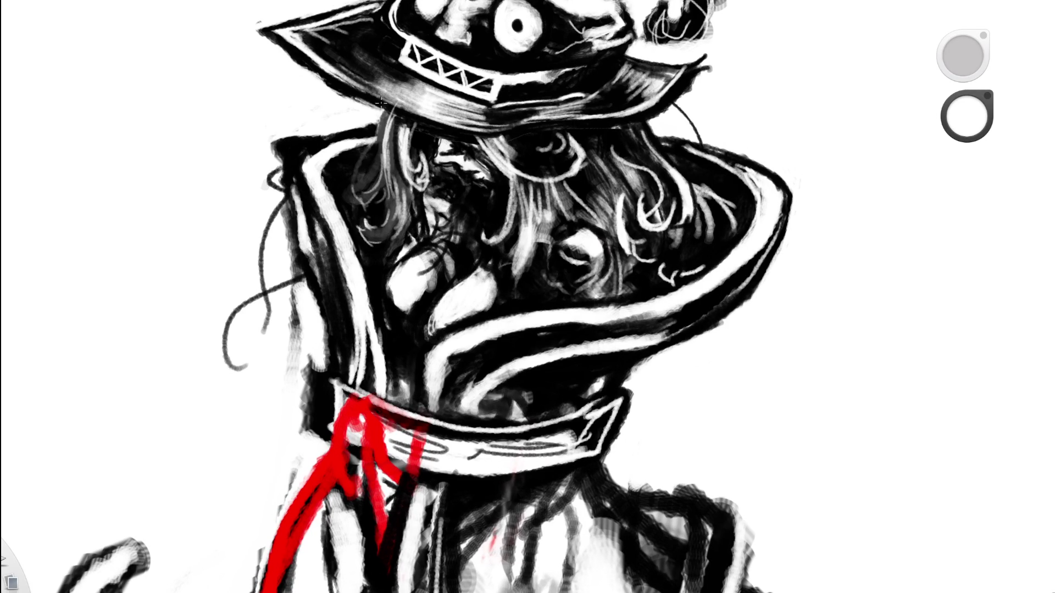
{"action": "left_click_drag", "start_coordinate": [385, 148], "coordinate": [387, 96]}
{"action": "key", "text": "e"}
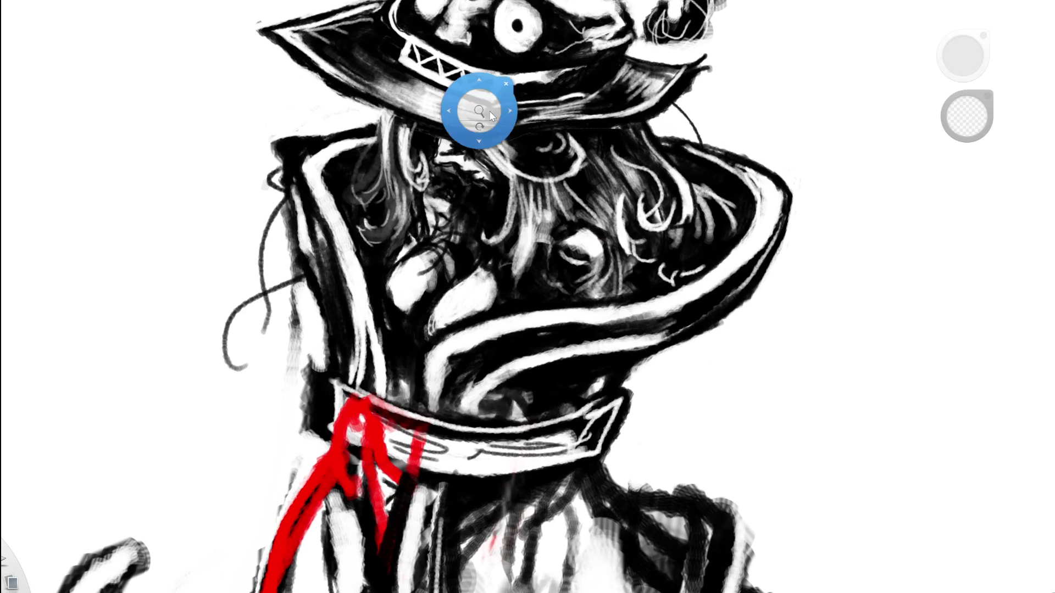
{"action": "scroll", "coordinate": [474, 53], "scroll_direction": "down", "scroll_amount": 5}
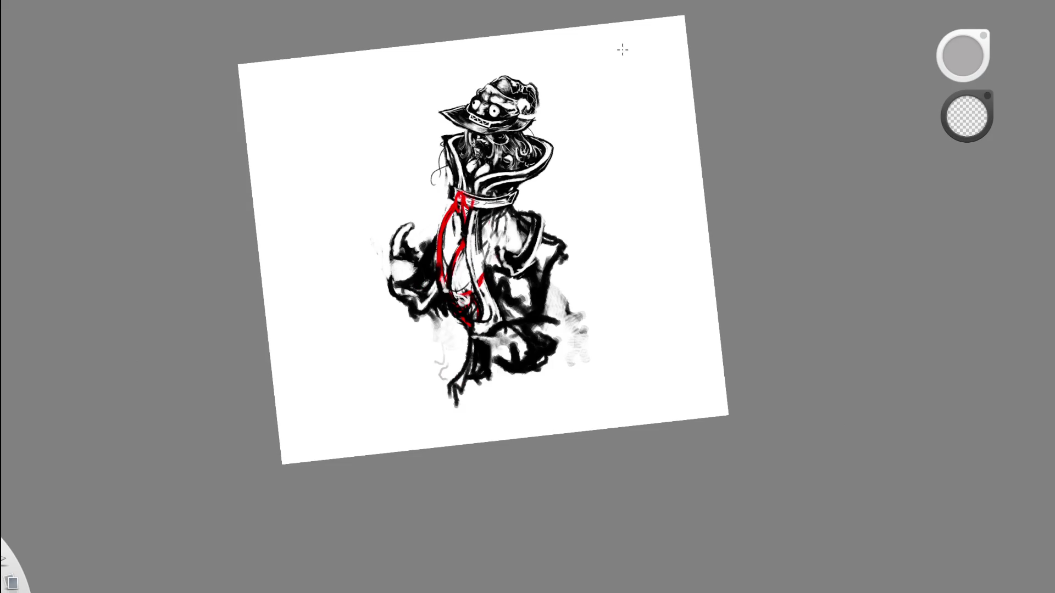
{"action": "scroll", "coordinate": [603, 66], "scroll_direction": "up", "scroll_amount": 5}
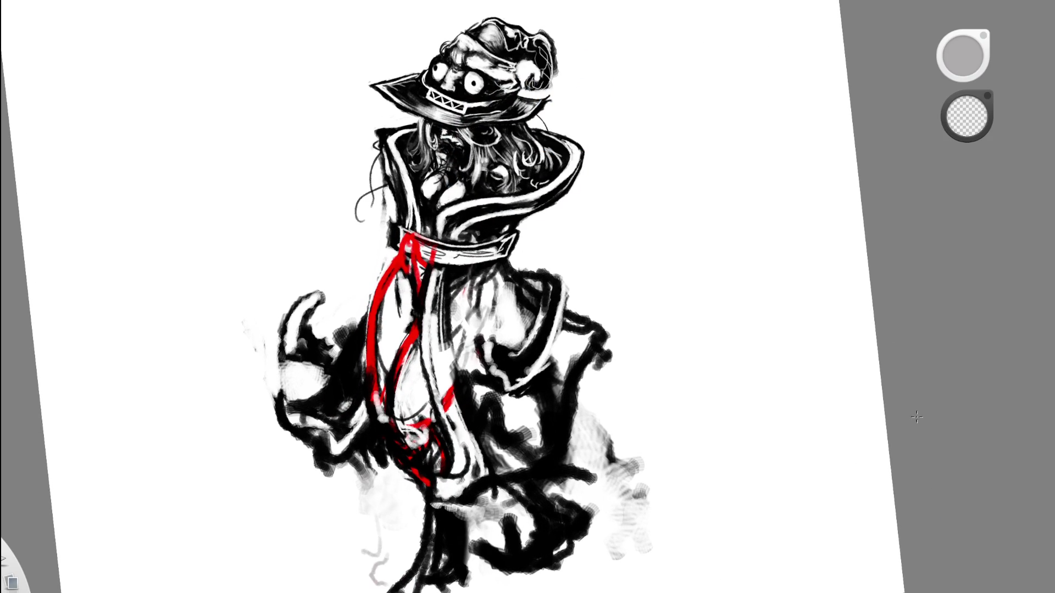
{"action": "mouse_move", "coordinate": [707, 365]}
{"action": "left_mouse_down"}
{"action": "mouse_move", "coordinate": [718, 401]}
{"action": "mouse_move", "coordinate": [835, 360]}
{"action": "left_mouse_up"}
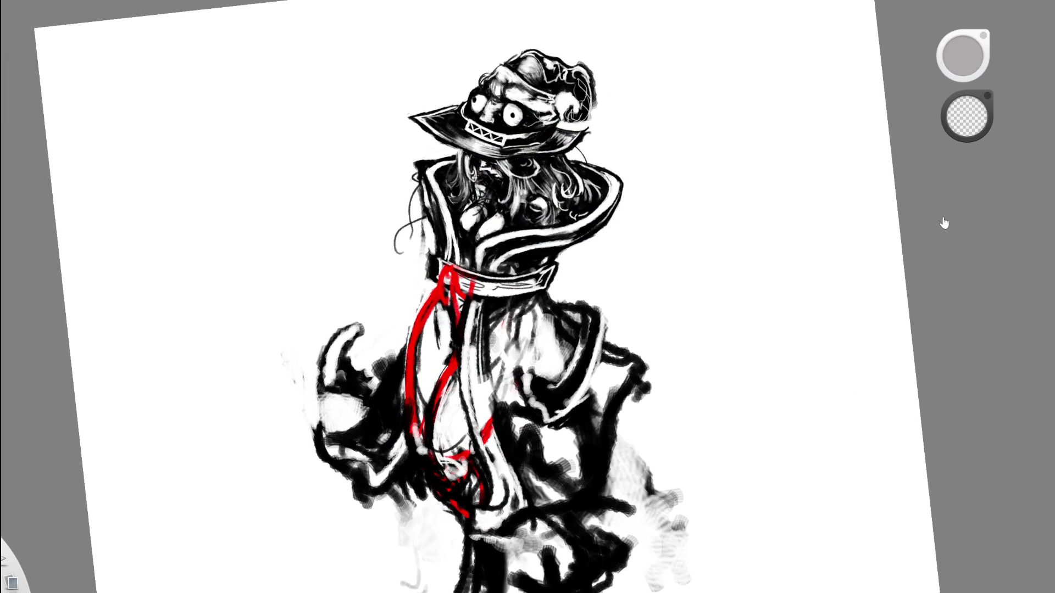
{"action": "left_click_drag", "start_coordinate": [648, 188], "coordinate": [560, 107]}
{"action": "left_click_drag", "start_coordinate": [553, 271], "coordinate": [579, 330]}
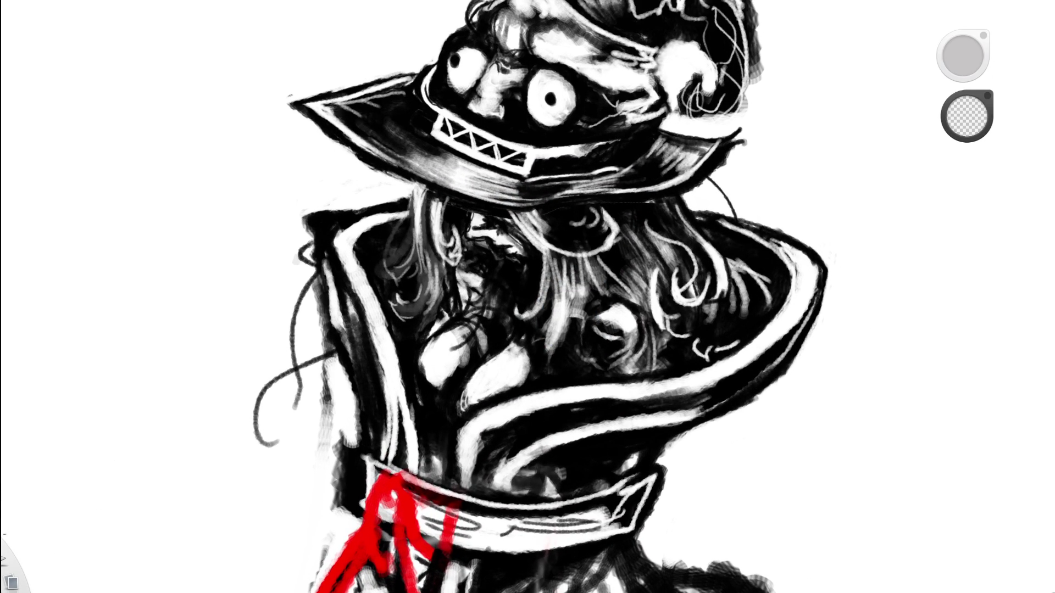
Switch back to white and brighten the hair strands under the brim, then rotate the view about 90 degrees.
{"action": "left_click", "coordinate": [967, 115]}
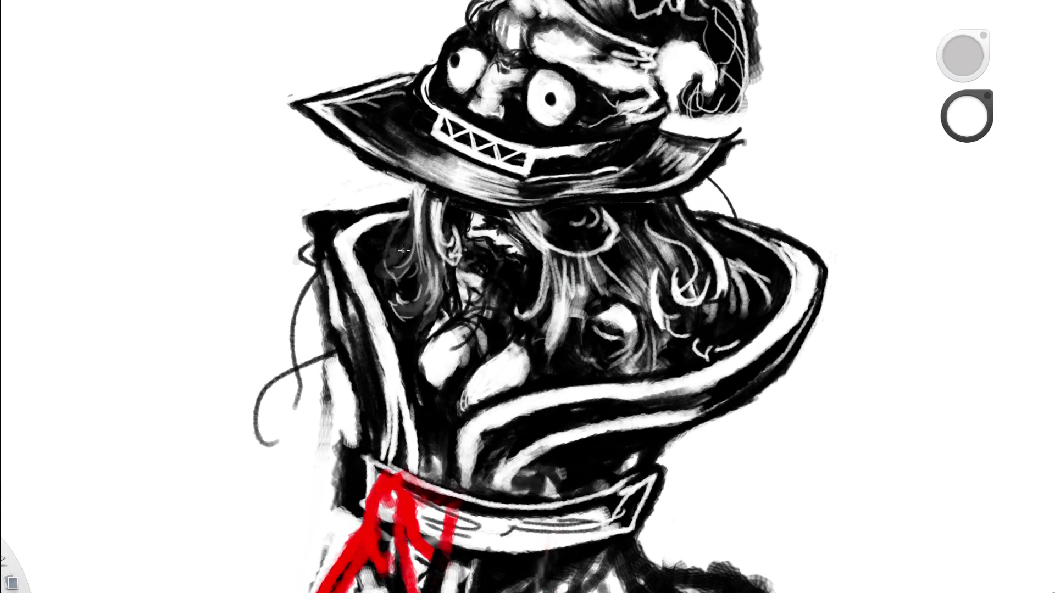
{"action": "left_click_drag", "start_coordinate": [411, 219], "coordinate": [396, 255]}
{"action": "mouse_move", "coordinate": [385, 262]}
{"action": "left_mouse_down"}
{"action": "mouse_move", "coordinate": [398, 286]}
{"action": "mouse_move", "coordinate": [412, 252]}
{"action": "mouse_move", "coordinate": [402, 266]}
{"action": "left_mouse_up"}
{"action": "mouse_move", "coordinate": [413, 219]}
{"action": "left_mouse_down"}
{"action": "mouse_move", "coordinate": [412, 269]}
{"action": "mouse_move", "coordinate": [416, 197]}
{"action": "left_mouse_up"}
{"action": "left_click_drag", "start_coordinate": [413, 233], "coordinate": [417, 195]}
{"action": "mouse_move", "coordinate": [412, 242]}
{"action": "left_mouse_down"}
{"action": "mouse_move", "coordinate": [415, 195]}
{"action": "mouse_move", "coordinate": [428, 182]}
{"action": "left_mouse_up"}
{"action": "left_click_drag", "start_coordinate": [412, 237], "coordinate": [417, 202]}
{"action": "scroll", "coordinate": [429, 157], "scroll_direction": "down", "scroll_amount": 5}
{"action": "mouse_move", "coordinate": [516, 328]}
{"action": "left_mouse_down"}
{"action": "mouse_move", "coordinate": [537, 271]}
{"action": "mouse_move", "coordinate": [483, 297]}
{"action": "left_mouse_up"}
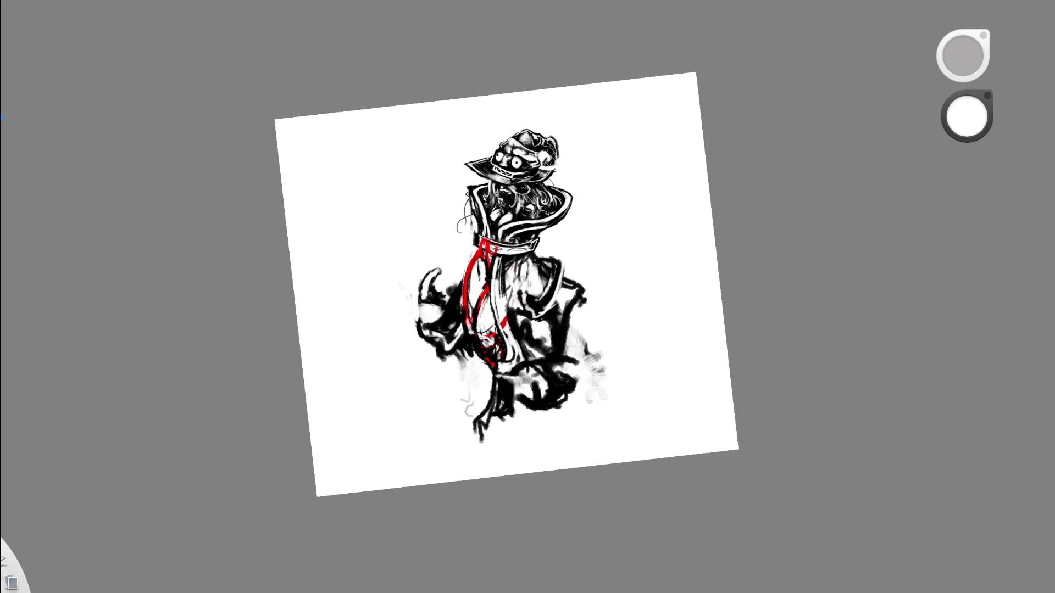
Flip the canvas horizontally to mirror the figure.
{"action": "key", "text": "m"}
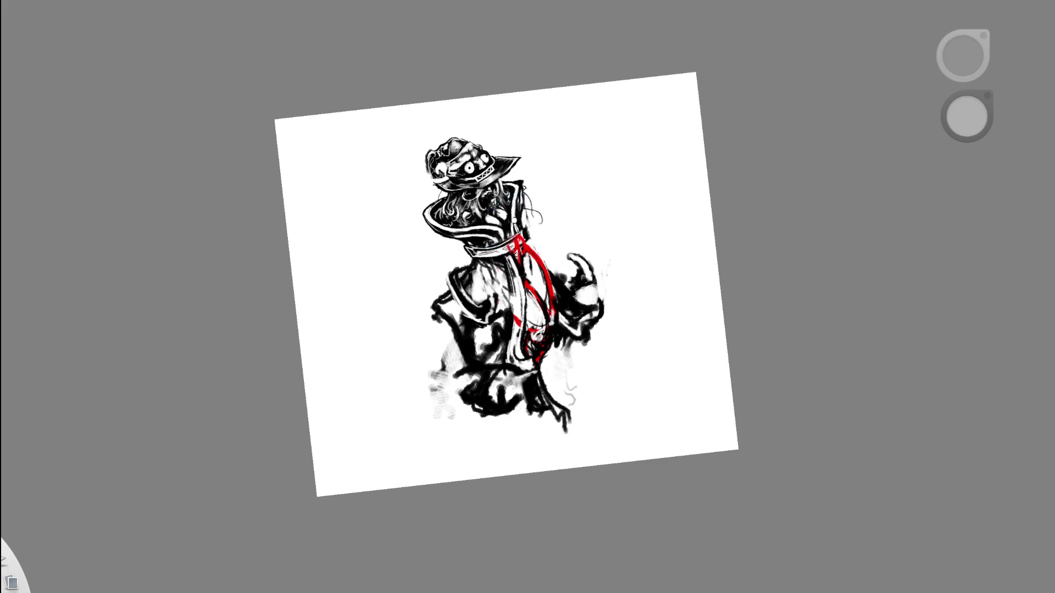
{"action": "scroll", "coordinate": [513, 220], "scroll_direction": "up", "scroll_amount": 5}
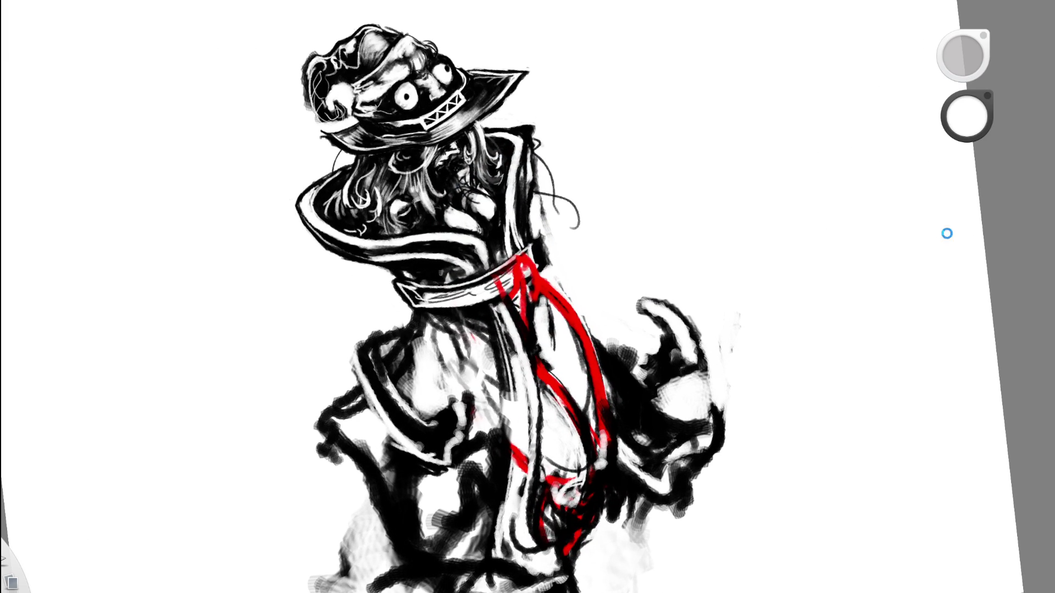
{"action": "scroll", "coordinate": [497, 238], "scroll_direction": "up", "scroll_amount": 2}
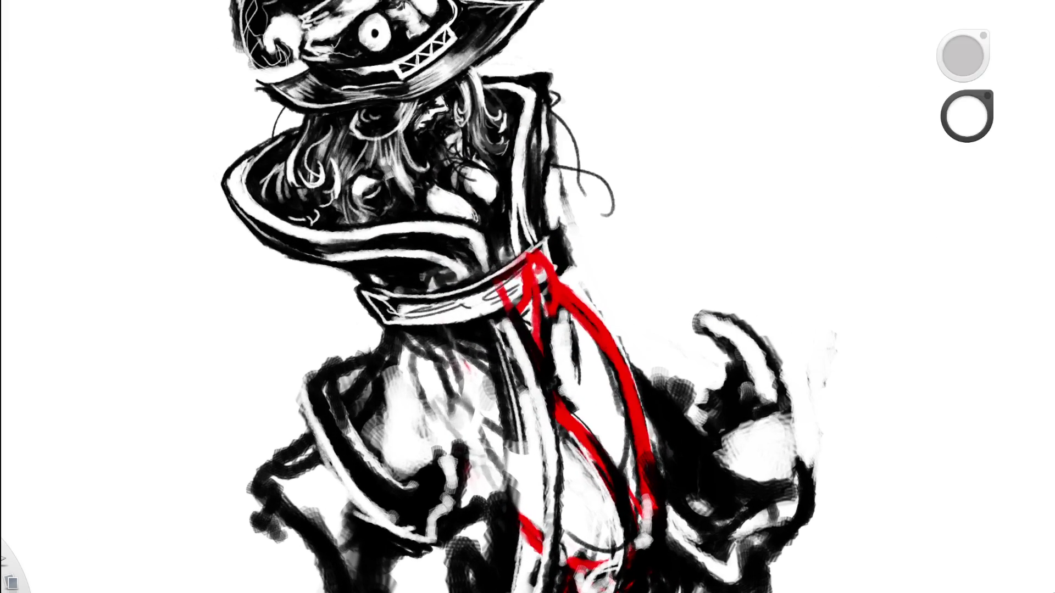
Darken the hat brim's underside with black, then brush light white strokes along it.
{"action": "key", "text": "x"}
{"action": "left_click_drag", "start_coordinate": [258, 267], "coordinate": [322, 248]}
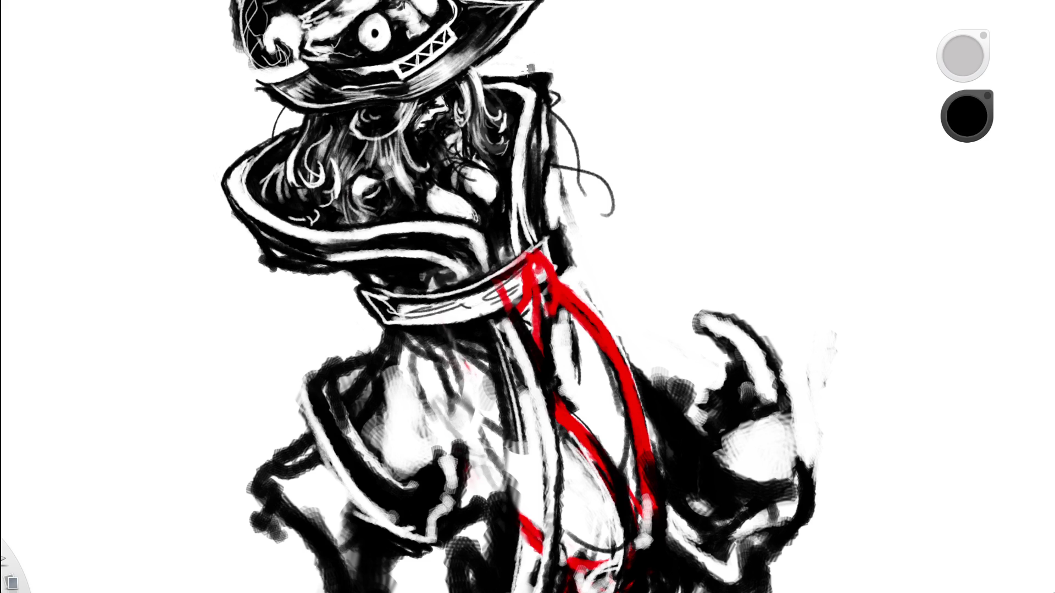
{"action": "key", "text": "x"}
{"action": "mouse_move", "coordinate": [275, 258]}
{"action": "left_mouse_down"}
{"action": "mouse_move", "coordinate": [362, 248]}
{"action": "mouse_move", "coordinate": [275, 262]}
{"action": "mouse_move", "coordinate": [327, 258]}
{"action": "left_mouse_up"}
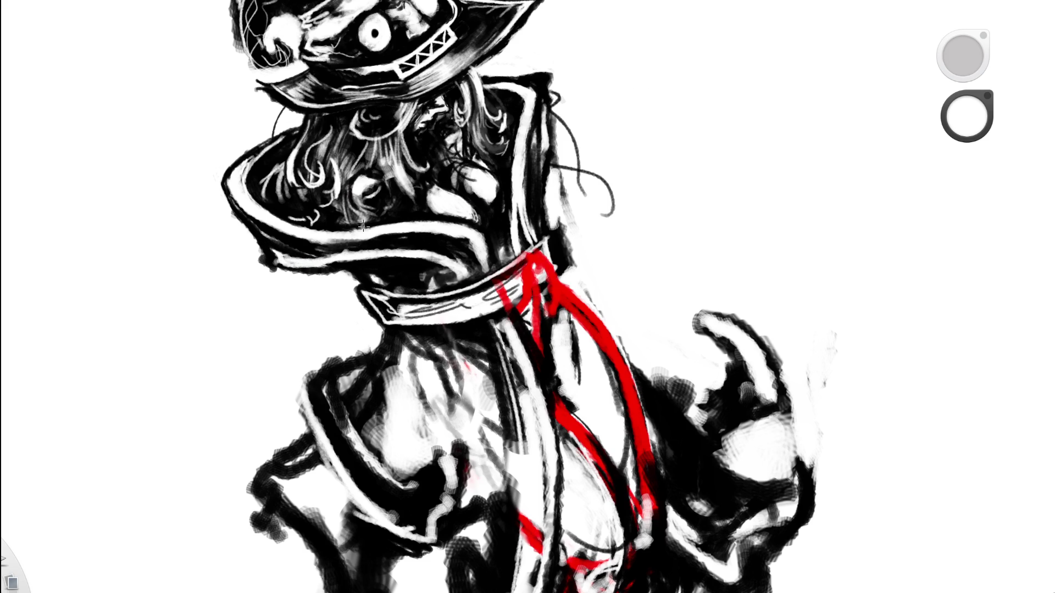
{"action": "scroll", "coordinate": [314, 292], "scroll_direction": "down", "scroll_amount": 5}
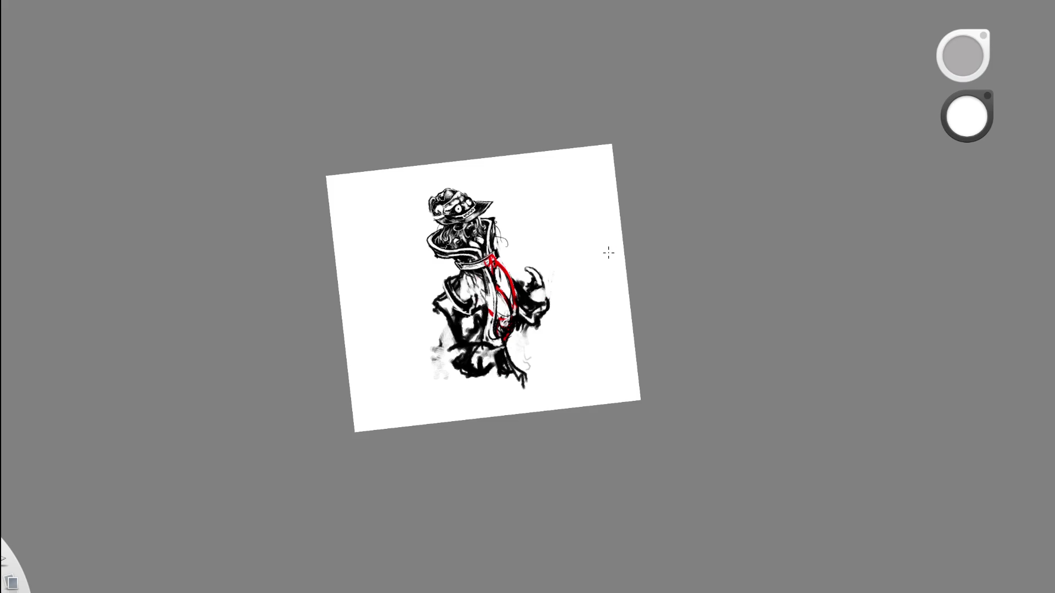
{"action": "key", "text": "space"}
Zoom in on the collar, pick white from the canvas, and paint over its rough left edge.
{"action": "mouse_move", "coordinate": [578, 319]}
{"action": "left_mouse_down"}
{"action": "mouse_move", "coordinate": [585, 204]}
{"action": "mouse_move", "coordinate": [337, 203]}
{"action": "mouse_move", "coordinate": [330, 175]}
{"action": "mouse_move", "coordinate": [351, 214]}
{"action": "mouse_move", "coordinate": [386, 235]}
{"action": "left_mouse_up"}
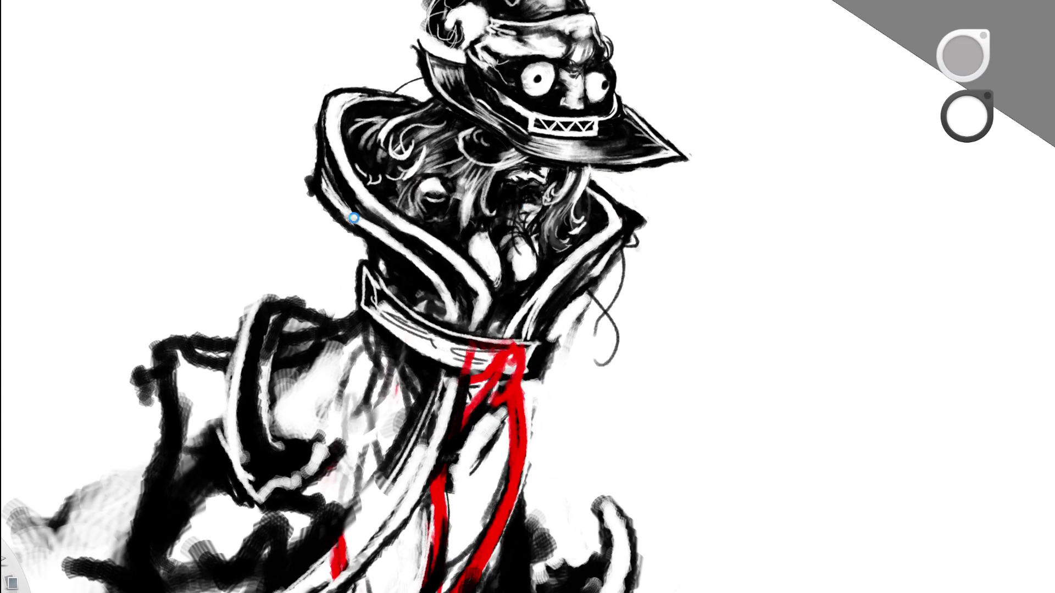
{"action": "mouse_move", "coordinate": [331, 171]}
{"action": "left_mouse_down"}
{"action": "mouse_move", "coordinate": [363, 227]}
{"action": "mouse_move", "coordinate": [344, 211]}
{"action": "left_mouse_up"}
{"action": "key", "text": "x"}
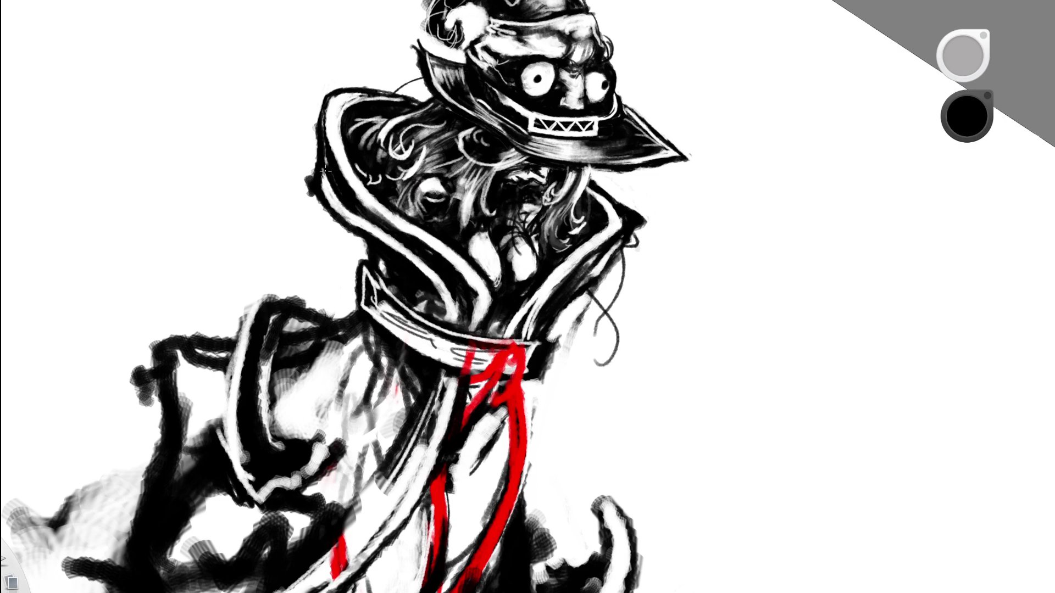
{"action": "left_click", "coordinate": [306, 146], "text": "alt"}
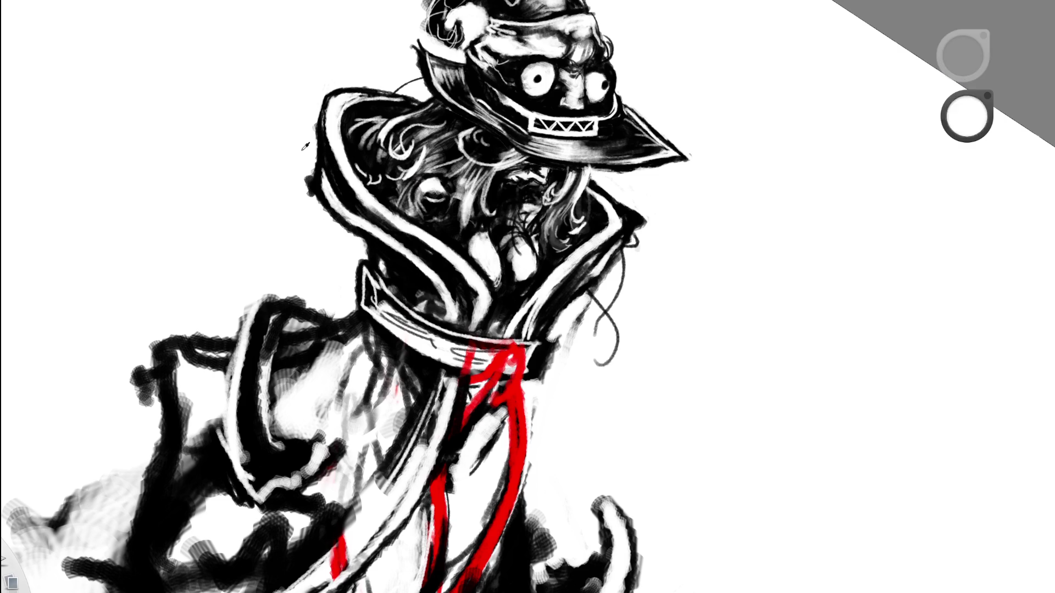
{"action": "left_click_drag", "start_coordinate": [307, 178], "coordinate": [312, 199]}
Lighten the dark bulge at the collar's left edge, then zoom out to the tilted page.
{"action": "key", "text": "space"}
{"action": "left_click_drag", "start_coordinate": [447, 142], "coordinate": [312, 281]}
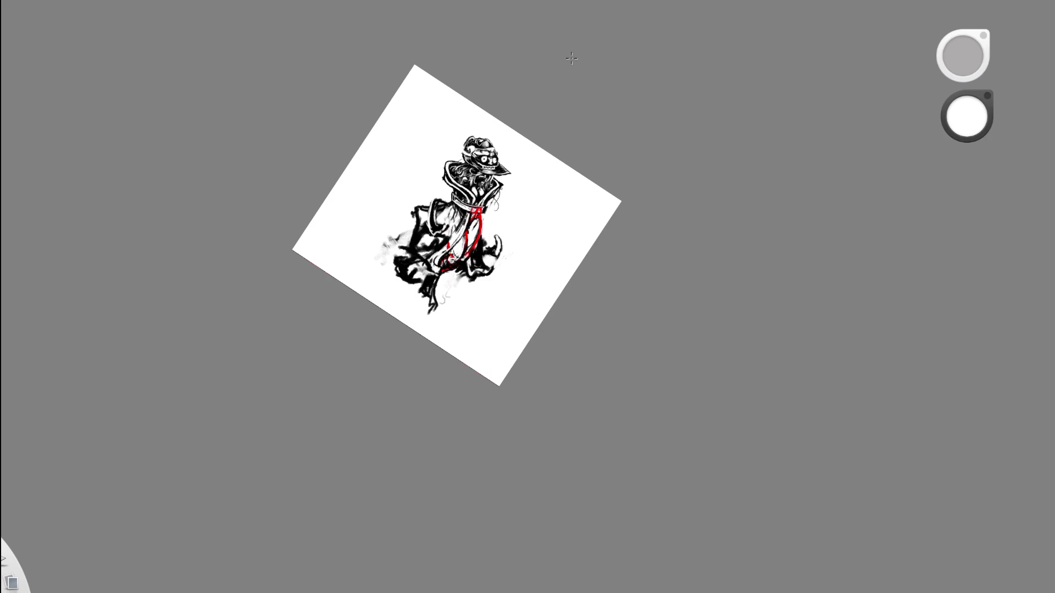
{"action": "left_click_drag", "start_coordinate": [511, 126], "coordinate": [370, 137]}
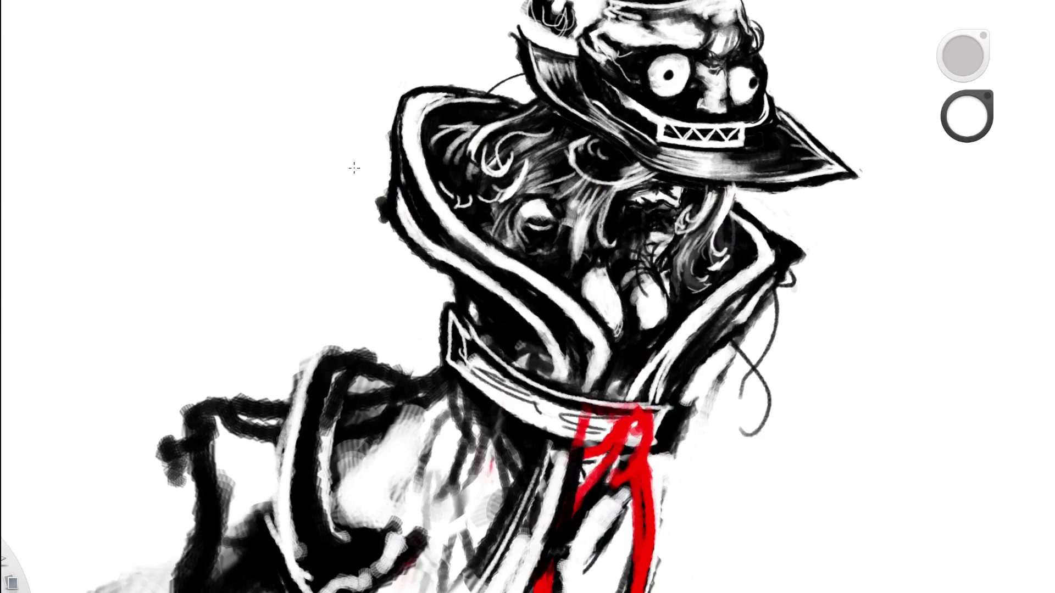
{"action": "mouse_move", "coordinate": [378, 209]}
{"action": "left_mouse_down"}
{"action": "mouse_move", "coordinate": [374, 195]}
{"action": "mouse_move", "coordinate": [390, 232]}
{"action": "left_mouse_up"}
{"action": "key", "text": "space"}
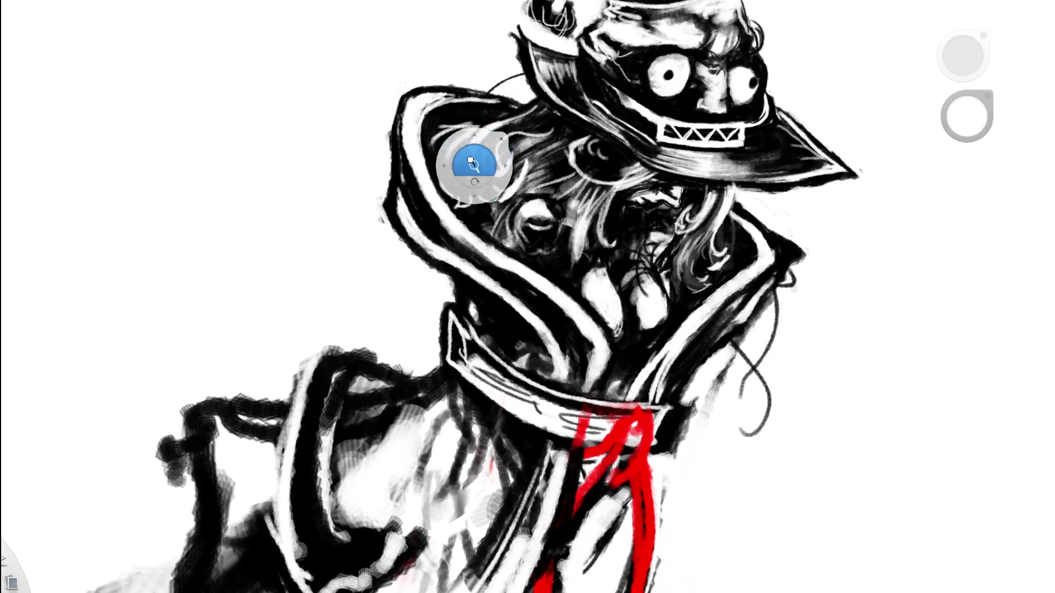
{"action": "left_click_drag", "start_coordinate": [470, 160], "coordinate": [320, 234]}
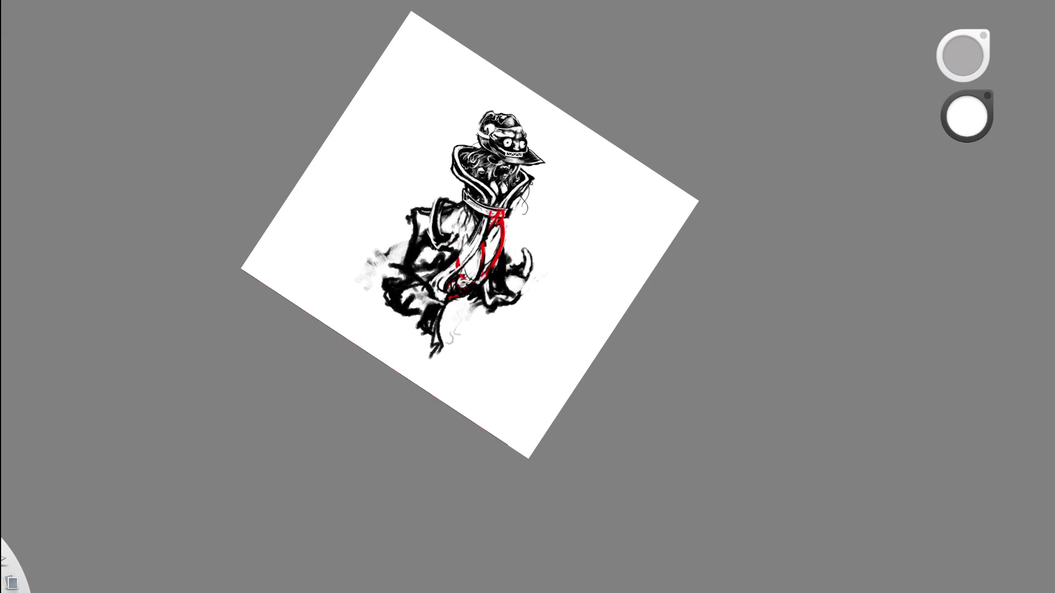
{"action": "scroll", "coordinate": [475, 178], "scroll_direction": "up", "scroll_amount": 5}
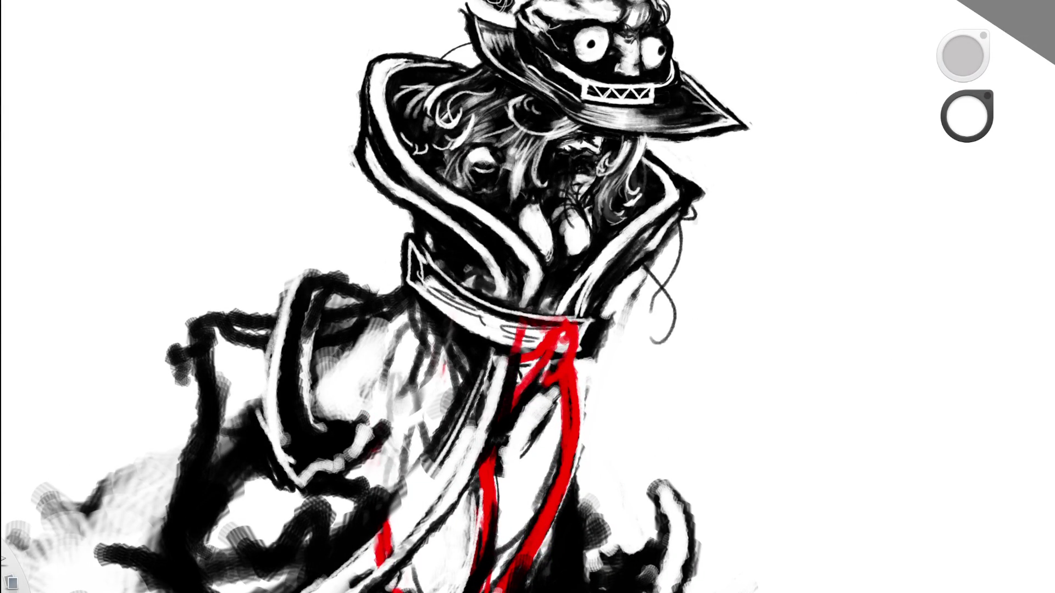
{"action": "scroll", "coordinate": [553, 169], "scroll_direction": "down", "scroll_amount": 2}
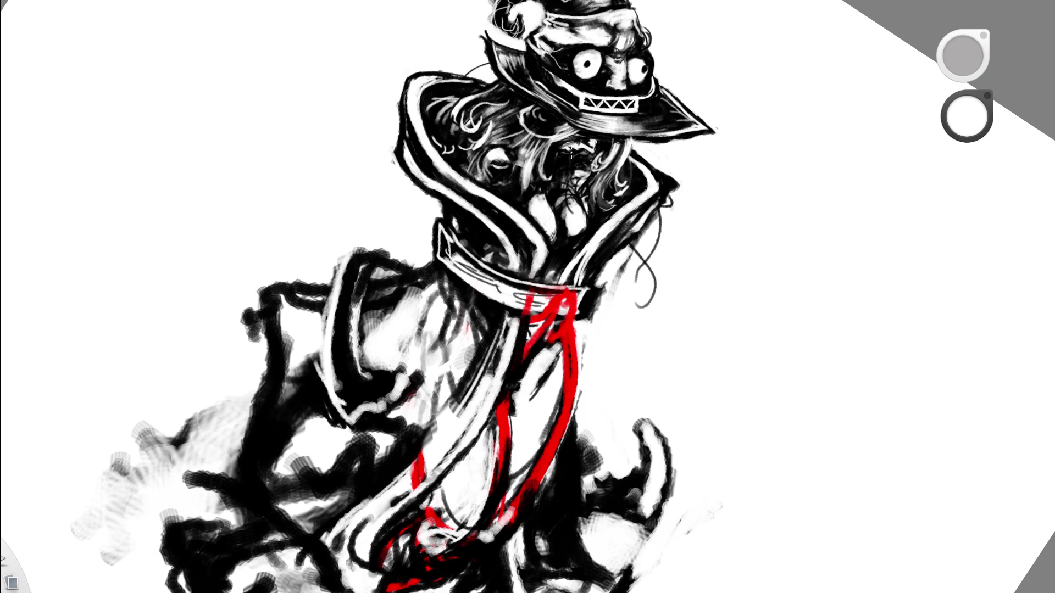
Review the whole figure, zoom in on the hat and collar, and swap the paint colour to black.
{"action": "key", "text": "ctrl+minus"}
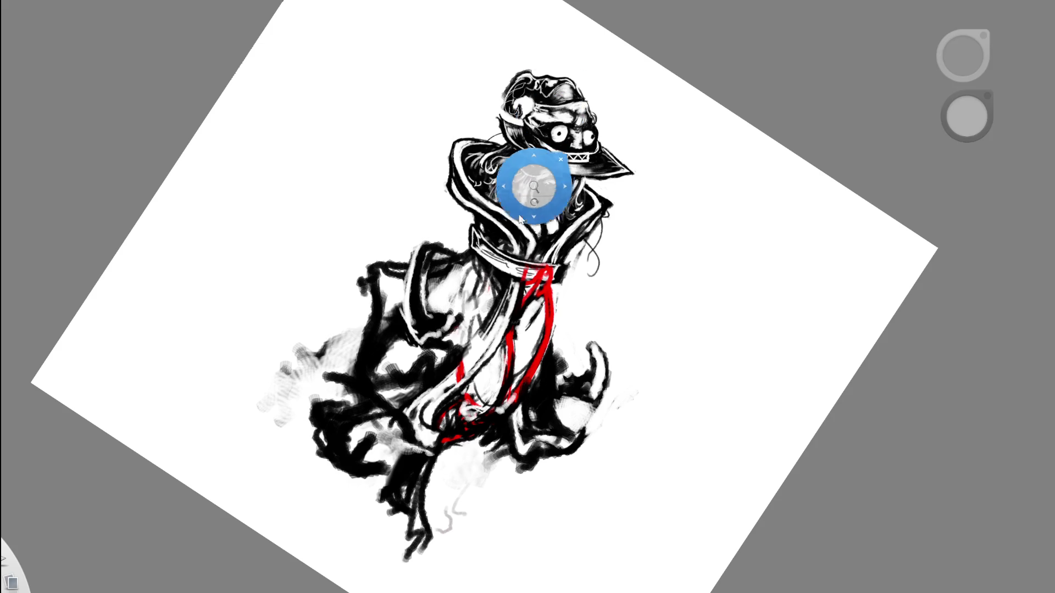
{"action": "left_click", "coordinate": [536, 175]}
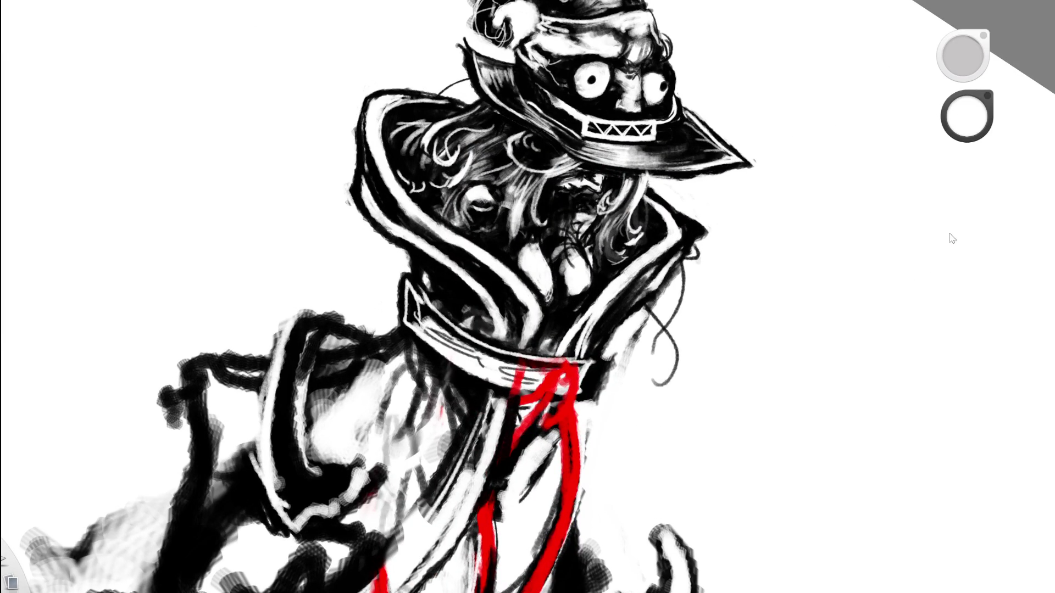
{"action": "left_click", "coordinate": [401, 164]}
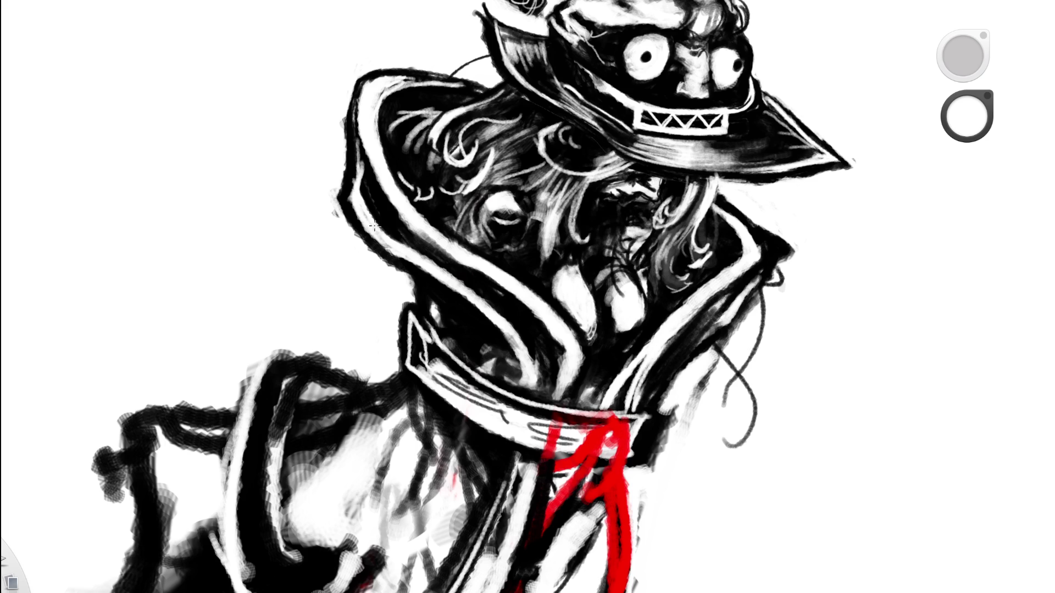
{"action": "key", "text": "x"}
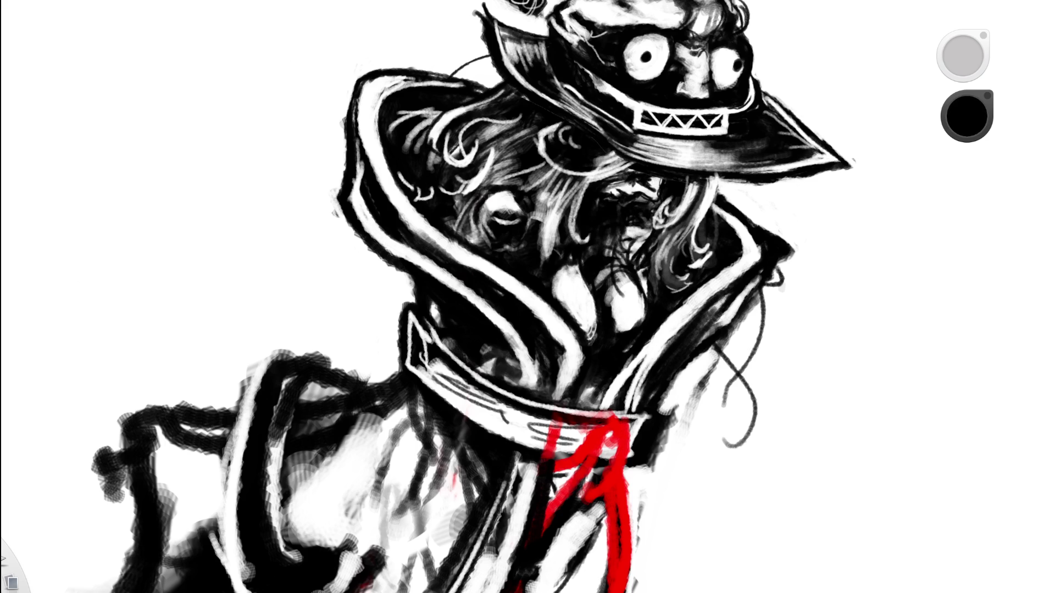
{"action": "key", "text": "space"}
{"action": "left_click_drag", "start_coordinate": [546, 216], "coordinate": [390, 308]}
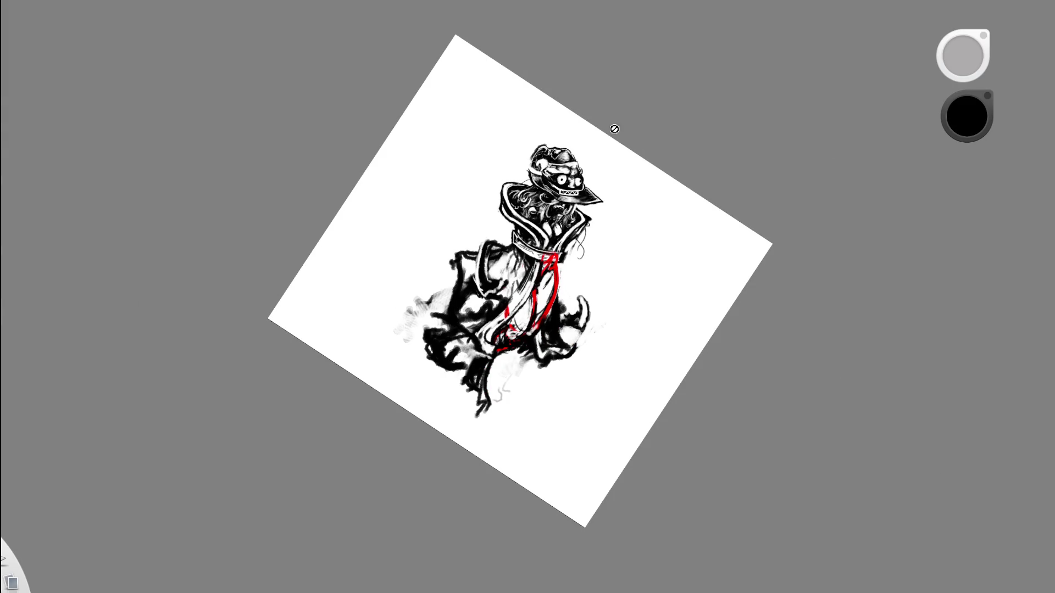
Erase the white stripe along the collar's left edge, then turn the page nearly upright.
{"action": "key", "text": "e"}
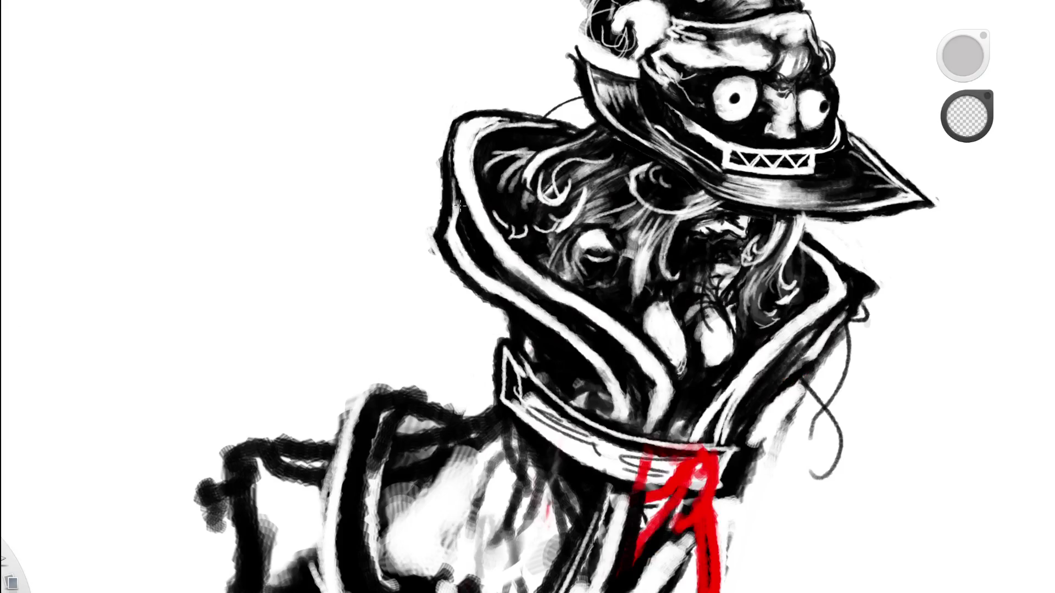
{"action": "left_click_drag", "start_coordinate": [456, 227], "coordinate": [454, 198]}
{"action": "left_click_drag", "start_coordinate": [522, 216], "coordinate": [560, 104]}
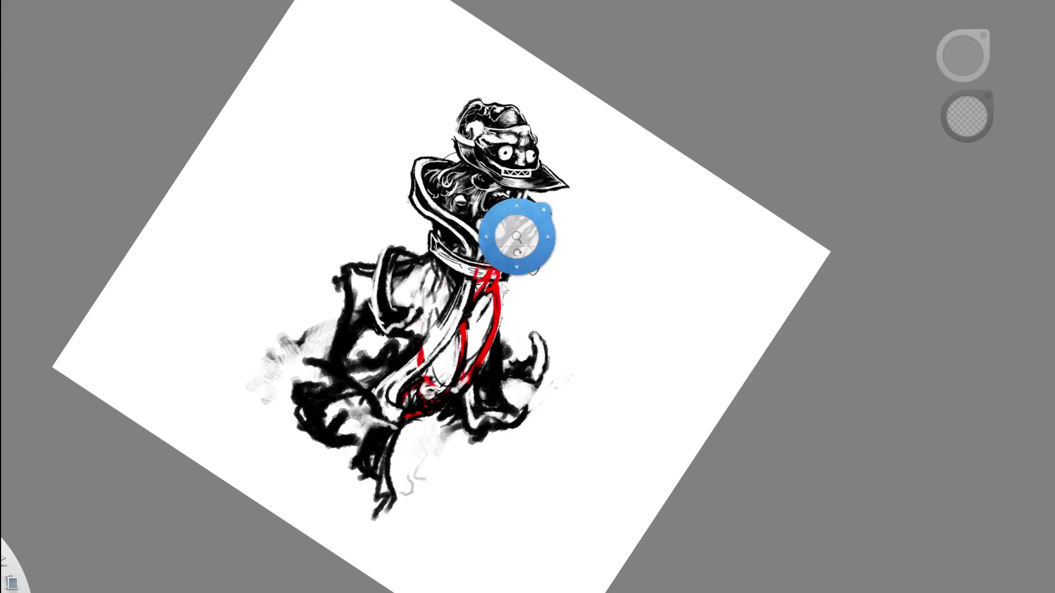
{"action": "left_click_drag", "start_coordinate": [503, 290], "coordinate": [522, 225]}
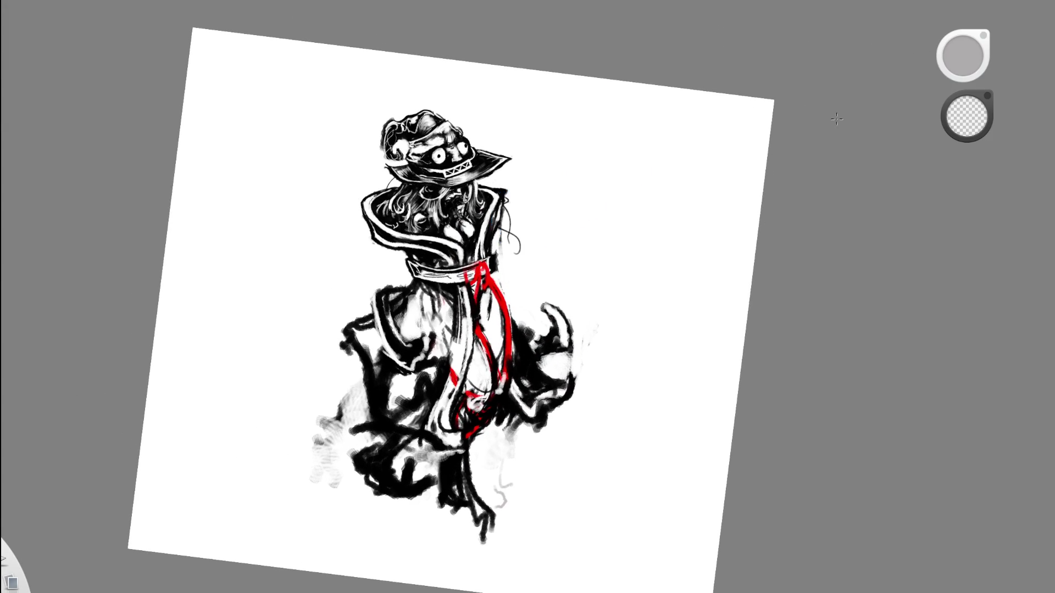
Toggle between black, white and the eraser while zooming and rotating onto the figure.
{"action": "left_click_drag", "start_coordinate": [518, 150], "coordinate": [499, 207]}
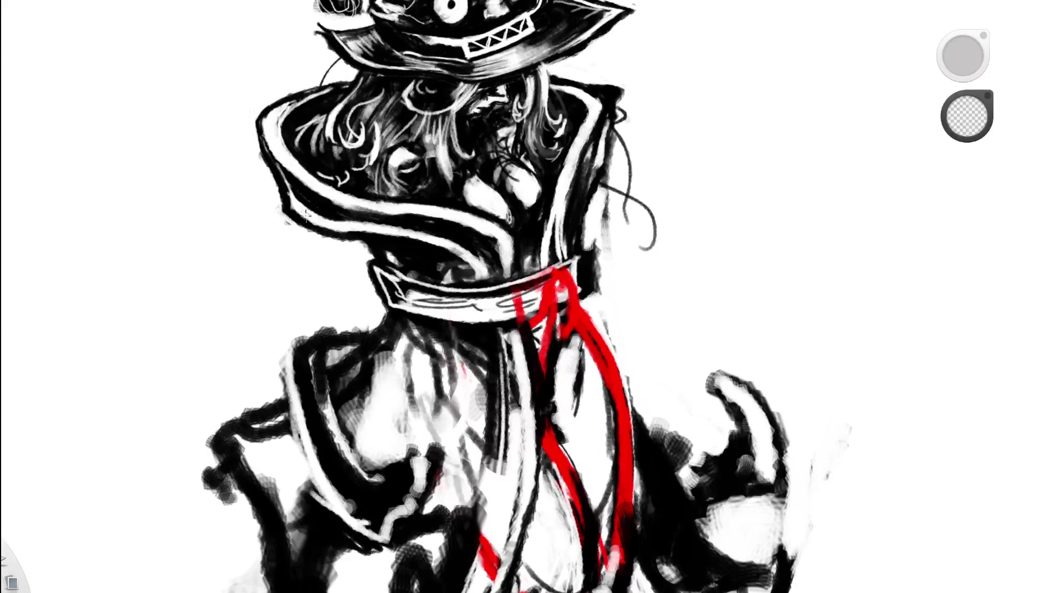
{"action": "key", "text": "e"}
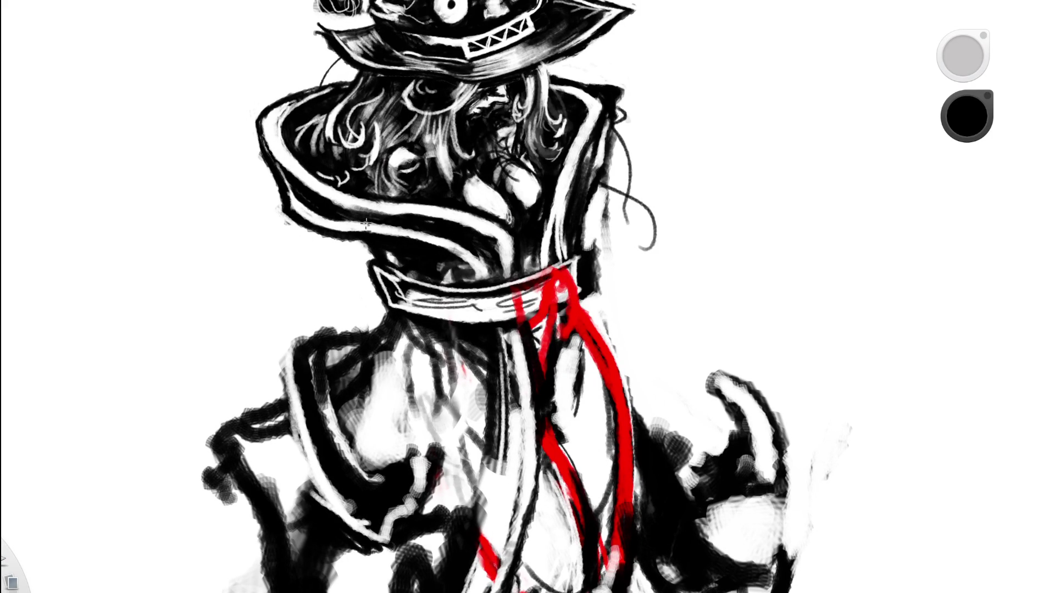
{"action": "key", "text": "e"}
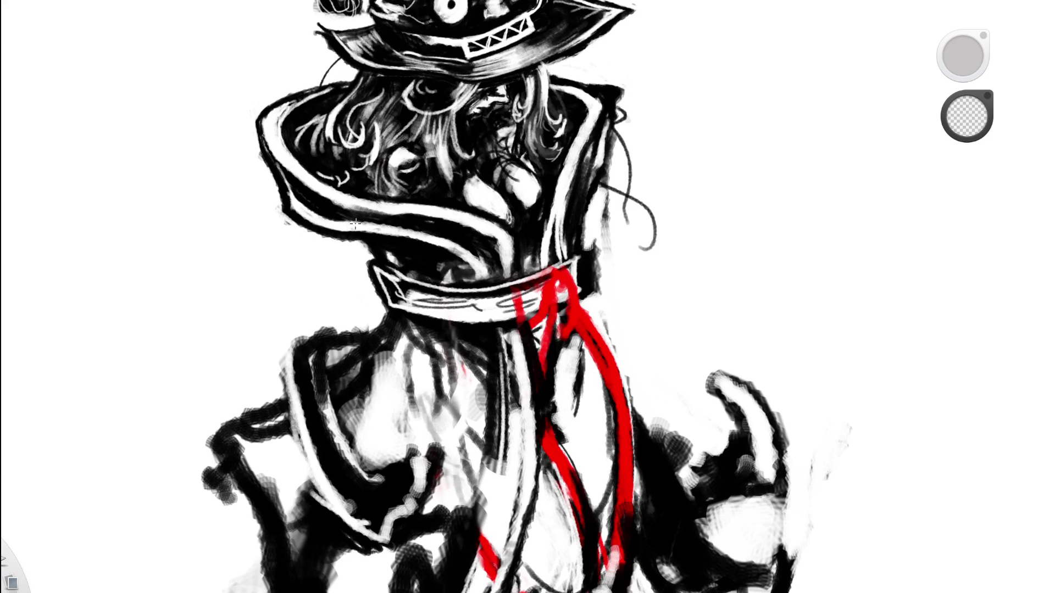
{"action": "key", "text": "e"}
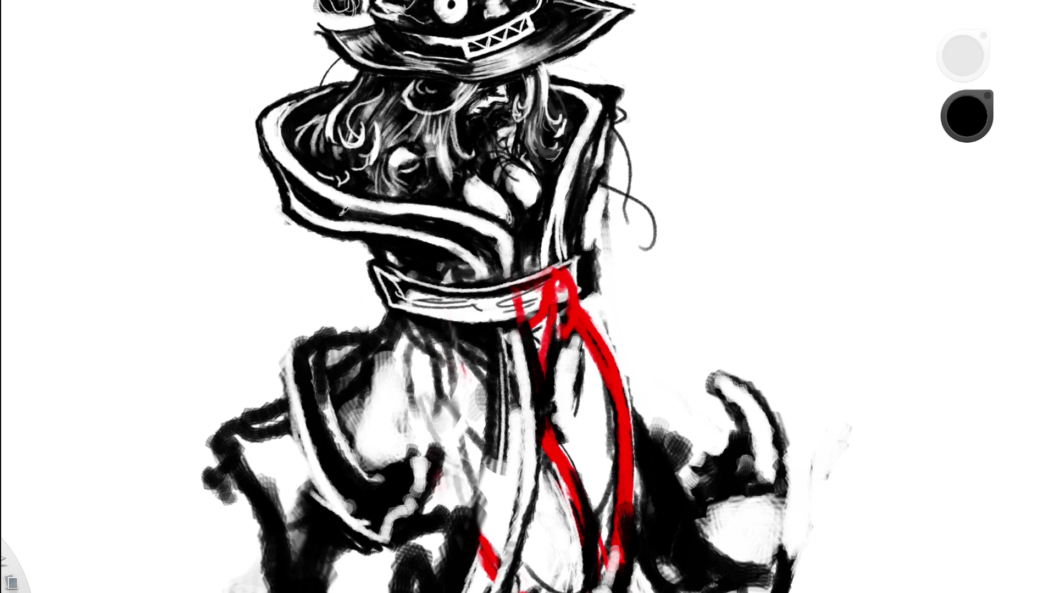
{"action": "left_click", "coordinate": [343, 212], "text": "alt"}
{"action": "left_click", "coordinate": [459, 209], "text": "alt"}
{"action": "key", "text": "Home"}
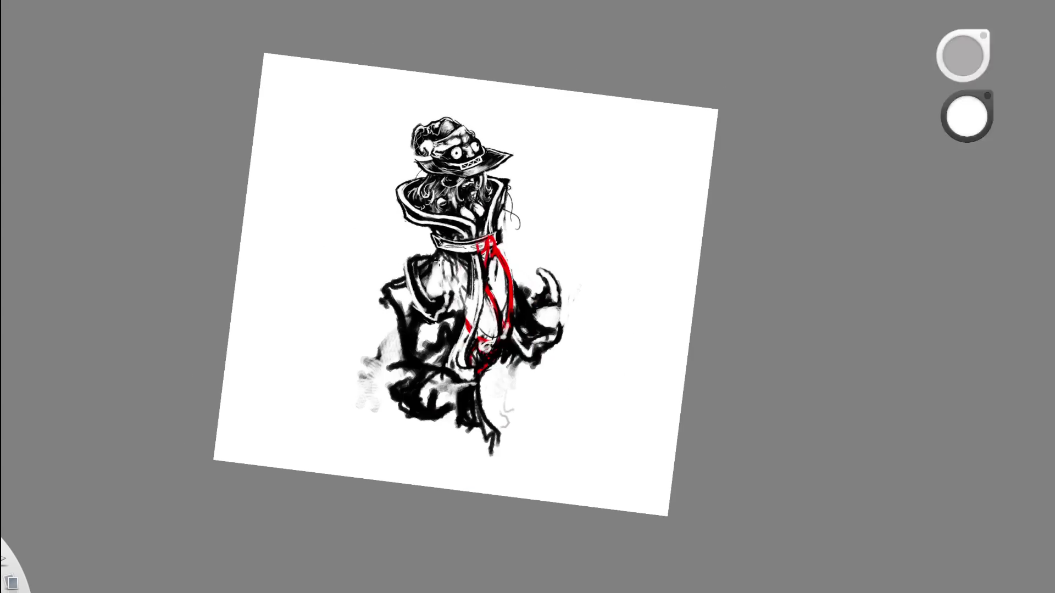
{"action": "left_click_drag", "start_coordinate": [479, 297], "coordinate": [405, 378]}
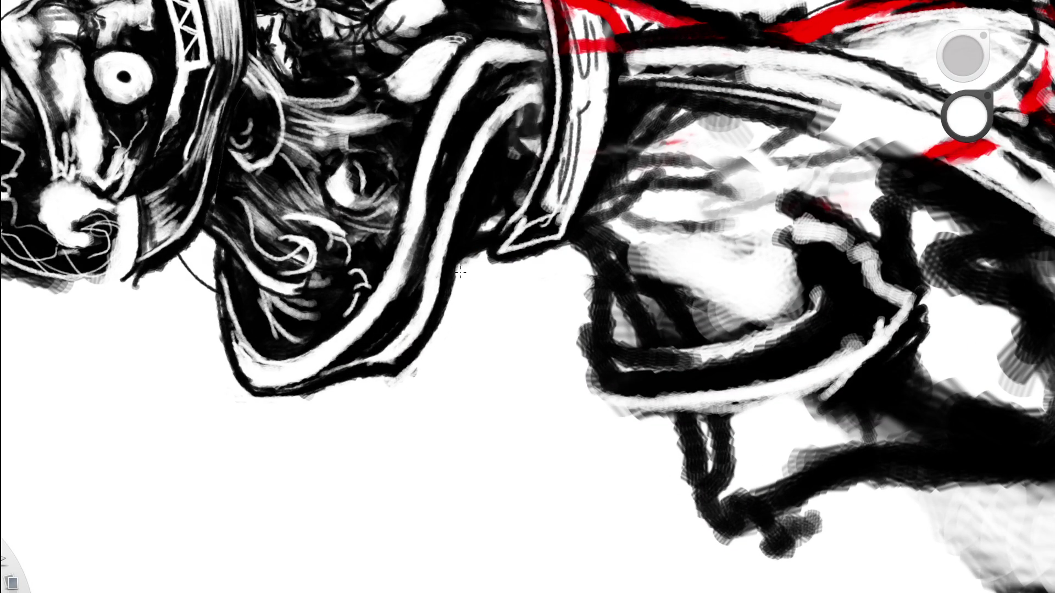
{"action": "key", "text": "space"}
{"action": "mouse_move", "coordinate": [506, 258]}
{"action": "left_mouse_down"}
{"action": "mouse_move", "coordinate": [570, 298]}
{"action": "mouse_move", "coordinate": [556, 348]}
{"action": "mouse_move", "coordinate": [399, 393]}
{"action": "left_mouse_up"}
Zoom out to the whole tilted page, then zoom back in on the head and collar.
{"action": "key", "text": "space"}
{"action": "left_click", "coordinate": [428, 130], "text": "alt"}
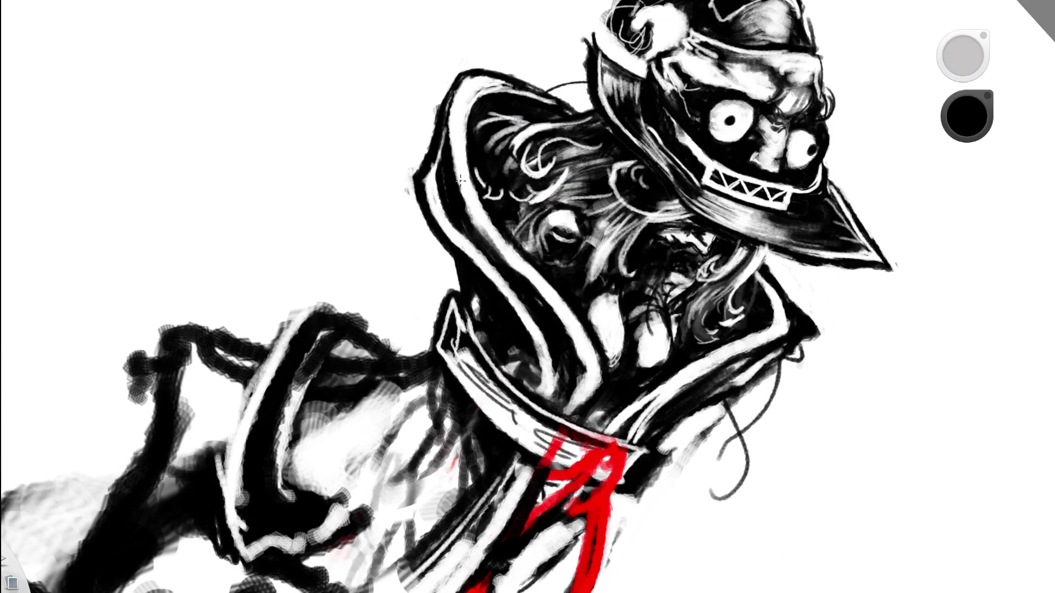
{"action": "key", "text": "space"}
{"action": "left_click_drag", "start_coordinate": [460, 181], "coordinate": [372, 356]}
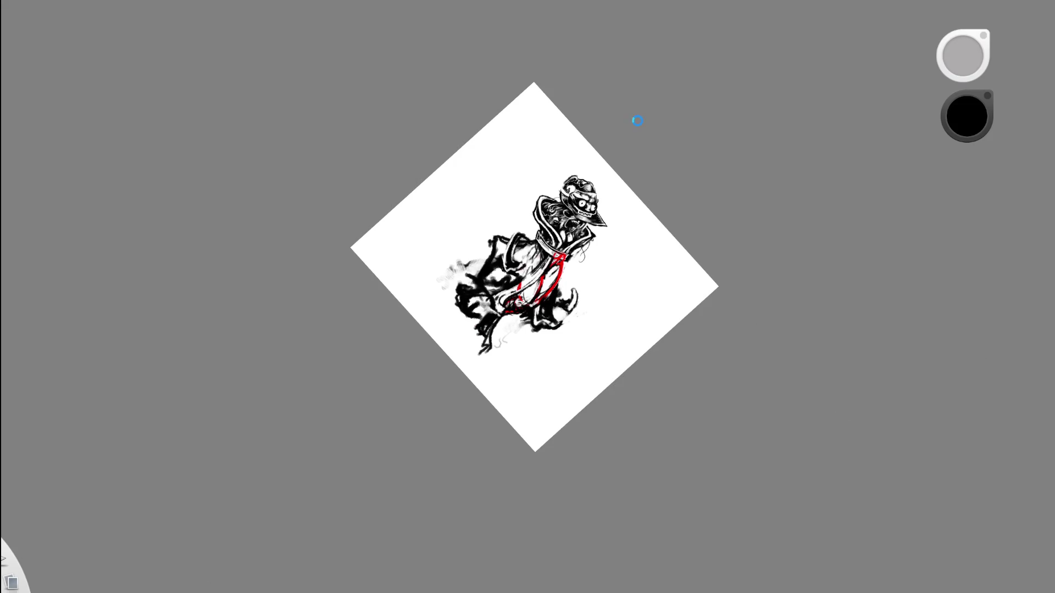
{"action": "key", "text": "space"}
{"action": "left_click_drag", "start_coordinate": [566, 248], "coordinate": [468, 148]}
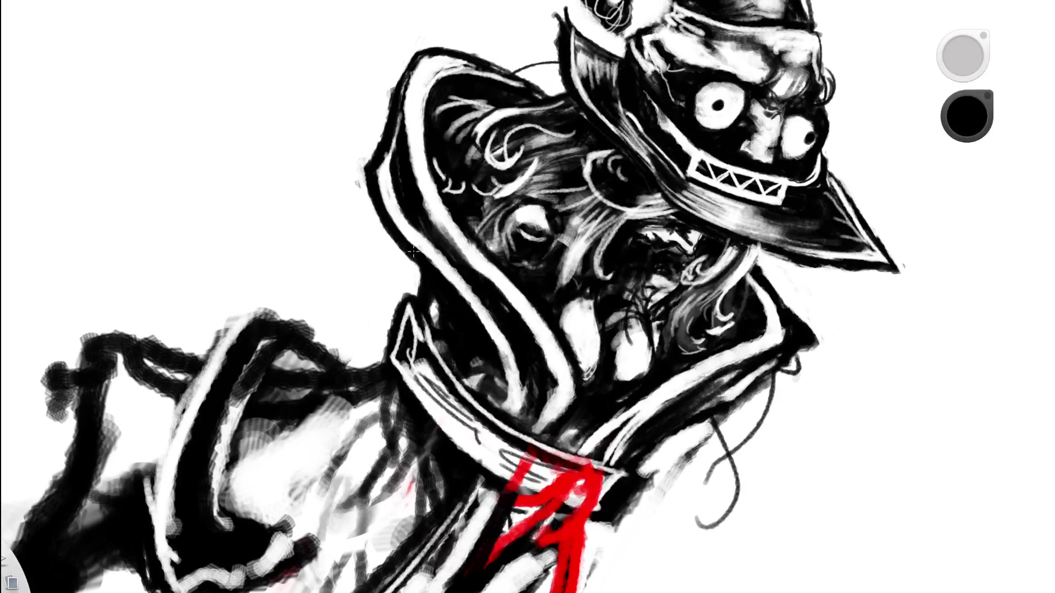
{"action": "scroll", "coordinate": [354, 137], "scroll_direction": "down", "scroll_amount": 2}
{"action": "left_click", "coordinate": [351, 143], "text": "alt"}
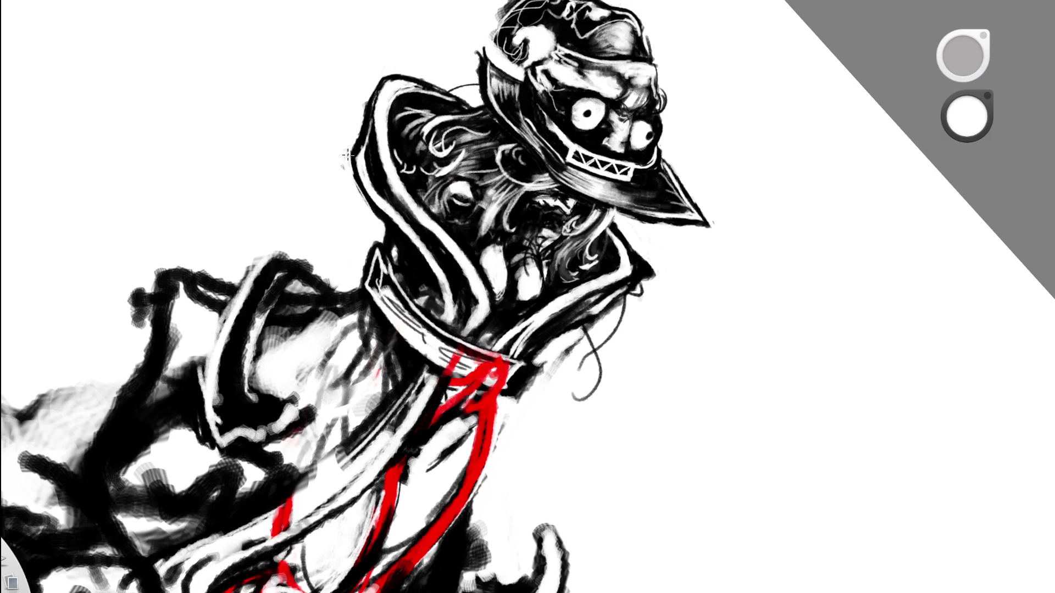
{"action": "key", "text": "Home"}
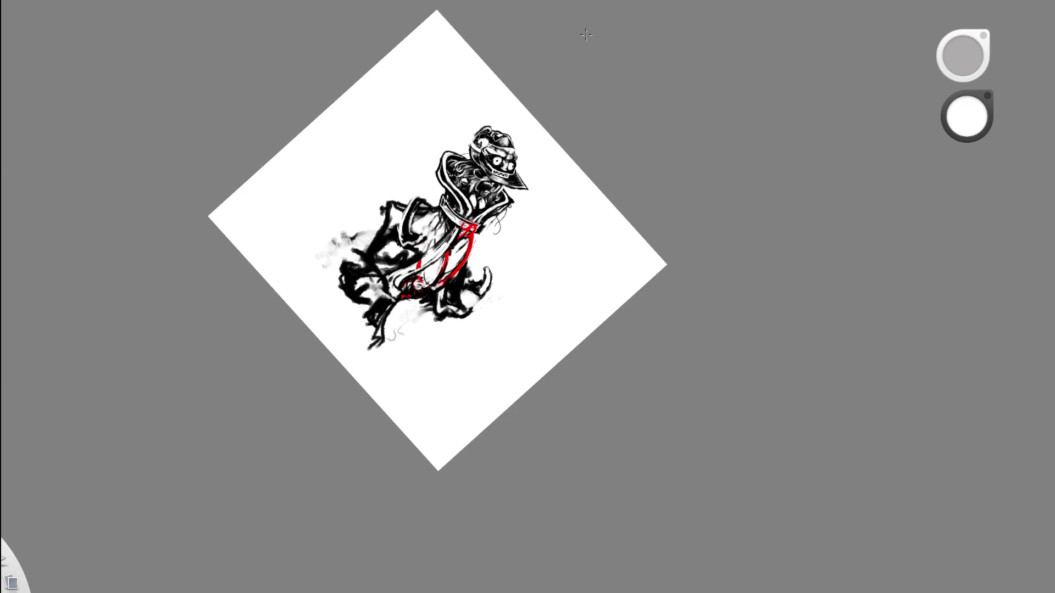
{"action": "scroll", "coordinate": [520, 139], "scroll_direction": "up", "scroll_amount": 5}
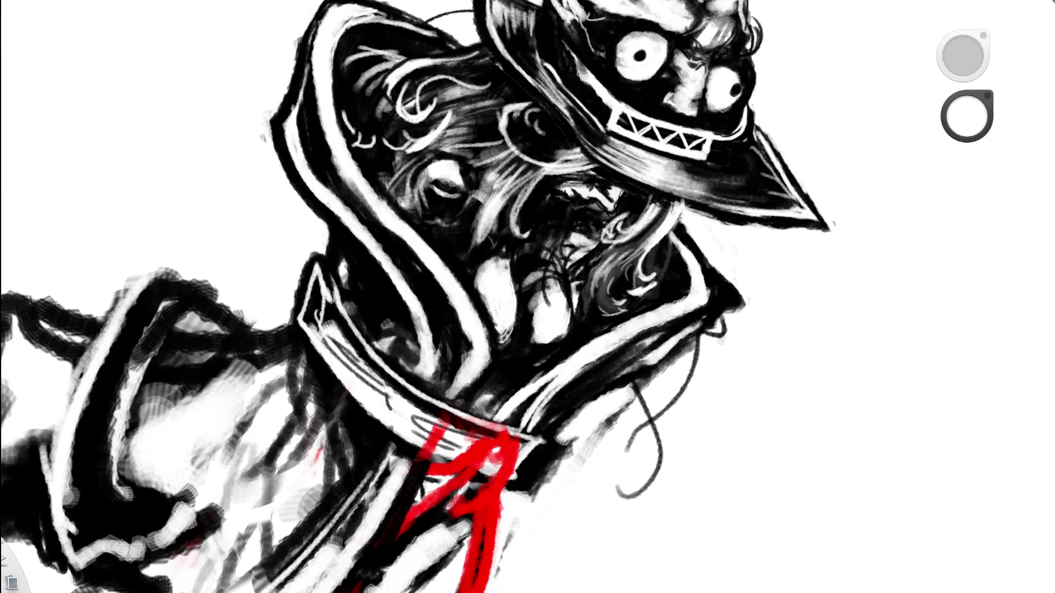
Darken the black coat just below the collar with two short black strokes.
{"action": "key", "text": "e"}
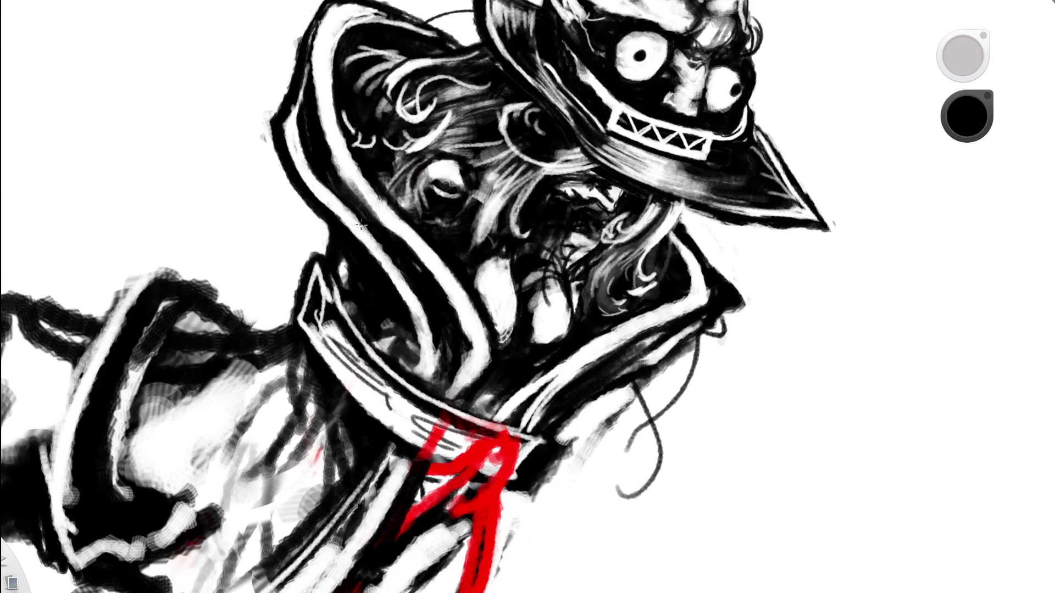
{"action": "left_click_drag", "start_coordinate": [344, 205], "coordinate": [322, 174]}
{"action": "left_click_drag", "start_coordinate": [366, 228], "coordinate": [337, 198]}
{"action": "scroll", "coordinate": [265, 316], "scroll_direction": "down", "scroll_amount": 5}
{"action": "scroll", "coordinate": [420, 189], "scroll_direction": "up", "scroll_amount": 5}
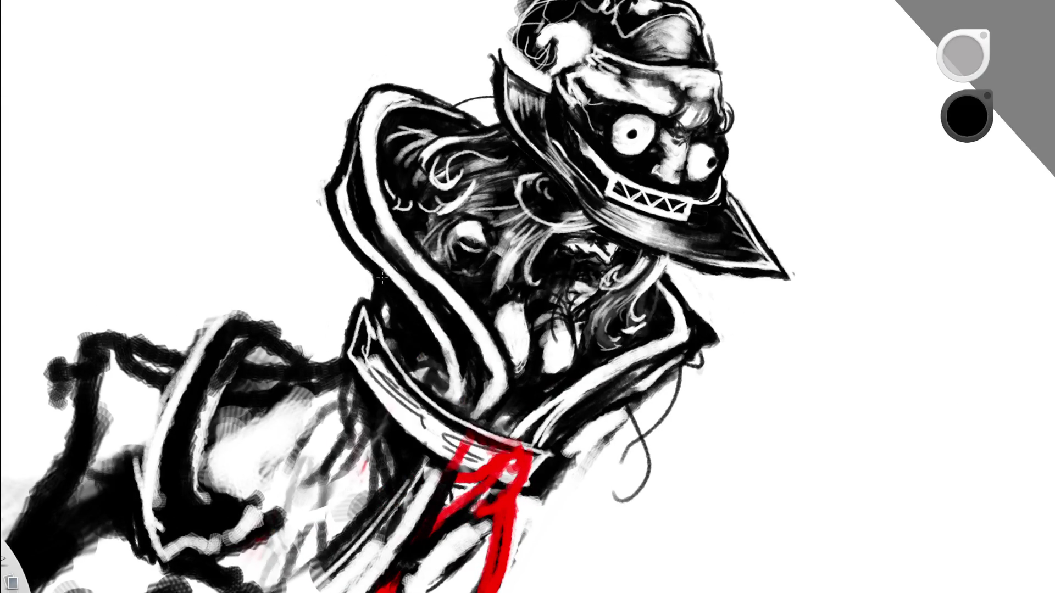
{"action": "key", "text": "e"}
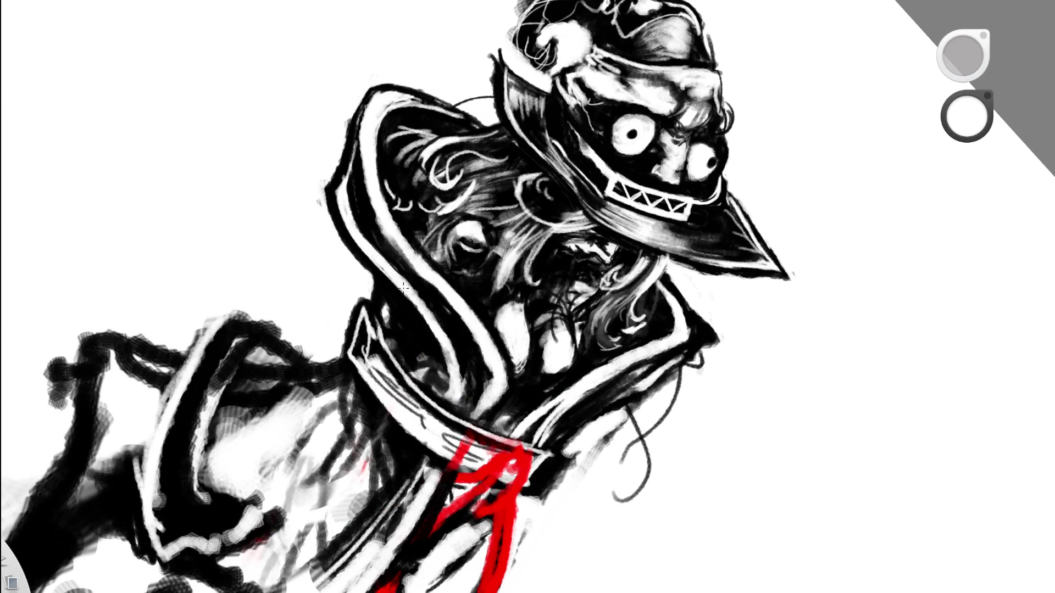
{"action": "mouse_move", "coordinate": [462, 238]}
{"action": "left_mouse_down"}
{"action": "mouse_move", "coordinate": [483, 294]}
{"action": "mouse_move", "coordinate": [529, 159]}
{"action": "left_mouse_up"}
{"action": "left_click", "coordinate": [447, 358]}
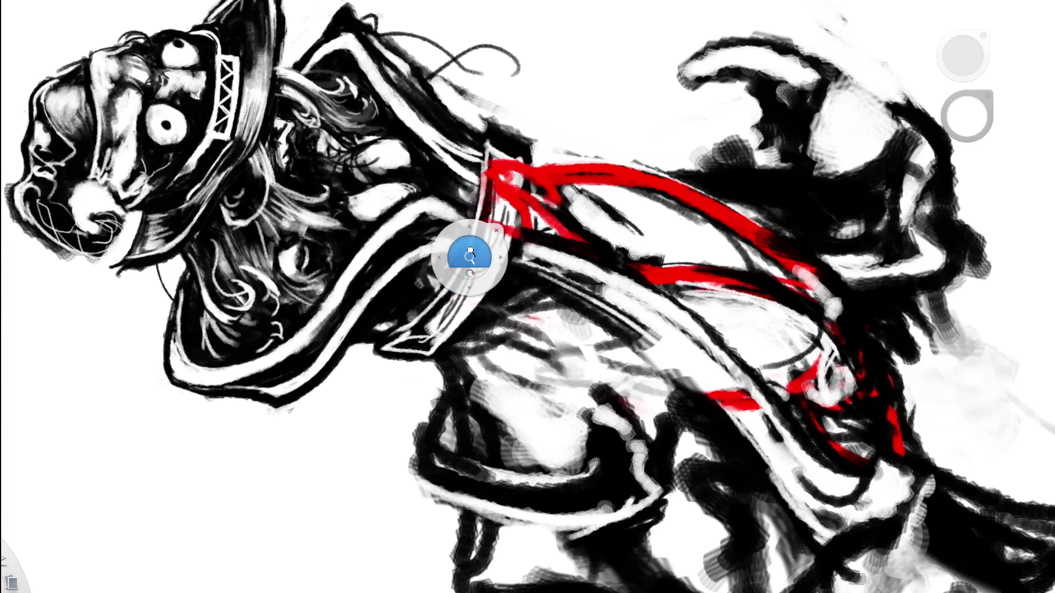
Switch to black paint and zoom from the whole page onto the head and collar.
{"action": "left_click_drag", "start_coordinate": [466, 253], "coordinate": [337, 292]}
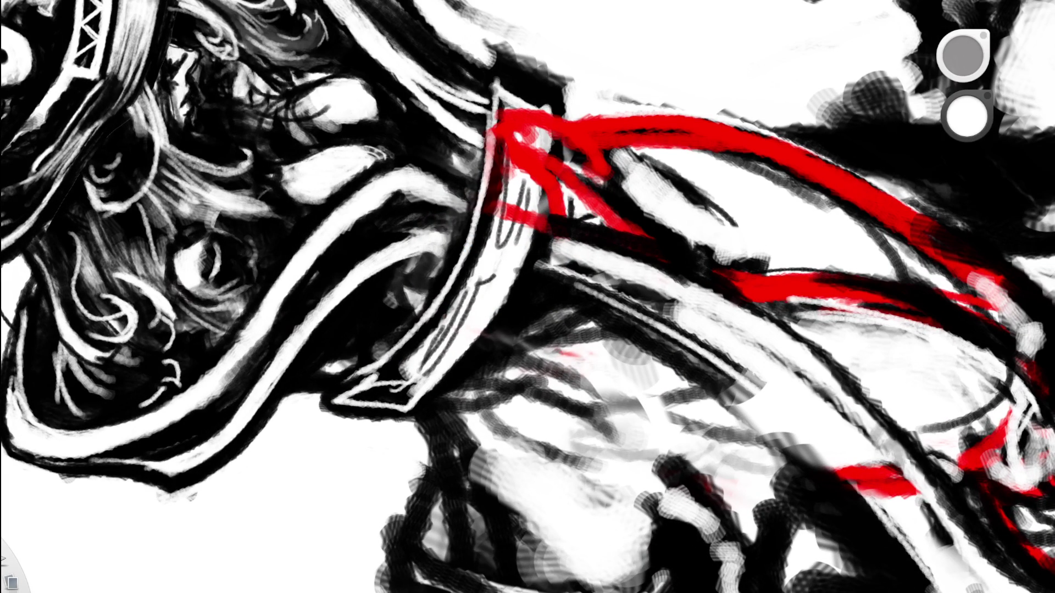
{"action": "key", "text": "x"}
{"action": "key", "text": "x"}
{"action": "key", "text": "space"}
{"action": "mouse_move", "coordinate": [505, 174]}
{"action": "left_mouse_down"}
{"action": "mouse_move", "coordinate": [576, 269]}
{"action": "mouse_move", "coordinate": [620, 275]}
{"action": "mouse_move", "coordinate": [562, 342]}
{"action": "mouse_move", "coordinate": [590, 318]}
{"action": "left_mouse_up"}
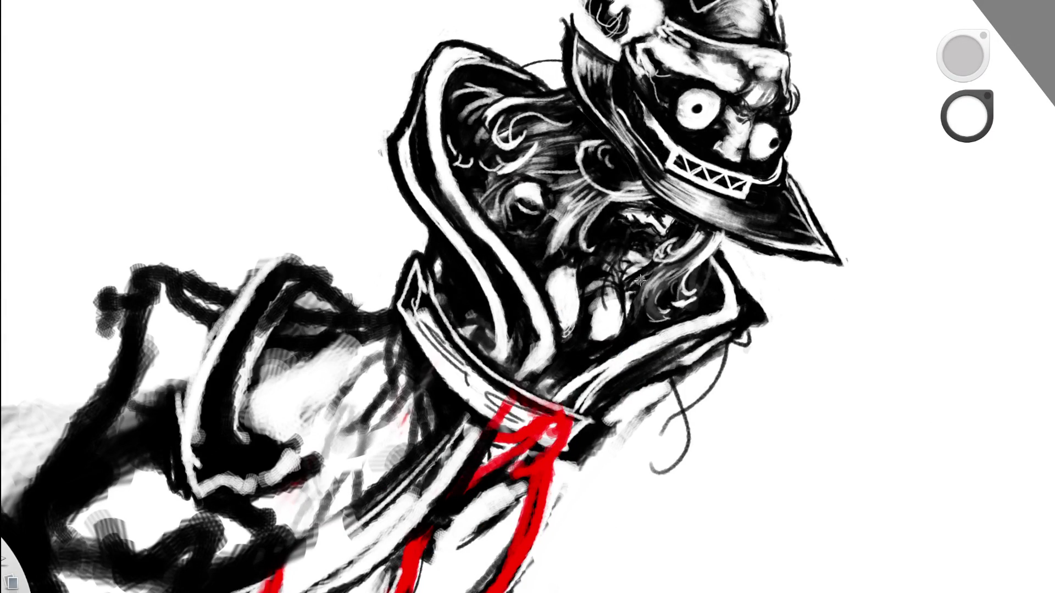
{"action": "key", "text": "Home"}
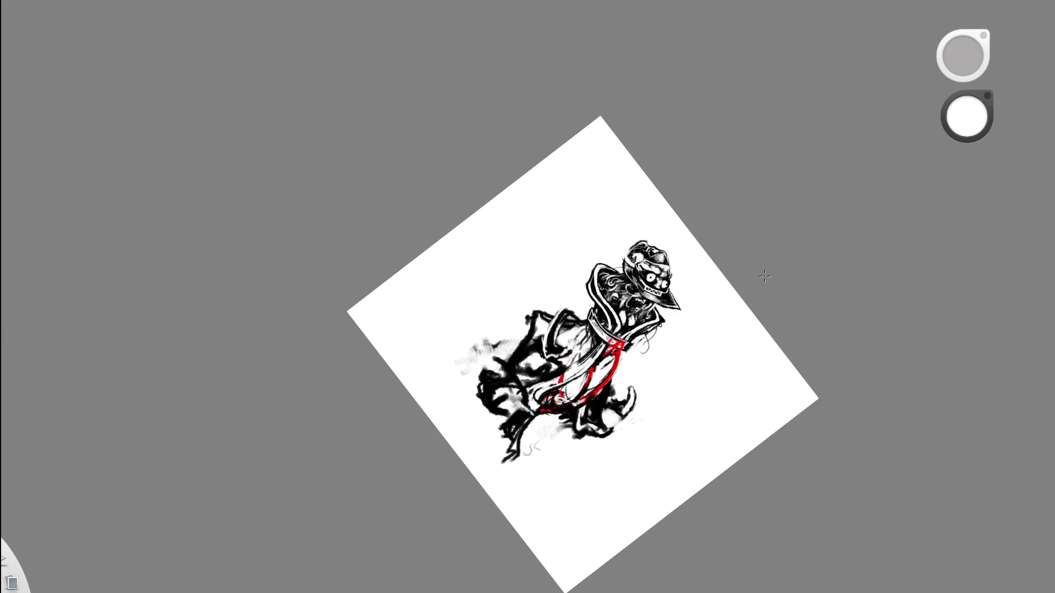
{"action": "key", "text": "space"}
{"action": "left_click_drag", "start_coordinate": [681, 312], "coordinate": [697, 267]}
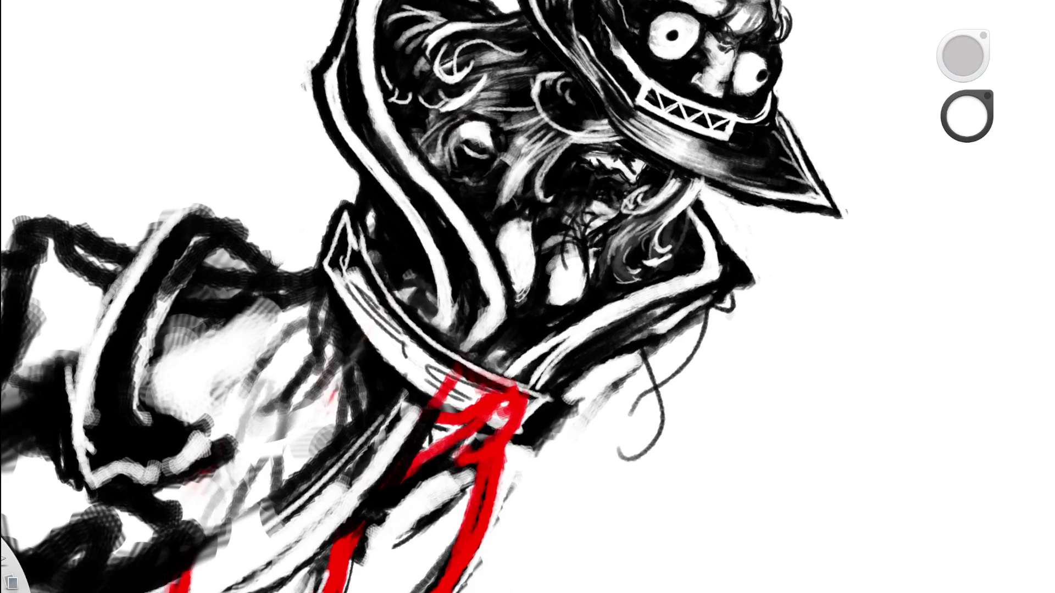
{"action": "left_click_drag", "start_coordinate": [967, 116], "coordinate": [967, 143]}
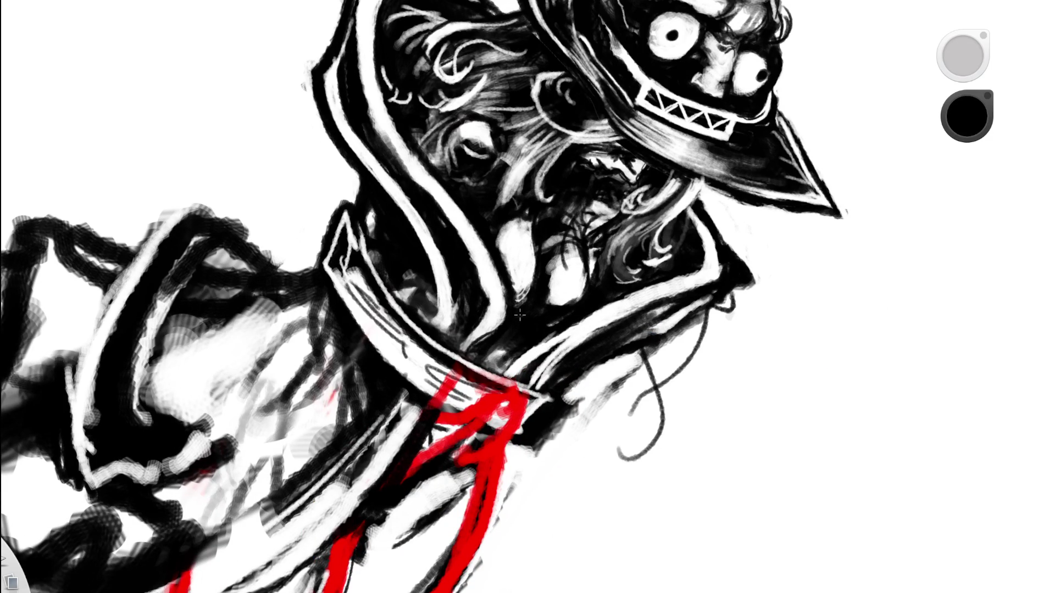
Fit the page, stand the canvas upright, then tilt it so the figure leans.
{"action": "key", "text": "e"}
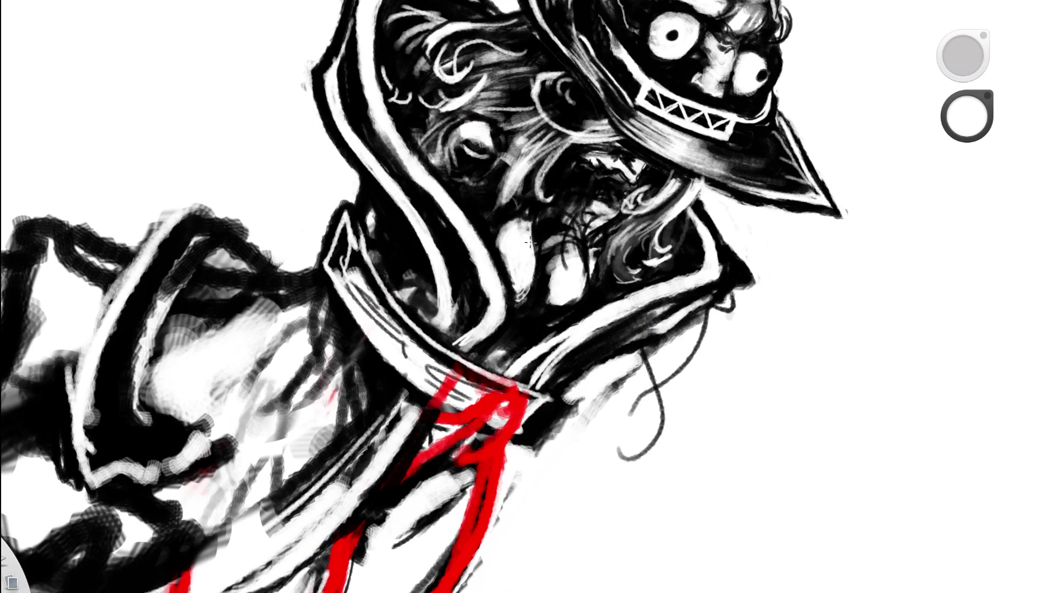
{"action": "key", "text": "f"}
{"action": "key", "text": "space"}
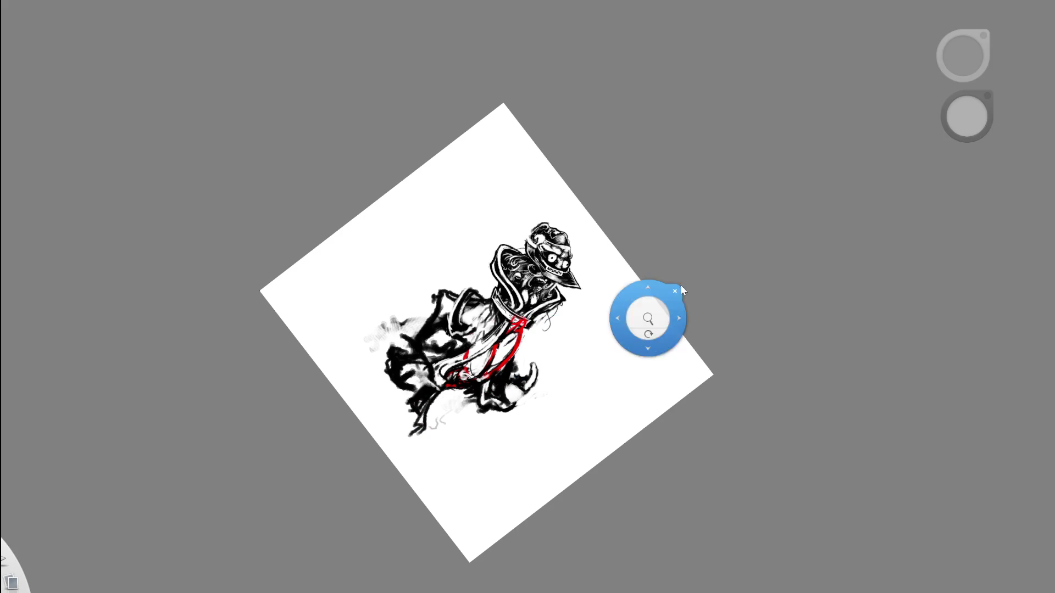
{"action": "mouse_move", "coordinate": [607, 361]}
{"action": "left_mouse_down"}
{"action": "mouse_move", "coordinate": [563, 405]}
{"action": "mouse_move", "coordinate": [650, 247]}
{"action": "left_mouse_up"}
{"action": "key", "text": "f"}
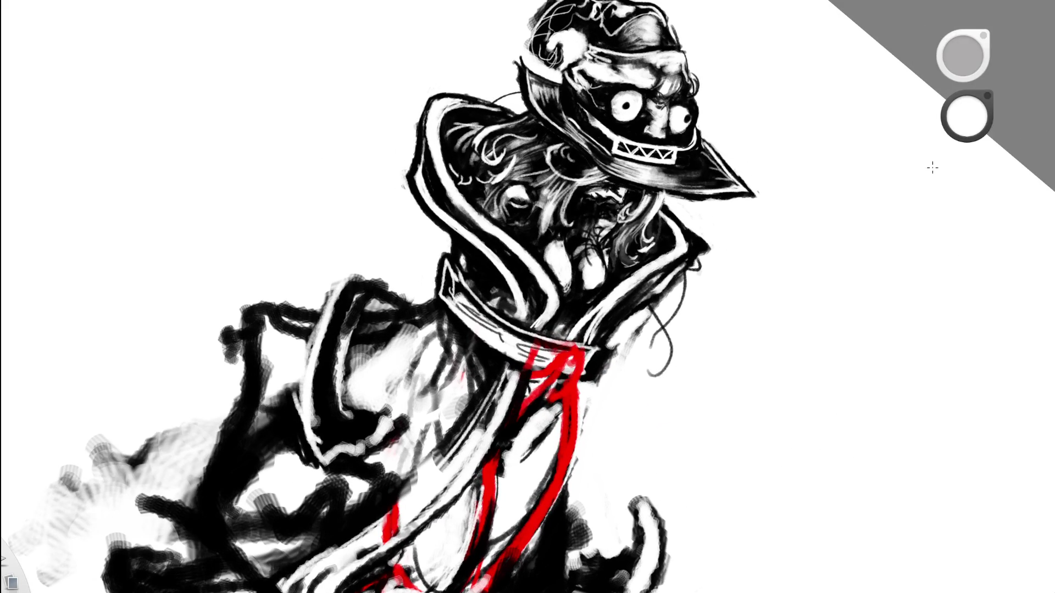
{"action": "key", "text": "space"}
{"action": "mouse_move", "coordinate": [650, 327]}
{"action": "left_mouse_down"}
{"action": "mouse_move", "coordinate": [662, 194]}
{"action": "mouse_move", "coordinate": [572, 303]}
{"action": "mouse_move", "coordinate": [509, 344]}
{"action": "left_mouse_up"}
Sample black from the hood and thicken its left outline with four black strokes.
{"action": "left_click", "coordinate": [337, 183], "text": "alt"}
{"action": "left_click_drag", "start_coordinate": [335, 183], "coordinate": [332, 280]}
{"action": "mouse_move", "coordinate": [328, 232]}
{"action": "left_mouse_down"}
{"action": "mouse_move", "coordinate": [356, 322]}
{"action": "mouse_move", "coordinate": [336, 262]}
{"action": "left_mouse_up"}
{"action": "left_click_drag", "start_coordinate": [307, 197], "coordinate": [335, 310]}
{"action": "mouse_move", "coordinate": [316, 257]}
{"action": "left_mouse_down"}
{"action": "mouse_move", "coordinate": [346, 330]}
{"action": "mouse_move", "coordinate": [338, 299]}
{"action": "left_mouse_up"}
{"action": "mouse_move", "coordinate": [312, 135]}
{"action": "left_mouse_down"}
{"action": "mouse_move", "coordinate": [505, 208]}
{"action": "mouse_move", "coordinate": [480, 296]}
{"action": "mouse_move", "coordinate": [467, 198]}
{"action": "mouse_move", "coordinate": [476, 304]}
{"action": "mouse_move", "coordinate": [399, 377]}
{"action": "mouse_move", "coordinate": [379, 346]}
{"action": "left_mouse_up"}
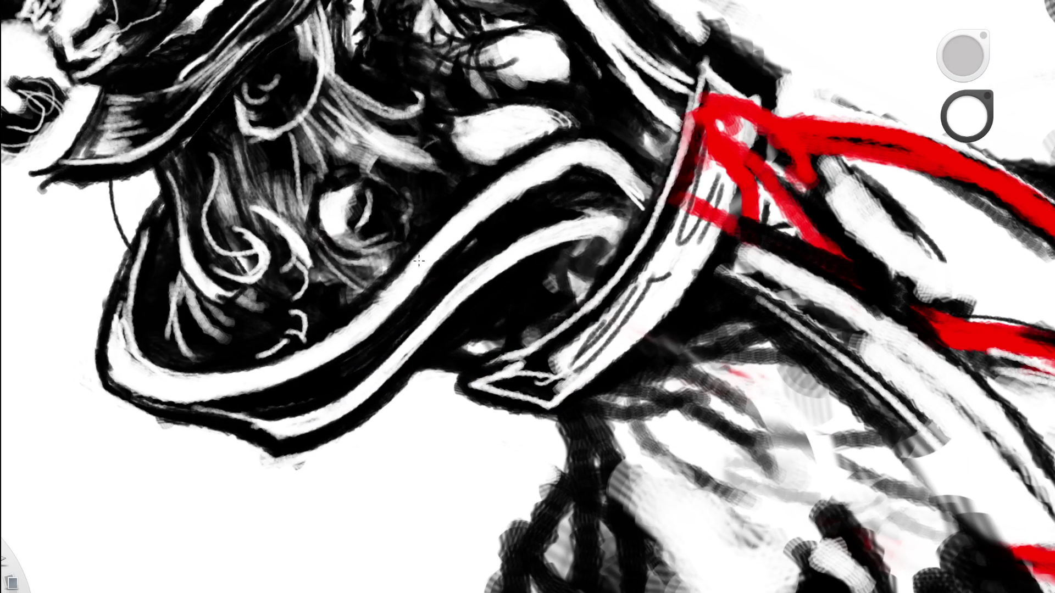
{"action": "key", "text": "space"}
Zoom out to the whole page, then magnify and rotate the view onto the figure.
{"action": "mouse_move", "coordinate": [443, 275]}
{"action": "left_mouse_down"}
{"action": "mouse_move", "coordinate": [541, 301]}
{"action": "mouse_move", "coordinate": [604, 285]}
{"action": "mouse_move", "coordinate": [633, 257]}
{"action": "left_mouse_up"}
{"action": "scroll", "coordinate": [585, 256], "scroll_direction": "up", "scroll_amount": 3}
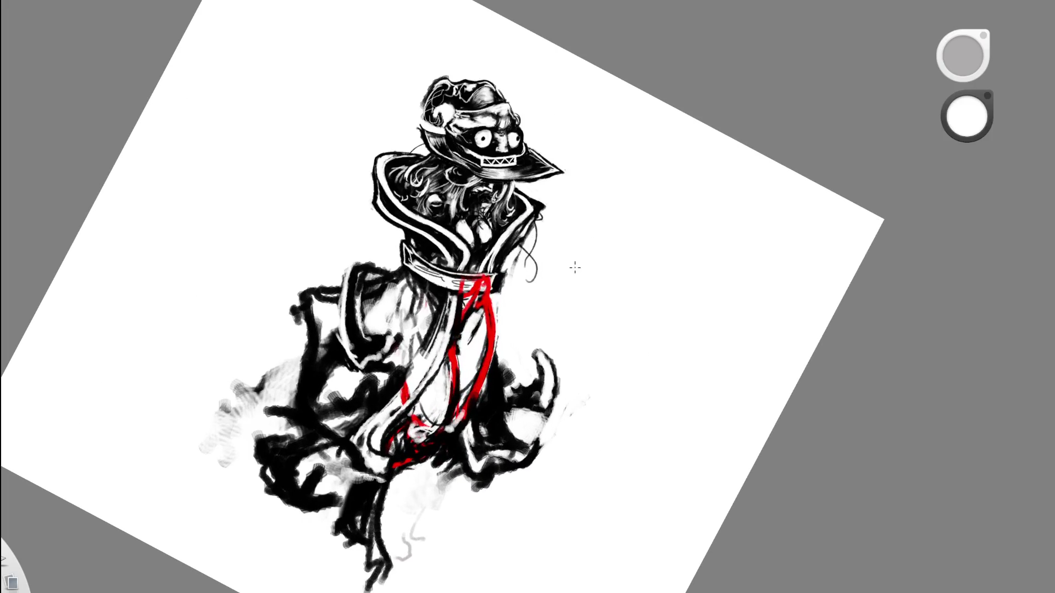
{"action": "key", "text": "space"}
{"action": "left_click_drag", "start_coordinate": [400, 165], "coordinate": [443, 176]}
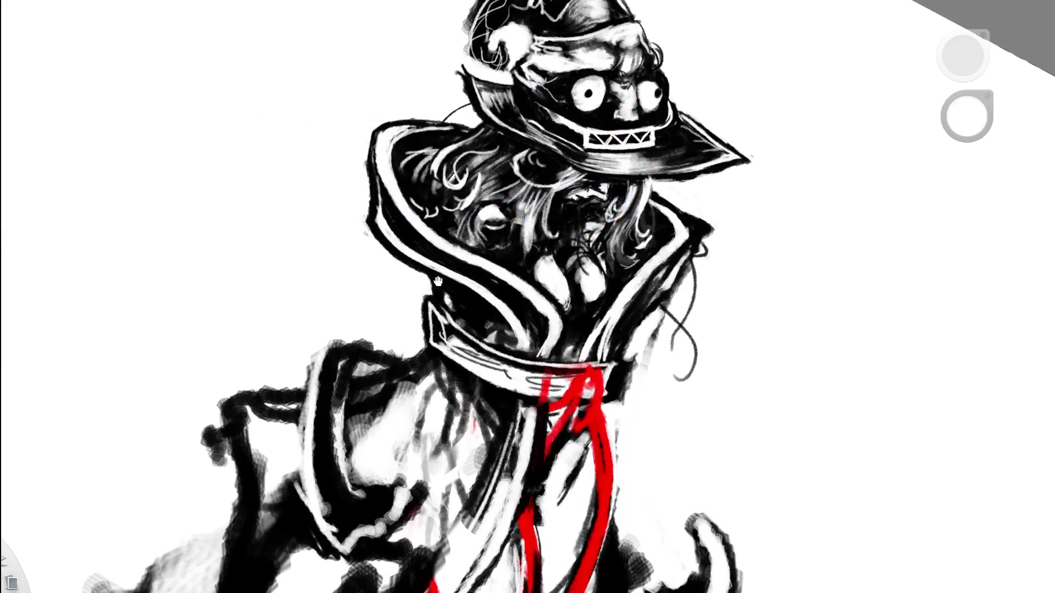
{"action": "left_click_drag", "start_coordinate": [373, 126], "coordinate": [330, 151]}
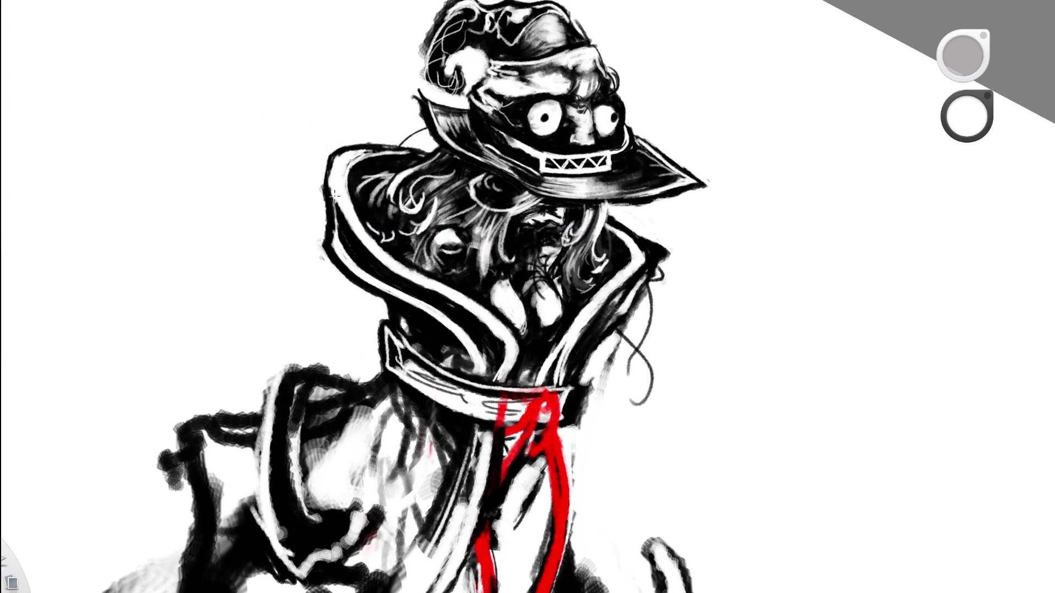
{"action": "key", "text": "space"}
{"action": "left_click_drag", "start_coordinate": [414, 193], "coordinate": [240, 292]}
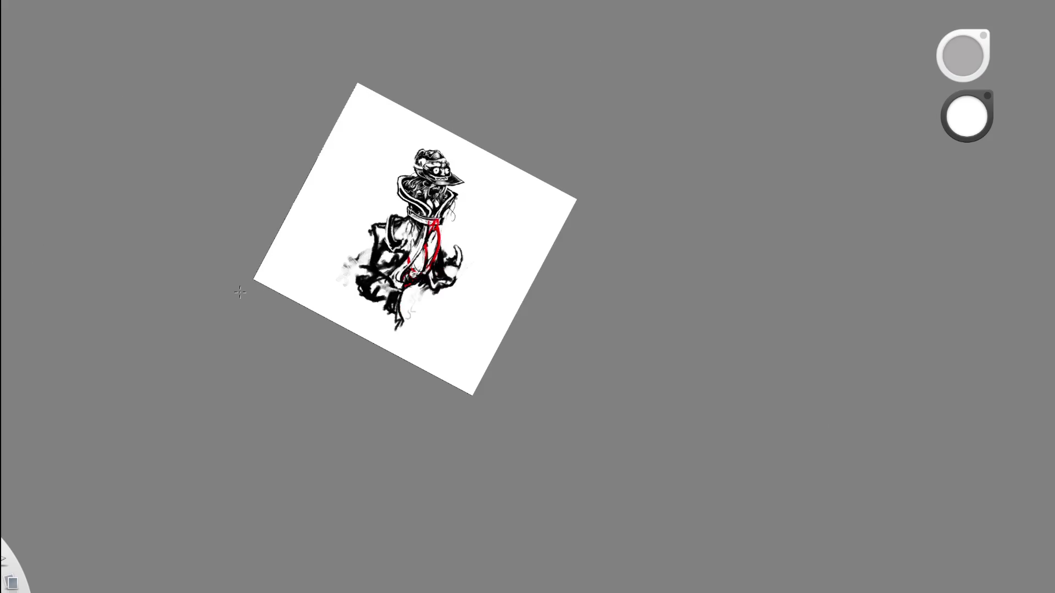
{"action": "key", "text": "space"}
{"action": "left_click_drag", "start_coordinate": [451, 217], "coordinate": [499, 147]}
{"action": "key", "text": "space"}
{"action": "left_click_drag", "start_coordinate": [401, 288], "coordinate": [434, 237]}
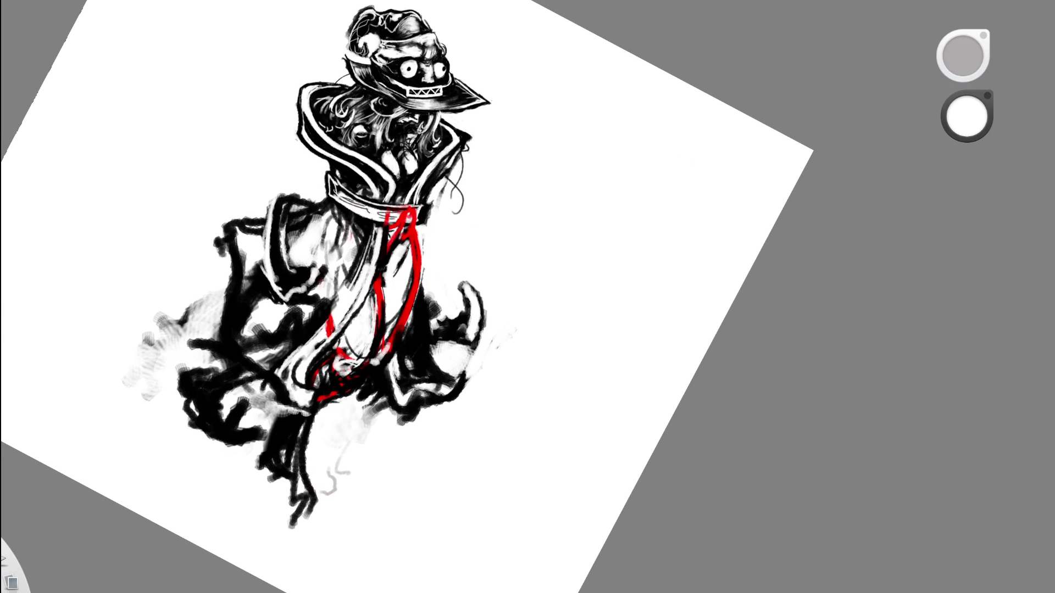
Repaint the left sleeve with black ink and faint white highlight strokes.
{"action": "left_click", "coordinate": [280, 353], "text": "alt"}
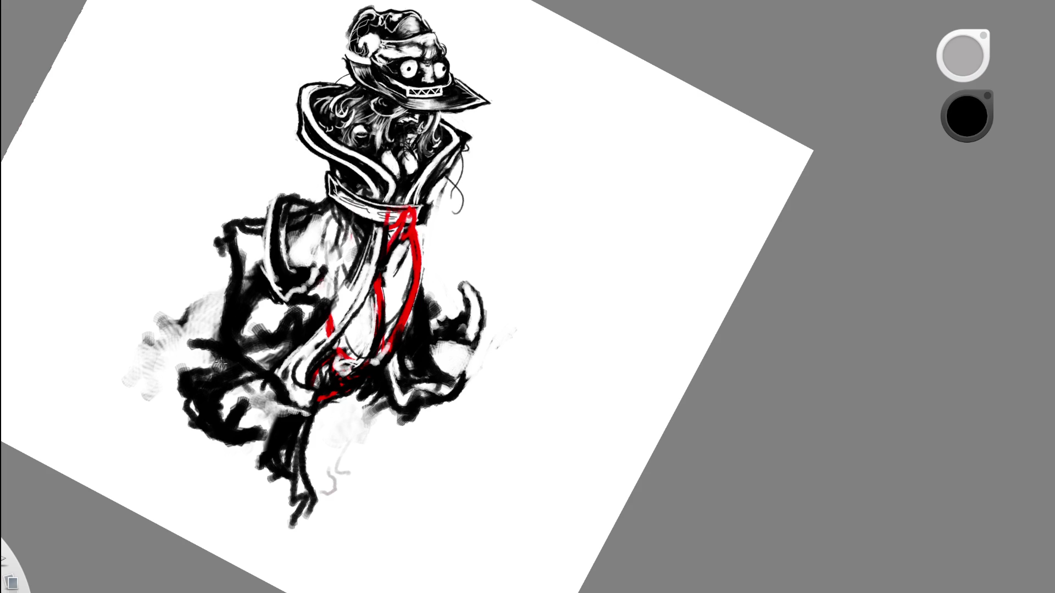
{"action": "left_click_drag", "start_coordinate": [253, 384], "coordinate": [277, 409]}
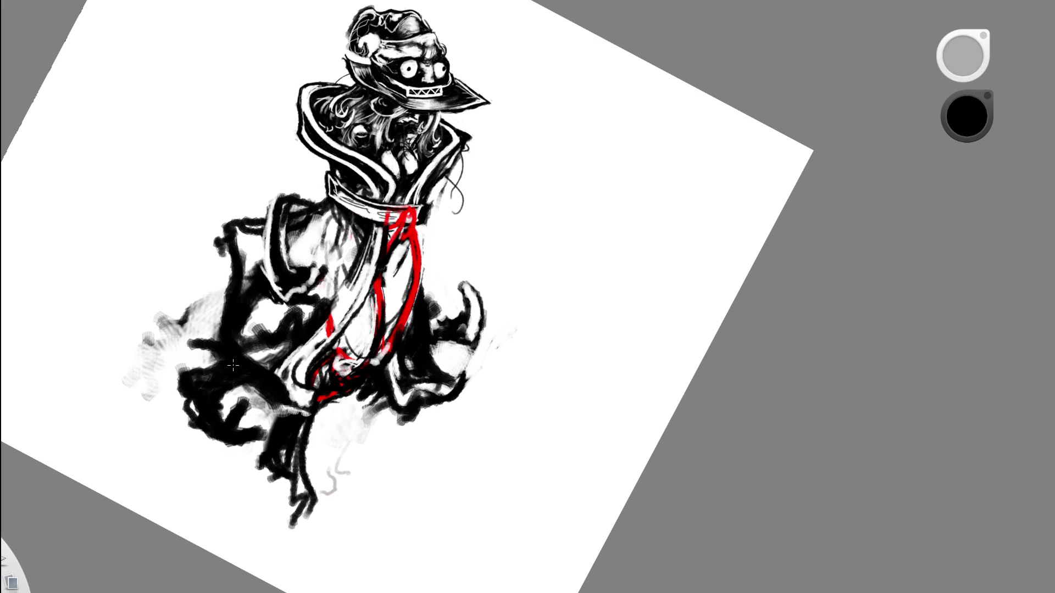
{"action": "left_click", "coordinate": [299, 288], "text": "alt"}
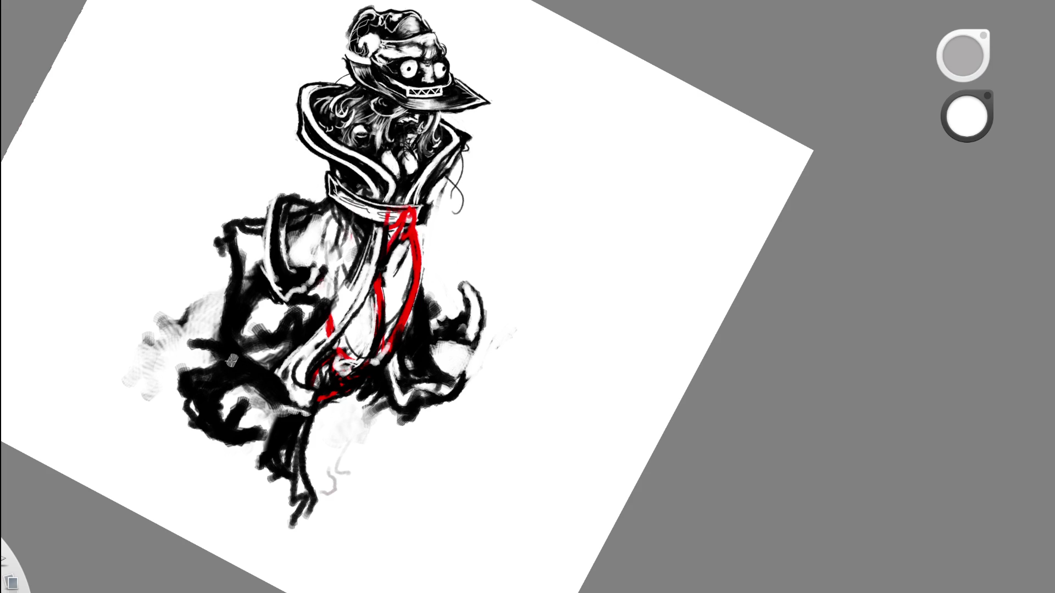
{"action": "left_click_drag", "start_coordinate": [221, 367], "coordinate": [272, 385]}
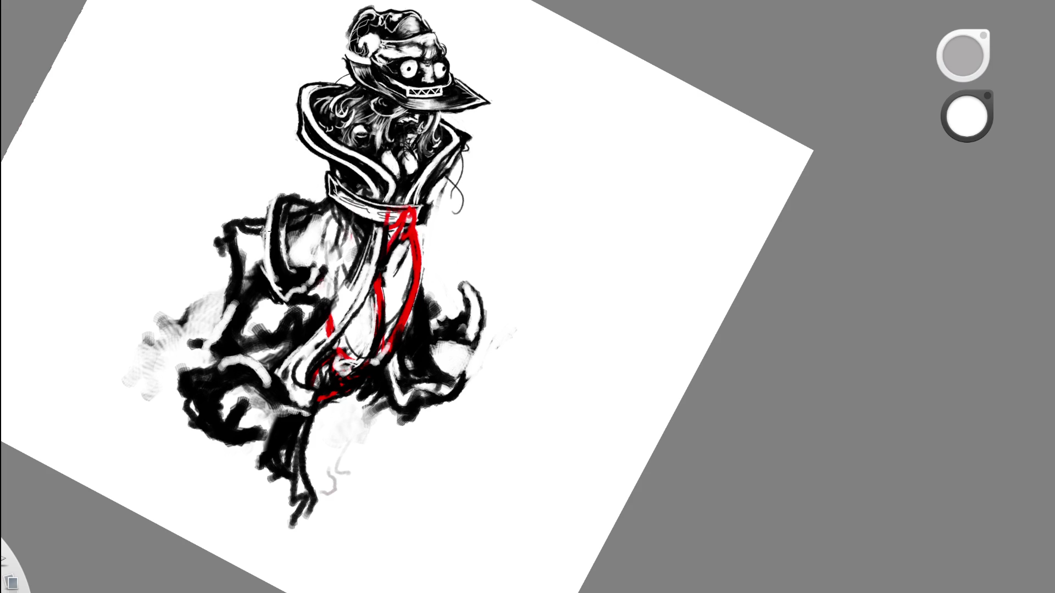
{"action": "left_click_drag", "start_coordinate": [230, 269], "coordinate": [204, 343]}
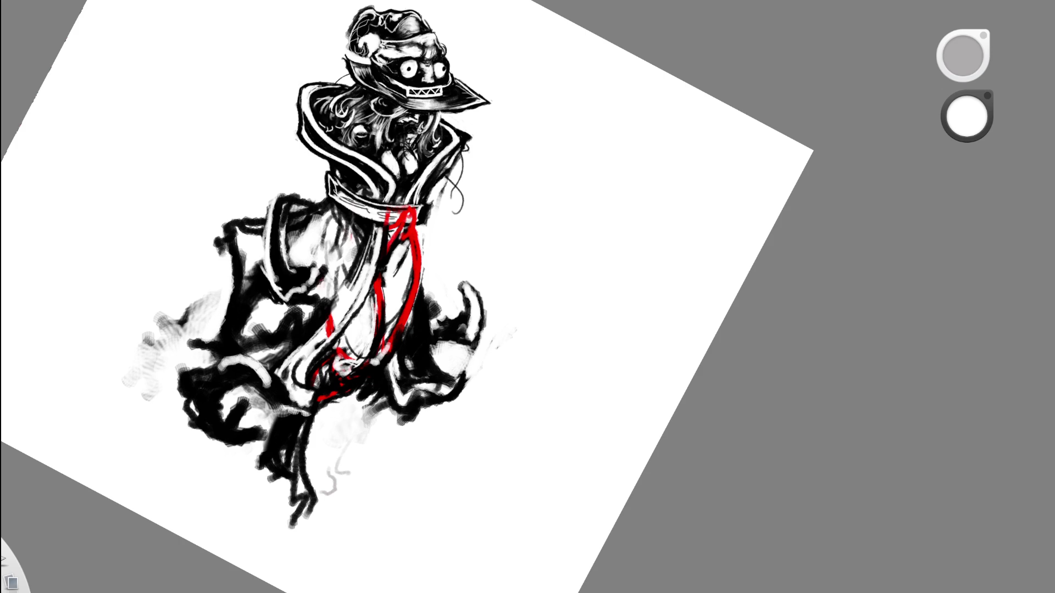
{"action": "left_click", "coordinate": [222, 330], "text": "alt"}
{"action": "left_click_drag", "start_coordinate": [225, 326], "coordinate": [216, 252]}
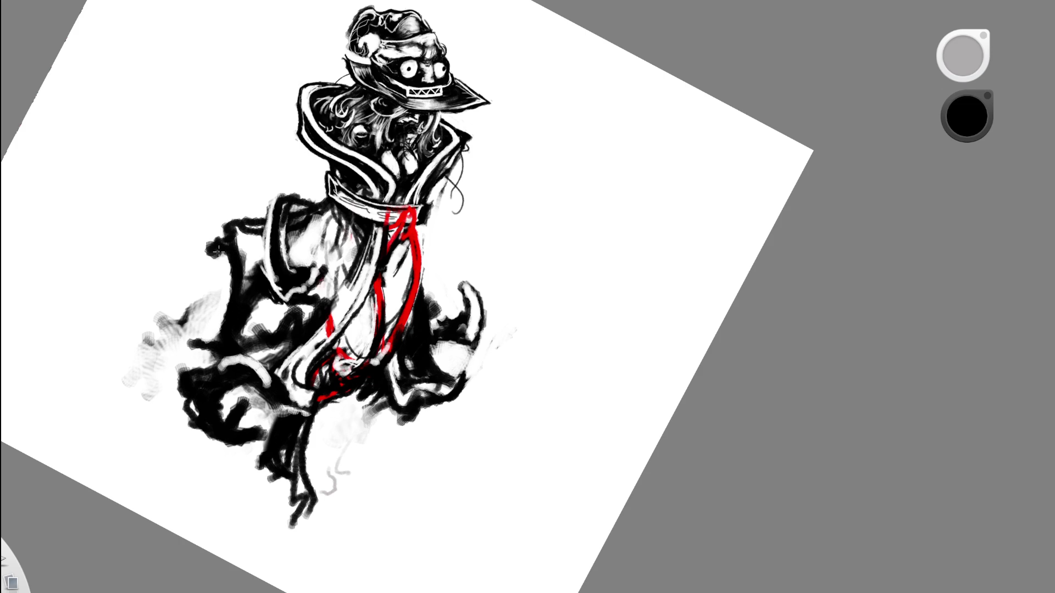
Zoom far out, level the canvas, and zoom back in closely on the figure.
{"action": "key", "text": "space"}
{"action": "left_click_drag", "start_coordinate": [467, 288], "coordinate": [350, 304]}
{"action": "key", "text": "space"}
{"action": "left_click_drag", "start_coordinate": [483, 414], "coordinate": [608, 256]}
{"action": "mouse_move", "coordinate": [584, 289]}
{"action": "left_mouse_down"}
{"action": "mouse_move", "coordinate": [533, 367]}
{"action": "mouse_move", "coordinate": [456, 401]}
{"action": "mouse_move", "coordinate": [431, 452]}
{"action": "left_mouse_up"}
{"action": "key", "text": "space"}
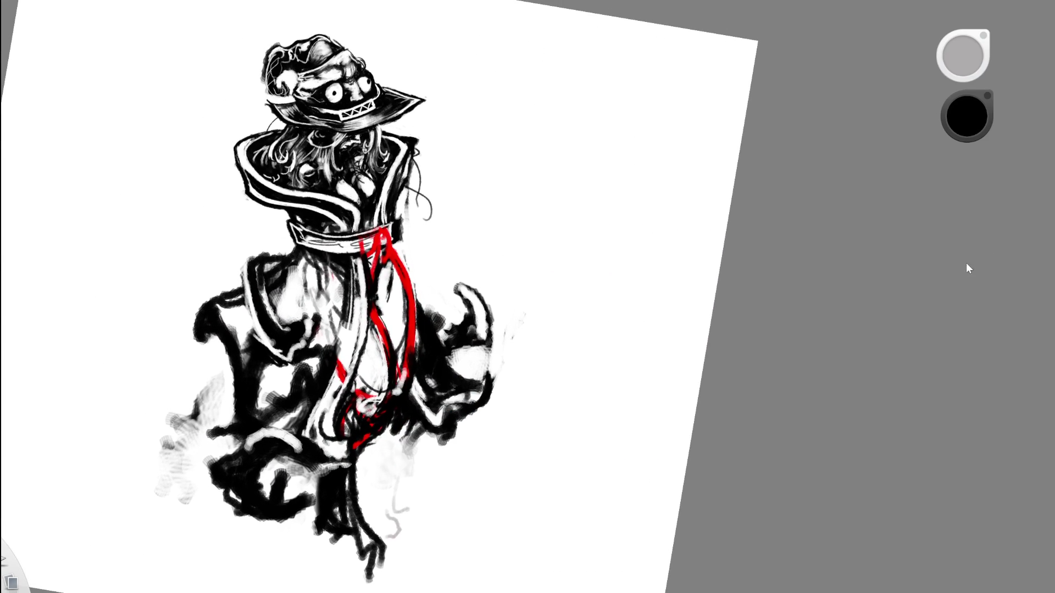
{"action": "key", "text": "space"}
{"action": "left_click_drag", "start_coordinate": [478, 283], "coordinate": [522, 220]}
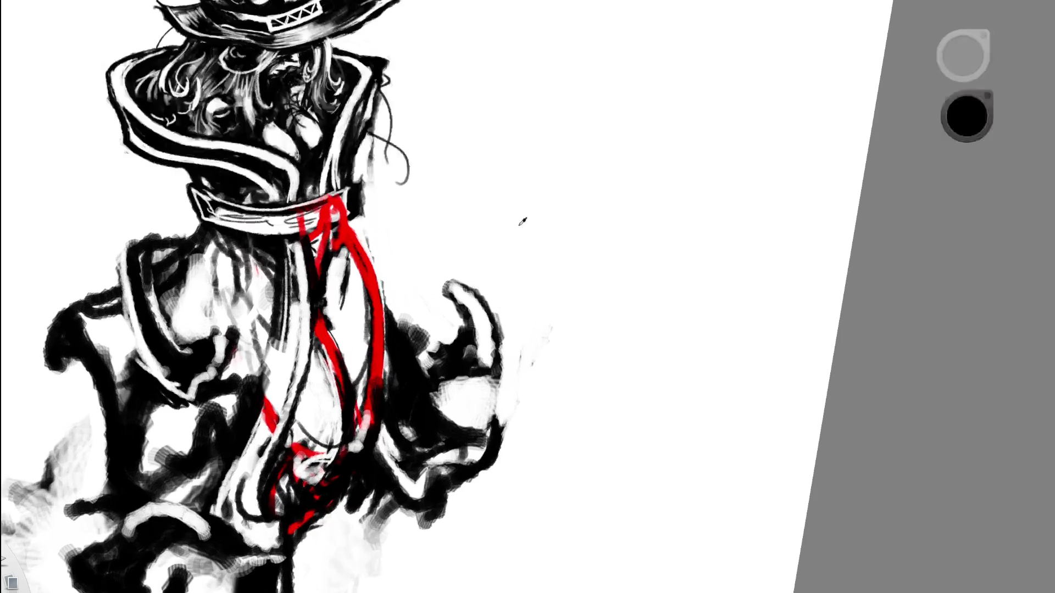
Pick white from the blank canvas and lighten the dark lines on the ribbon.
{"action": "left_click", "coordinate": [522, 220], "text": "alt"}
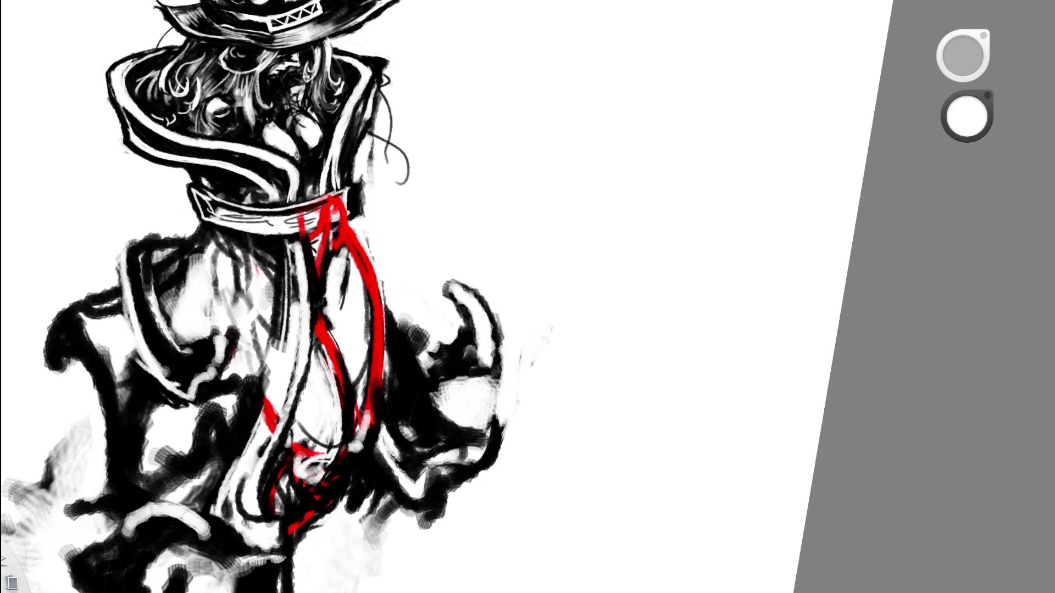
{"action": "key", "text": "x"}
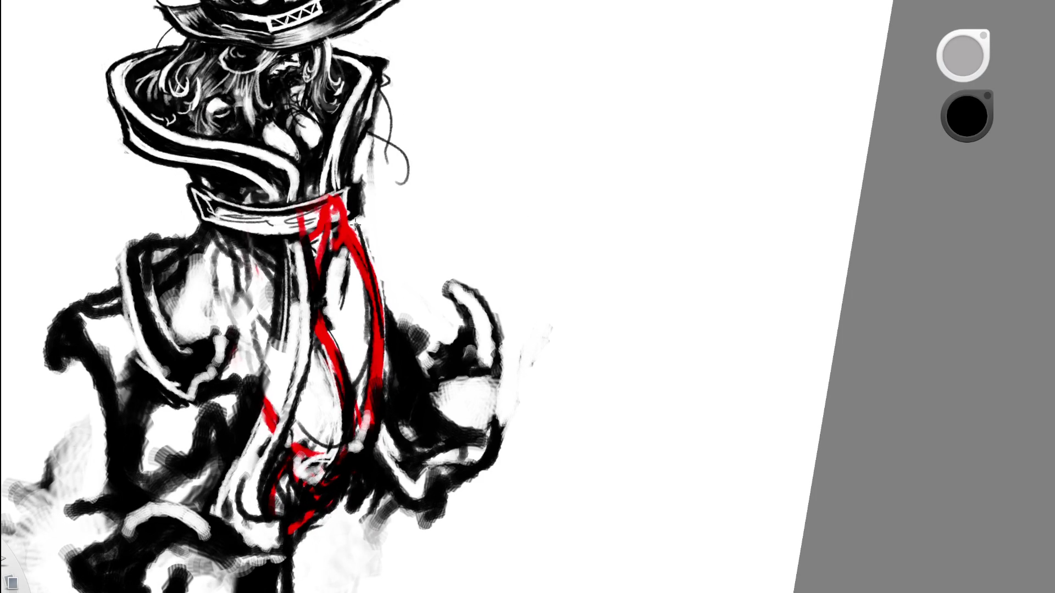
{"action": "left_click", "coordinate": [403, 217], "text": "alt"}
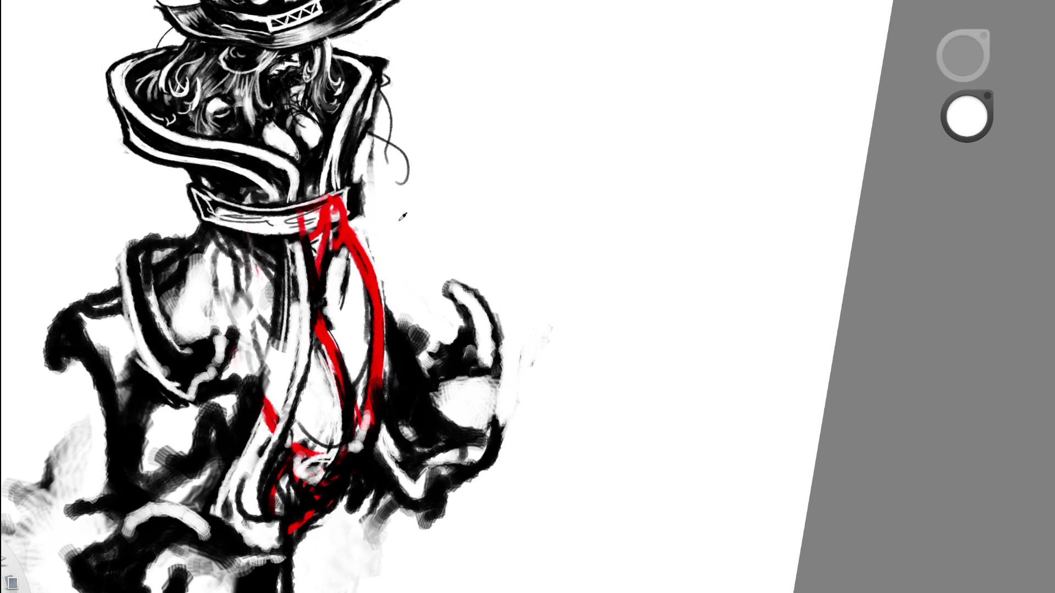
{"action": "left_click_drag", "start_coordinate": [348, 256], "coordinate": [341, 311]}
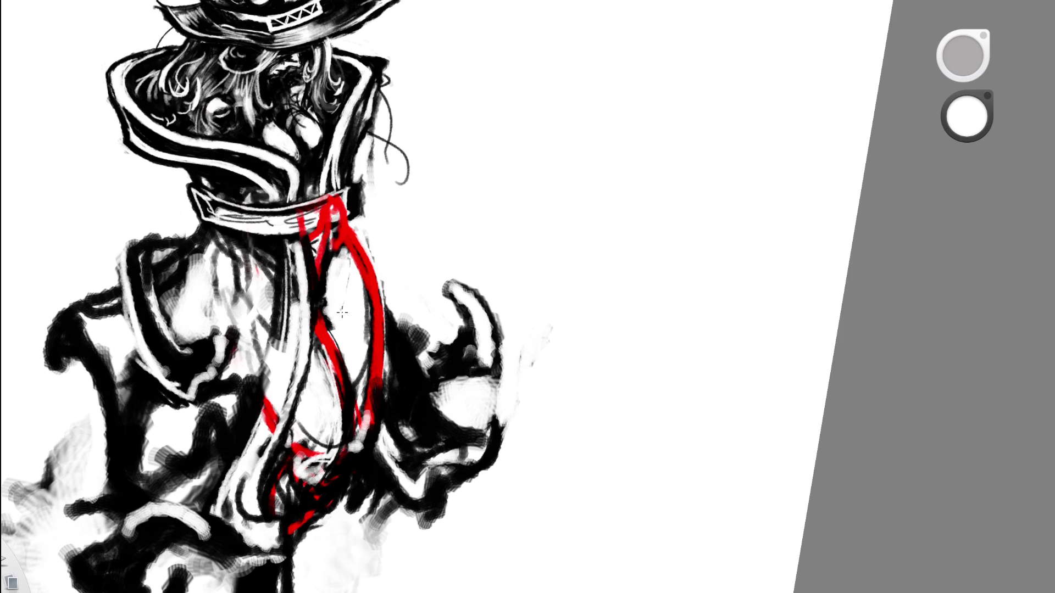
Draw thin black lines along the right red ribbon strand, redoing one undone stroke.
{"action": "key", "text": "x"}
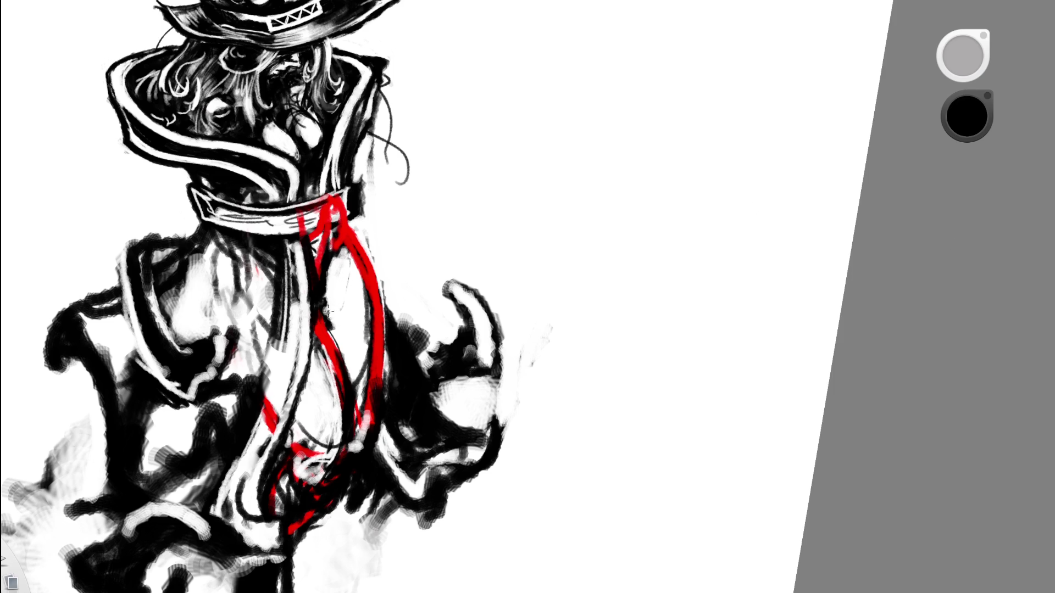
{"action": "mouse_move", "coordinate": [320, 316]}
{"action": "left_mouse_down"}
{"action": "mouse_move", "coordinate": [354, 296]}
{"action": "mouse_move", "coordinate": [365, 273]}
{"action": "left_mouse_up"}
{"action": "key", "text": "ctrl+z"}
{"action": "key", "text": "ctrl+z"}
{"action": "mouse_move", "coordinate": [371, 268]}
{"action": "left_mouse_down"}
{"action": "mouse_move", "coordinate": [357, 293]}
{"action": "mouse_move", "coordinate": [367, 287]}
{"action": "left_mouse_up"}
{"action": "mouse_move", "coordinate": [323, 320]}
{"action": "left_mouse_down"}
{"action": "mouse_move", "coordinate": [379, 264]}
{"action": "mouse_move", "coordinate": [364, 290]}
{"action": "mouse_move", "coordinate": [359, 240]}
{"action": "mouse_move", "coordinate": [379, 346]}
{"action": "left_mouse_up"}
{"action": "left_click_drag", "start_coordinate": [373, 286], "coordinate": [360, 384]}
{"action": "key", "text": "space"}
{"action": "left_click_drag", "start_coordinate": [446, 225], "coordinate": [325, 267]}
Soften the dark edge of the right red strand with white, then turn the drawing sideways.
{"action": "key", "text": "e"}
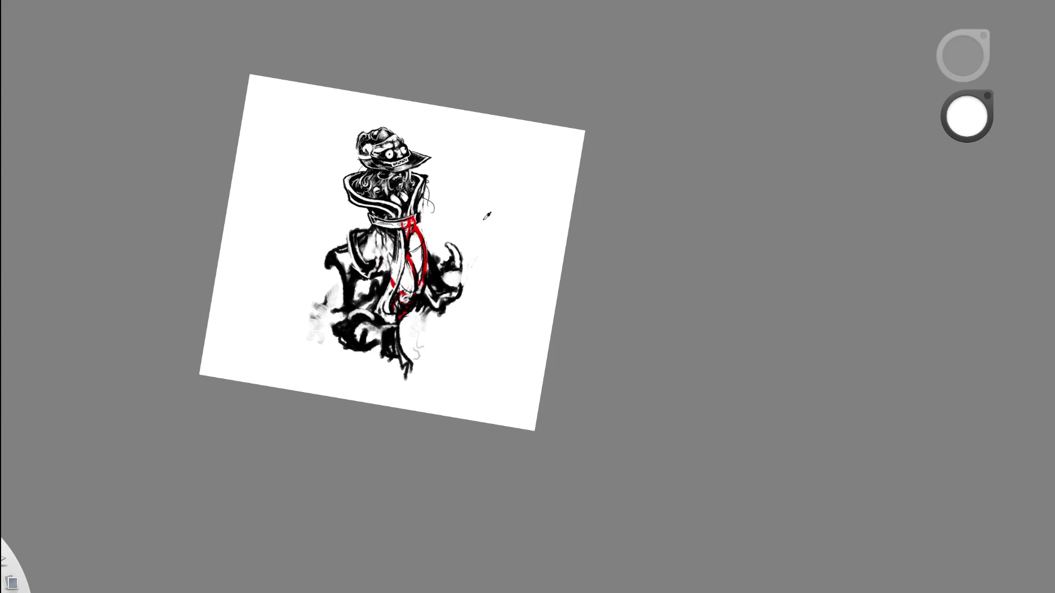
{"action": "scroll", "coordinate": [483, 214], "scroll_direction": "up", "scroll_amount": 5}
{"action": "mouse_move", "coordinate": [404, 204]}
{"action": "left_mouse_down"}
{"action": "mouse_move", "coordinate": [408, 252]}
{"action": "mouse_move", "coordinate": [407, 219]}
{"action": "left_mouse_up"}
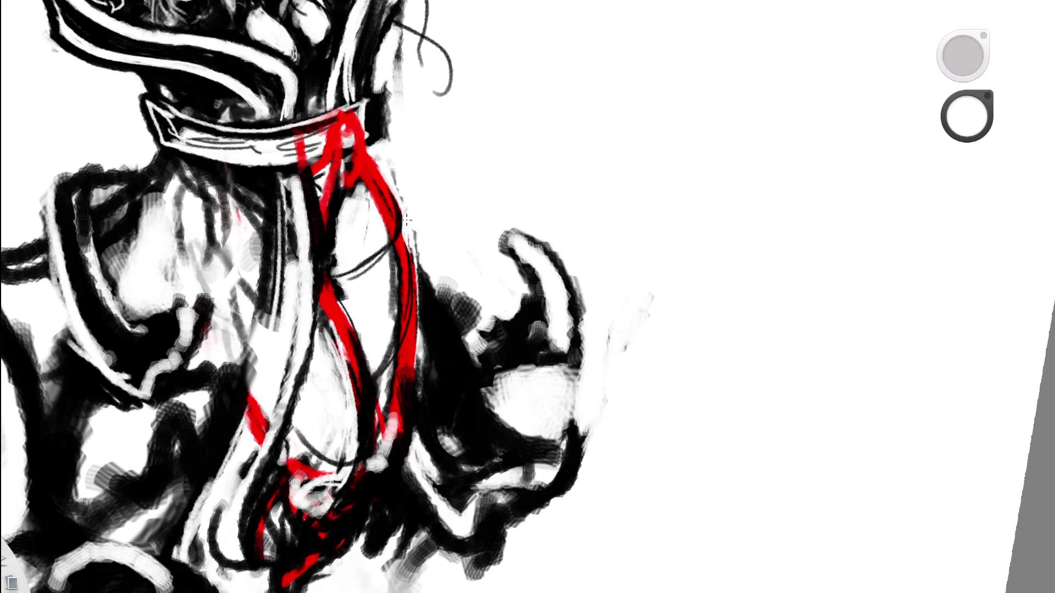
{"action": "scroll", "coordinate": [401, 134], "scroll_direction": "down", "scroll_amount": 5}
{"action": "key", "text": "space"}
{"action": "mouse_move", "coordinate": [436, 347]}
{"action": "left_mouse_down"}
{"action": "mouse_move", "coordinate": [478, 385]}
{"action": "mouse_move", "coordinate": [530, 311]}
{"action": "left_mouse_up"}
{"action": "scroll", "coordinate": [390, 313], "scroll_direction": "up", "scroll_amount": 5}
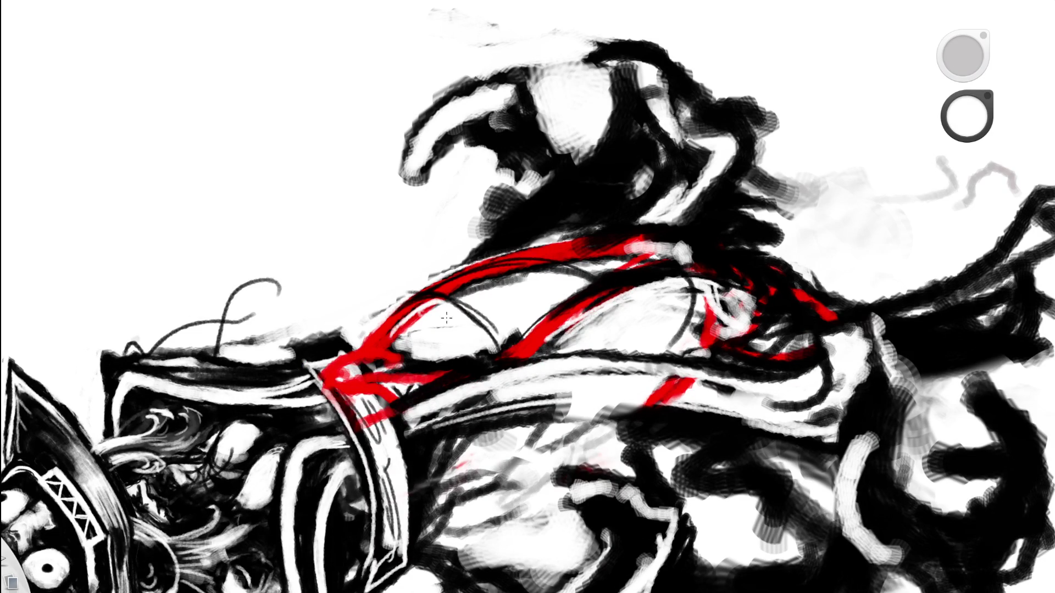
{"action": "key", "text": "space"}
{"action": "left_click_drag", "start_coordinate": [523, 337], "coordinate": [413, 201]}
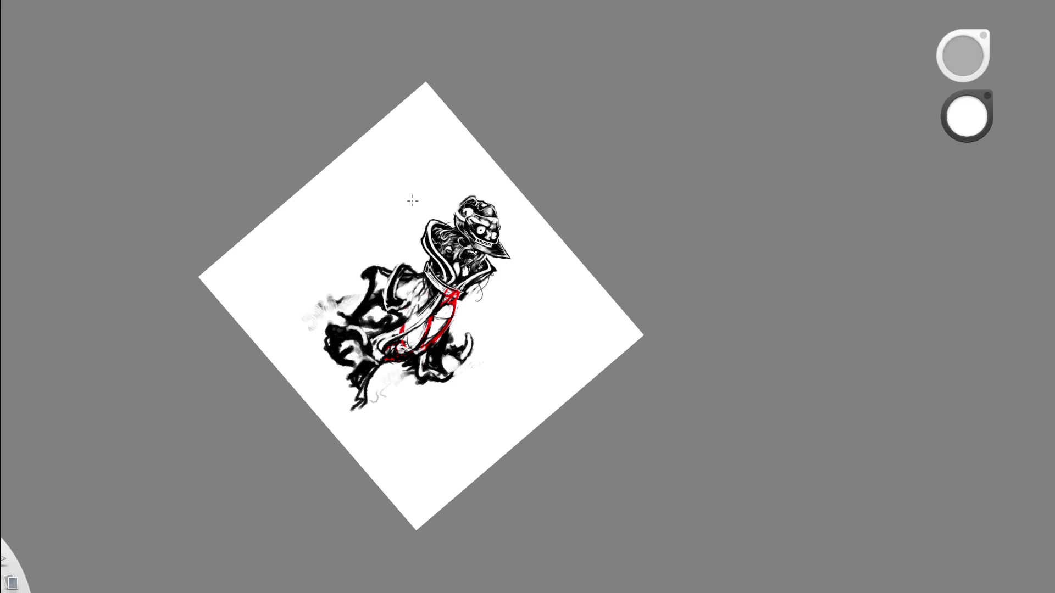
{"action": "scroll", "coordinate": [473, 311], "scroll_direction": "up", "scroll_amount": 5}
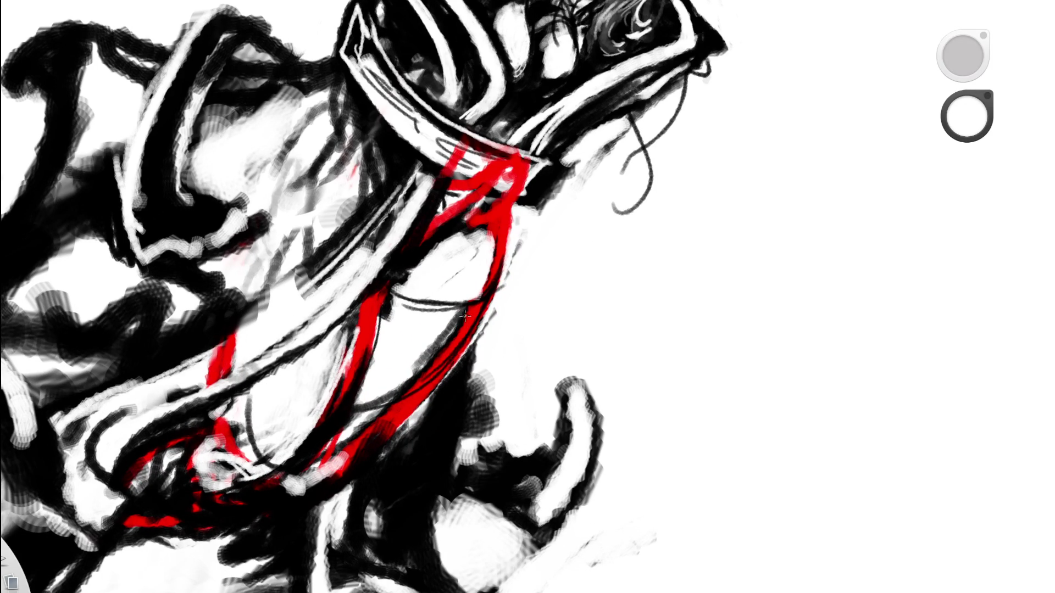
Sample white and brighten the area beside the ribbon.
{"action": "left_click", "coordinate": [538, 205], "text": "alt"}
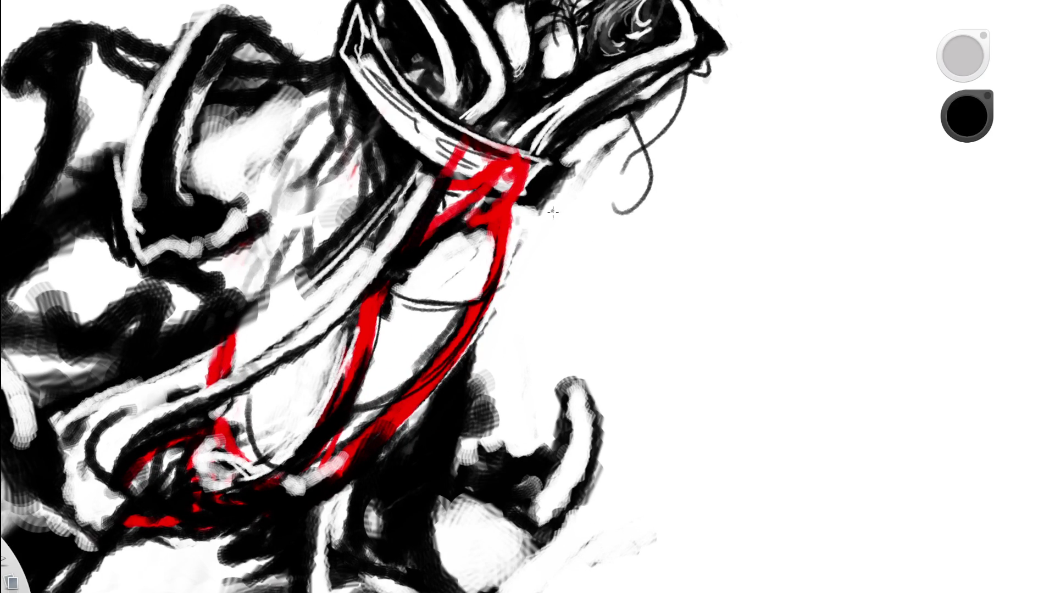
{"action": "left_click", "coordinate": [475, 296], "text": "alt"}
{"action": "left_click_drag", "start_coordinate": [475, 290], "coordinate": [500, 243]}
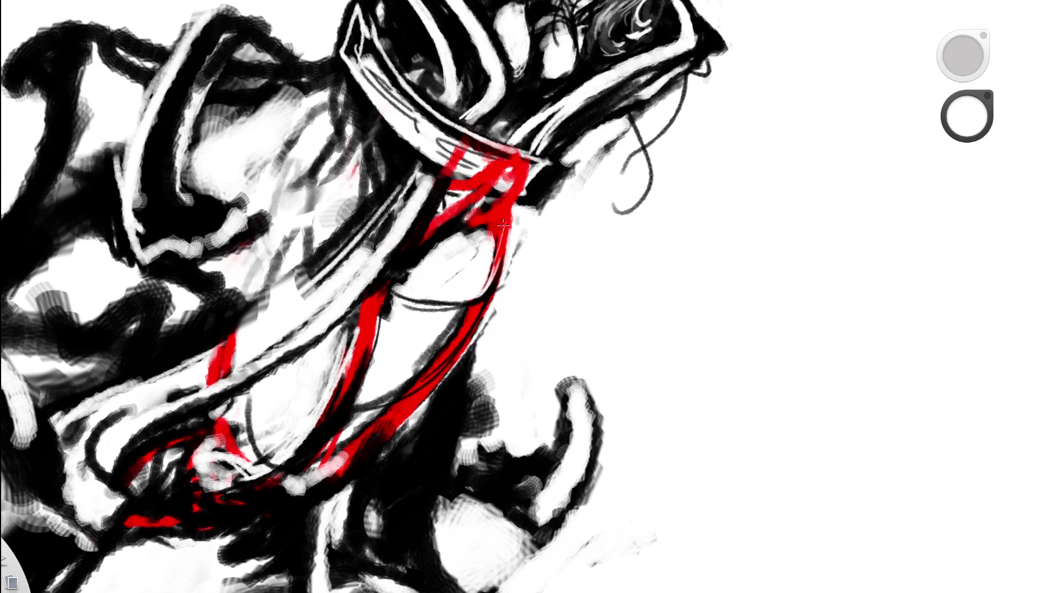
{"action": "key", "text": "space"}
{"action": "mouse_move", "coordinate": [512, 274]}
{"action": "left_mouse_down"}
{"action": "mouse_move", "coordinate": [537, 346]}
{"action": "mouse_move", "coordinate": [452, 248]}
{"action": "mouse_move", "coordinate": [514, 209]}
{"action": "left_mouse_up"}
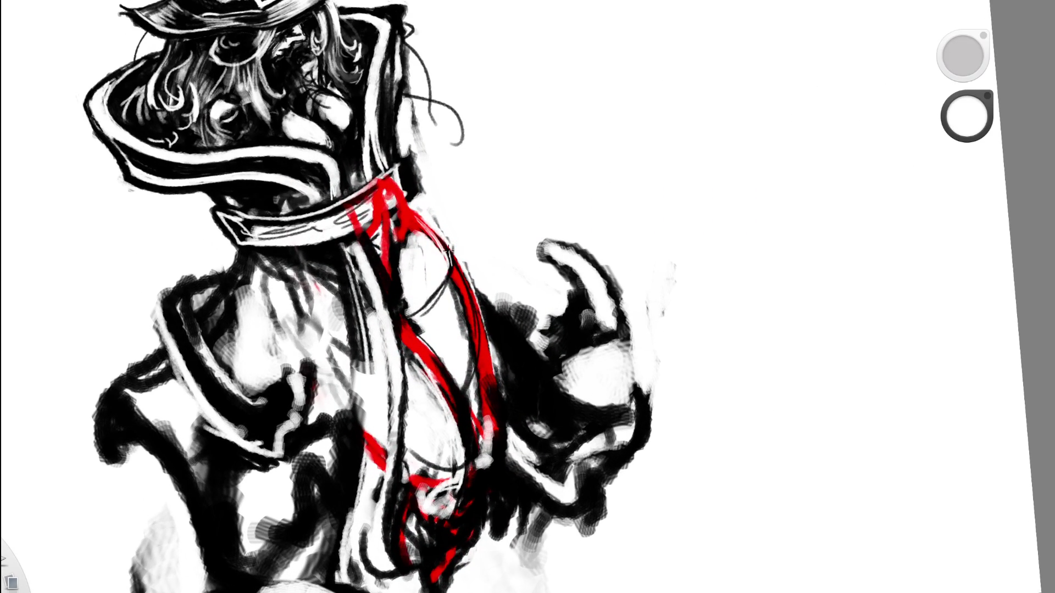
Sample black from the scarf and ink thin lines along the oval beside the ribbon.
{"action": "left_click", "coordinate": [424, 203]}
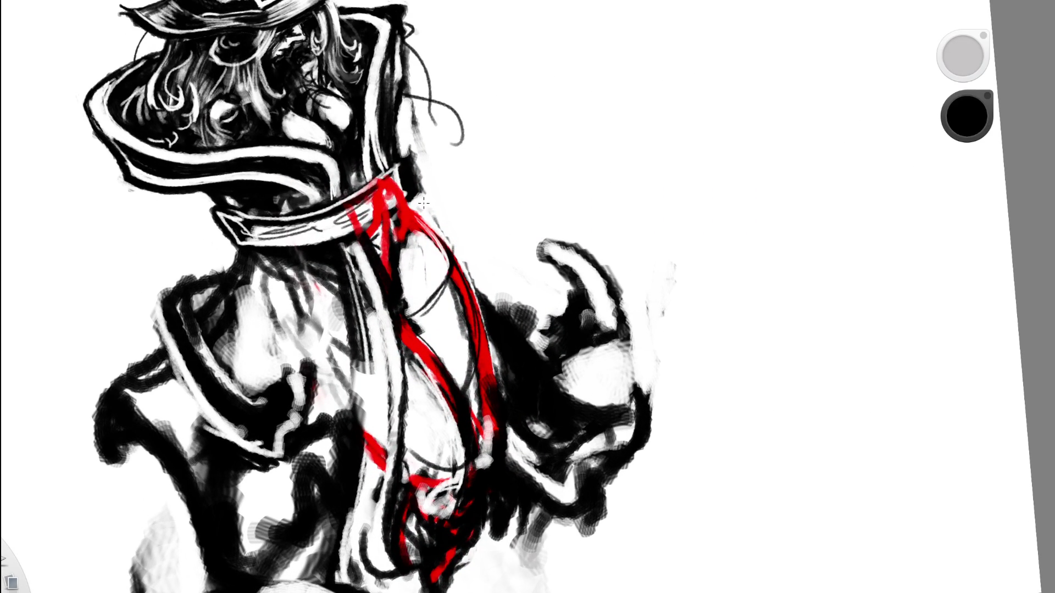
{"action": "left_click_drag", "start_coordinate": [442, 291], "coordinate": [417, 304]}
{"action": "mouse_move", "coordinate": [446, 269]}
{"action": "left_mouse_down"}
{"action": "mouse_move", "coordinate": [405, 313]}
{"action": "mouse_move", "coordinate": [449, 273]}
{"action": "mouse_move", "coordinate": [635, 240]}
{"action": "left_mouse_up"}
{"action": "key", "text": "ctrl+z"}
{"action": "key", "text": "ctrl+z"}
{"action": "key", "text": "ctrl+z"}
{"action": "key", "text": "space"}
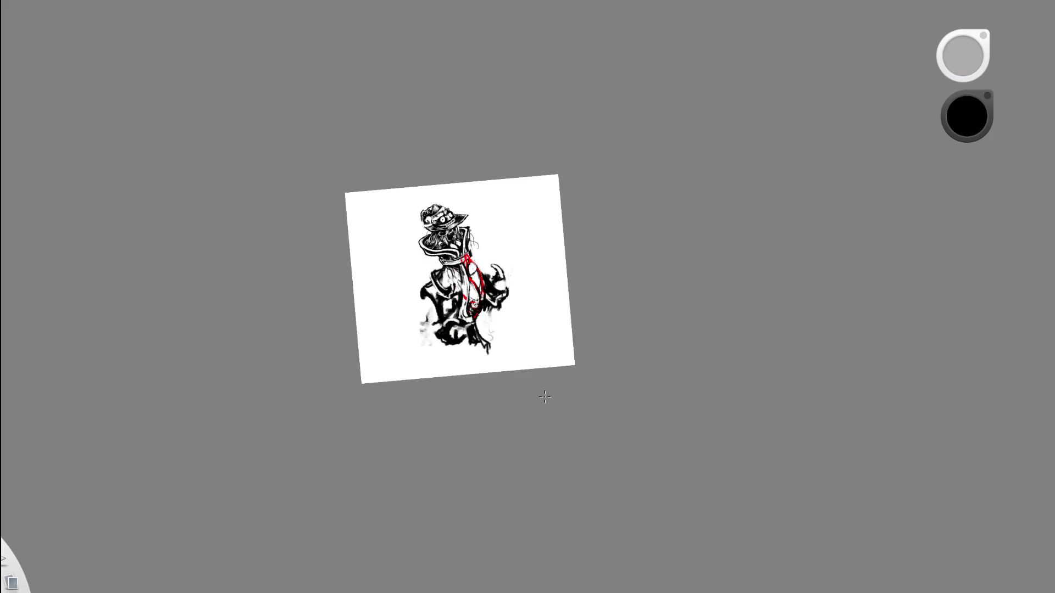
Undo the last thin strokes and redraw two thin black lines down the strap.
{"action": "key", "text": "space"}
{"action": "left_click_drag", "start_coordinate": [566, 247], "coordinate": [605, 249]}
{"action": "mouse_move", "coordinate": [558, 279]}
{"action": "left_mouse_down"}
{"action": "mouse_move", "coordinate": [426, 279]}
{"action": "mouse_move", "coordinate": [434, 303]}
{"action": "left_mouse_up"}
{"action": "key", "text": "ctrl+z"}
{"action": "key", "text": "ctrl+z"}
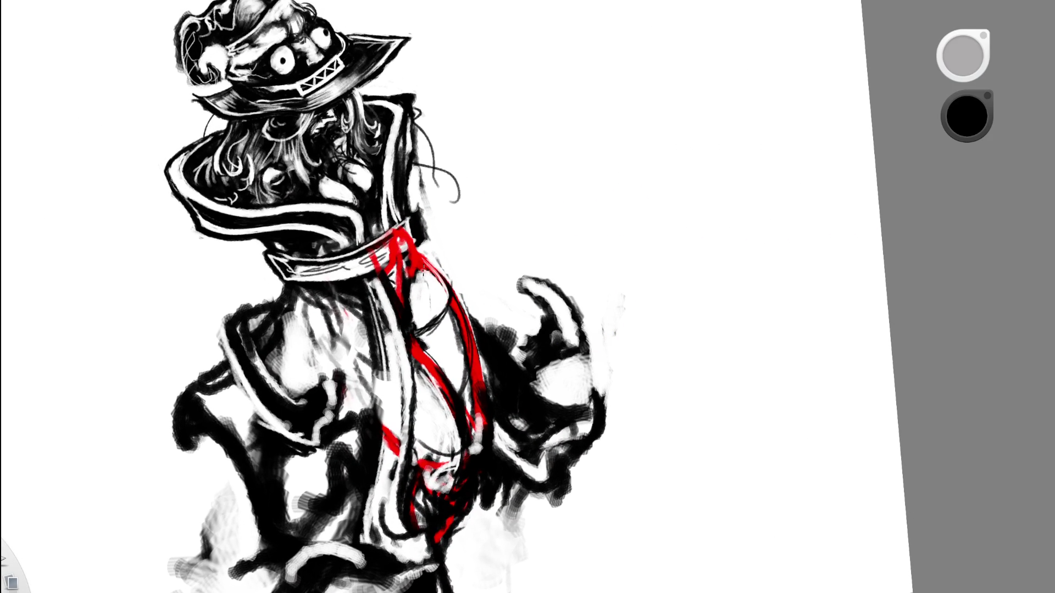
{"action": "left_click_drag", "start_coordinate": [416, 268], "coordinate": [440, 316]}
{"action": "left_click_drag", "start_coordinate": [415, 268], "coordinate": [440, 316]}
Check the whole drawing, then eyedrop white from the blank canvas.
{"action": "key", "text": "space"}
{"action": "left_click_drag", "start_coordinate": [443, 212], "coordinate": [290, 326]}
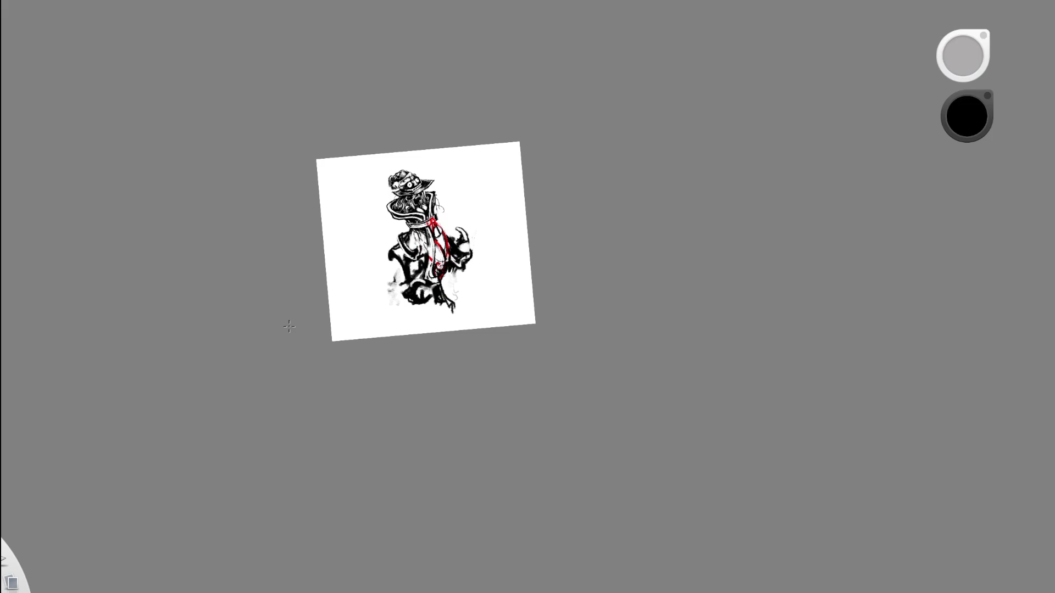
{"action": "key", "text": "space"}
{"action": "left_click_drag", "start_coordinate": [474, 141], "coordinate": [575, 122]}
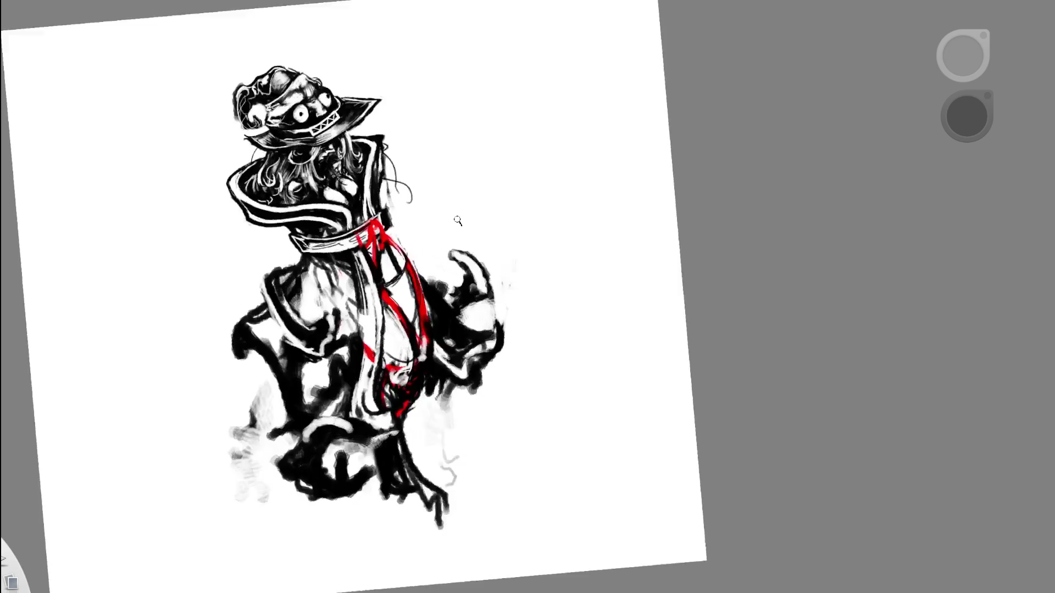
{"action": "left_click_drag", "start_coordinate": [391, 249], "coordinate": [412, 219]}
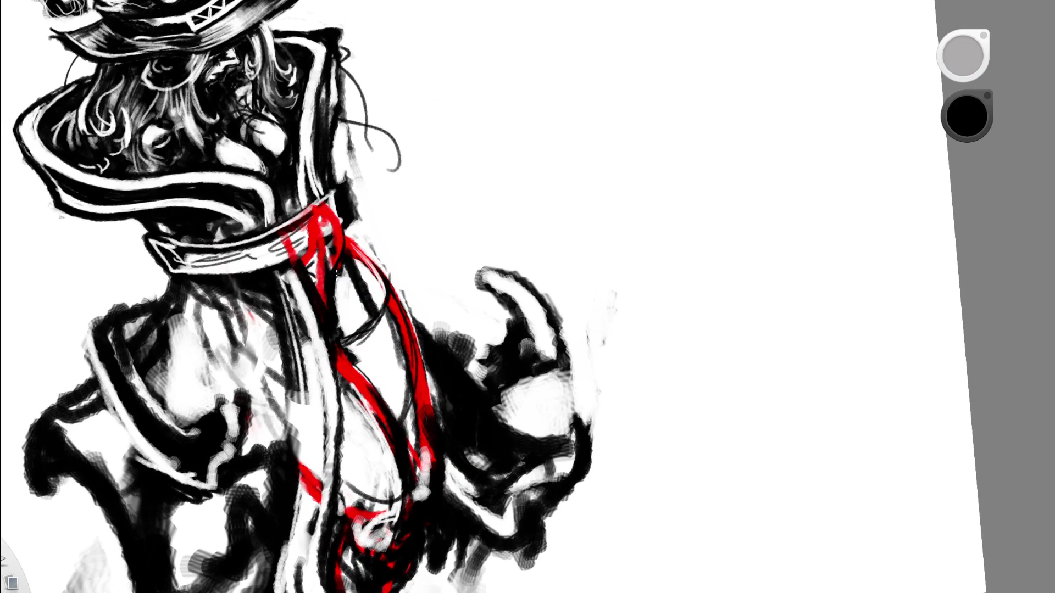
{"action": "left_click", "coordinate": [397, 185], "text": "alt"}
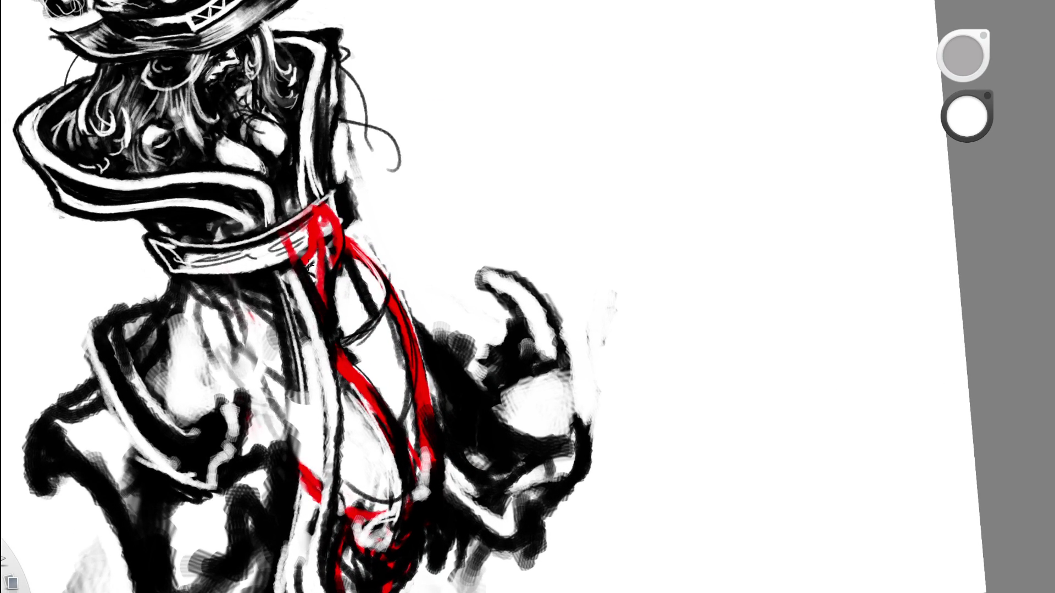
Sample black from the collar lines, then white from just beside the collar.
{"action": "left_click_drag", "start_coordinate": [401, 188], "coordinate": [452, 84]}
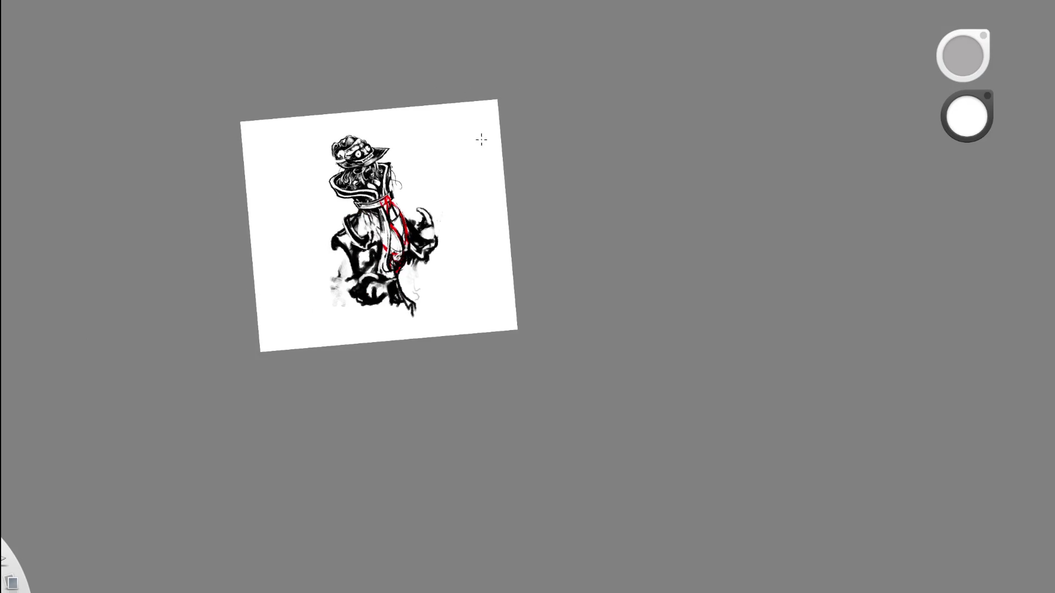
{"action": "left_click_drag", "start_coordinate": [481, 135], "coordinate": [481, 85]}
{"action": "mouse_move", "coordinate": [449, 195]}
{"action": "left_mouse_down"}
{"action": "mouse_move", "coordinate": [467, 146]}
{"action": "mouse_move", "coordinate": [490, 147]}
{"action": "left_mouse_up"}
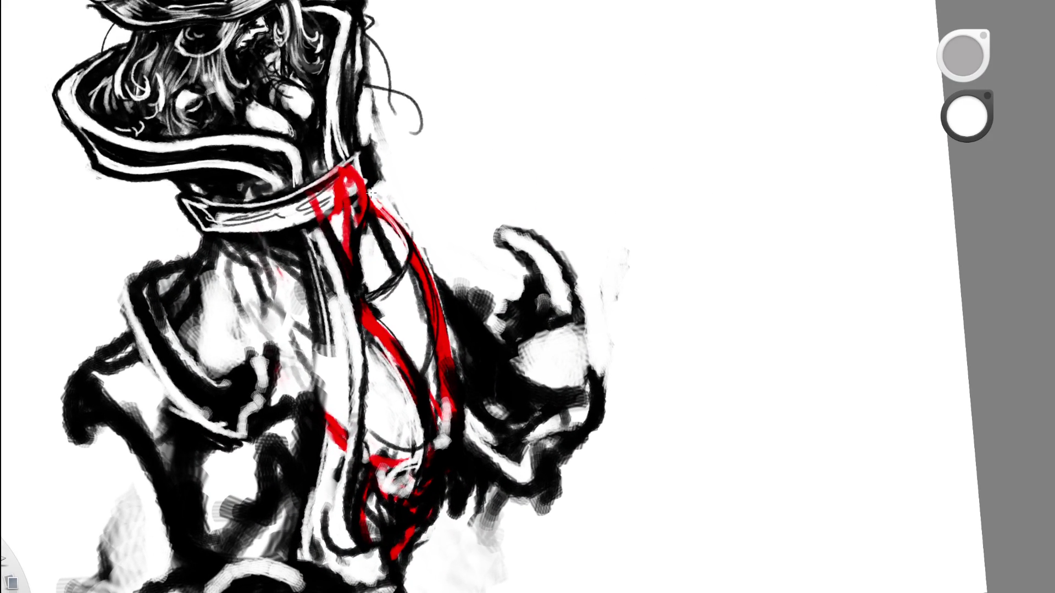
{"action": "left_click_drag", "start_coordinate": [424, 205], "coordinate": [270, 313]}
{"action": "mouse_move", "coordinate": [447, 207]}
{"action": "left_mouse_down"}
{"action": "mouse_move", "coordinate": [494, 176]}
{"action": "mouse_move", "coordinate": [548, 163]}
{"action": "left_mouse_up"}
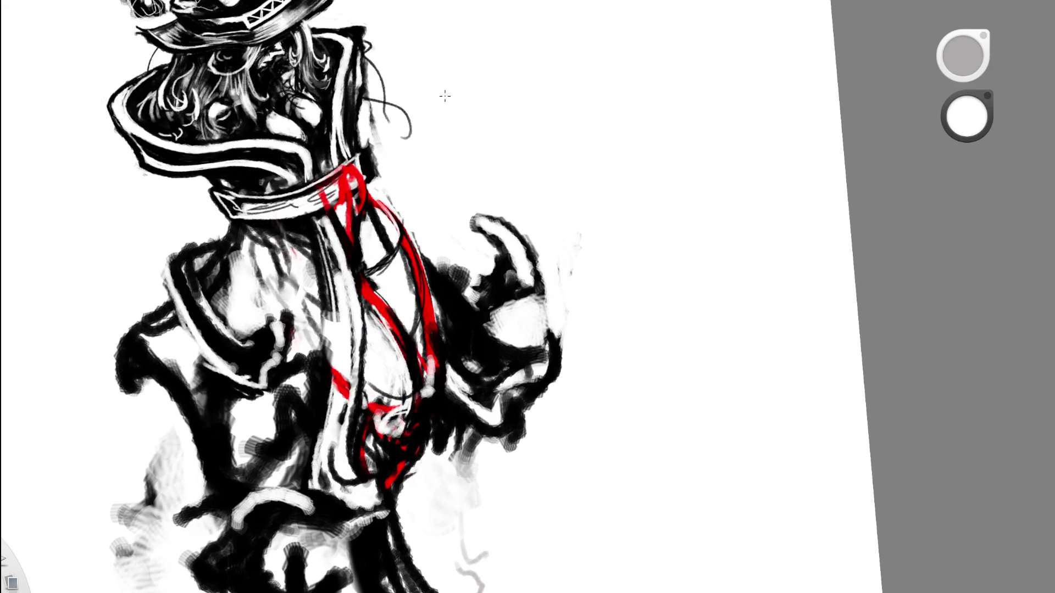
{"action": "left_click", "coordinate": [384, 193], "text": "alt"}
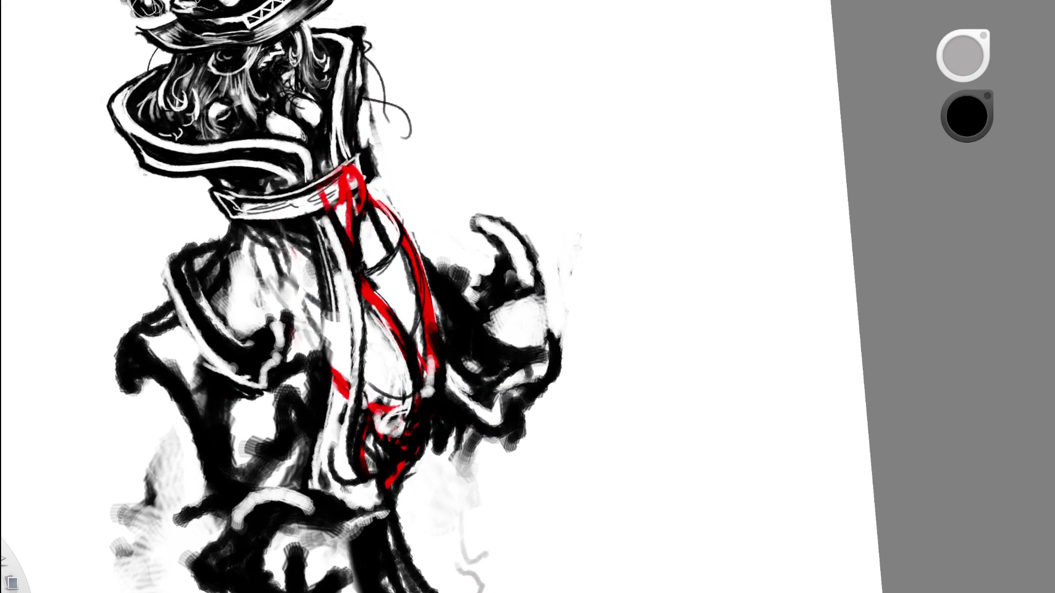
{"action": "left_click", "coordinate": [380, 196], "text": "alt"}
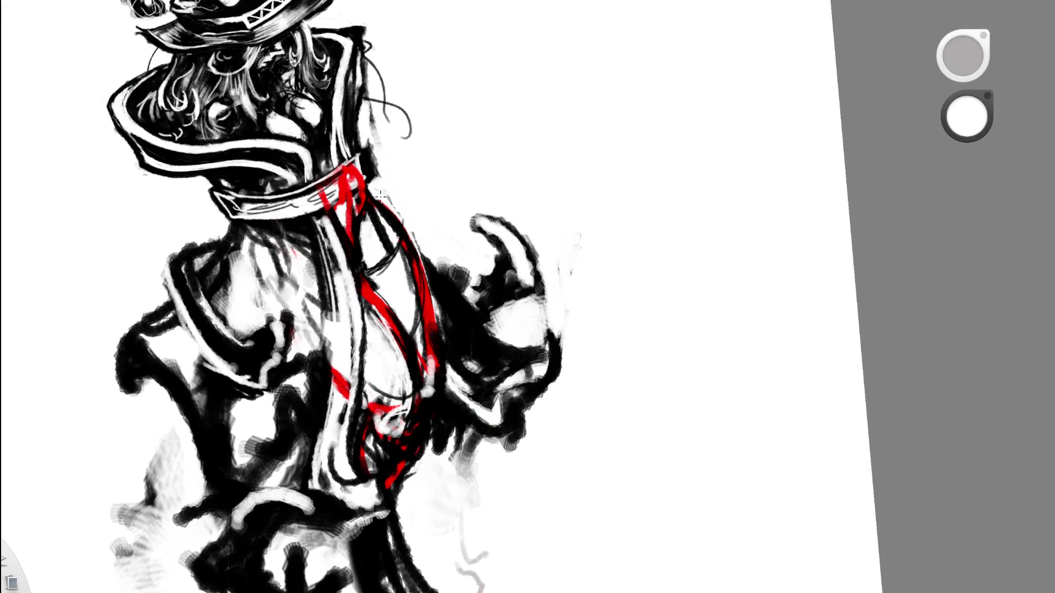
Toggle the paint colour to black and back to white with X.
{"action": "scroll", "coordinate": [385, 198], "scroll_direction": "down", "scroll_amount": 5}
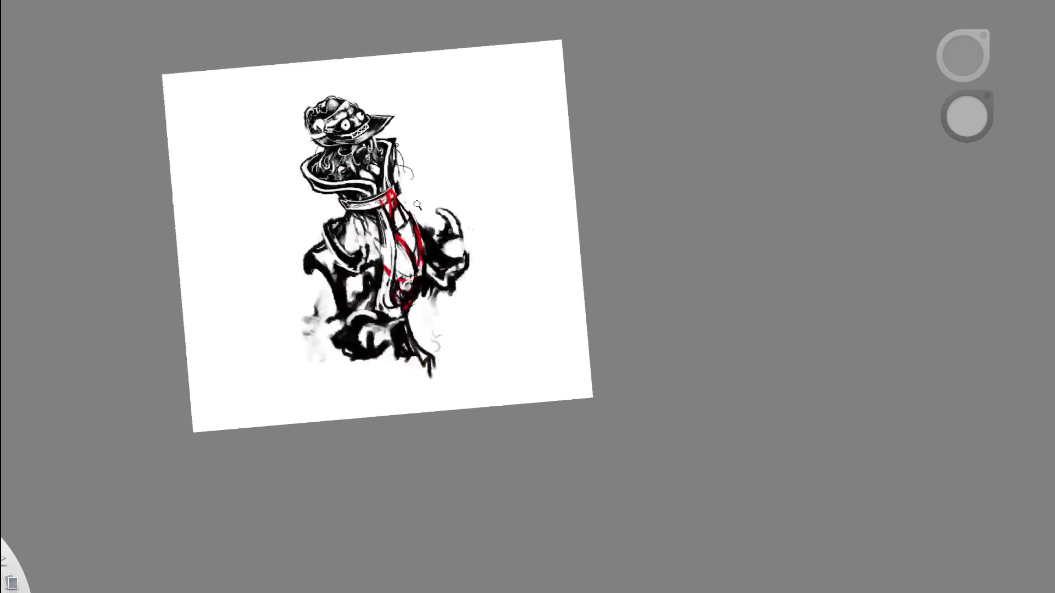
{"action": "scroll", "coordinate": [417, 205], "scroll_direction": "down", "scroll_amount": 3}
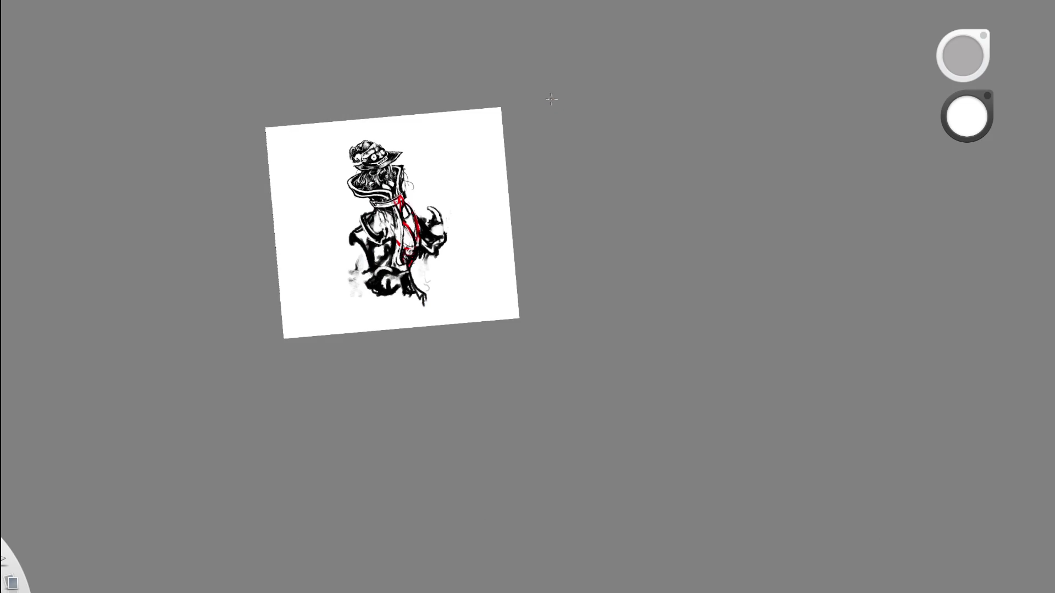
{"action": "scroll", "coordinate": [409, 214], "scroll_direction": "up", "scroll_amount": 10}
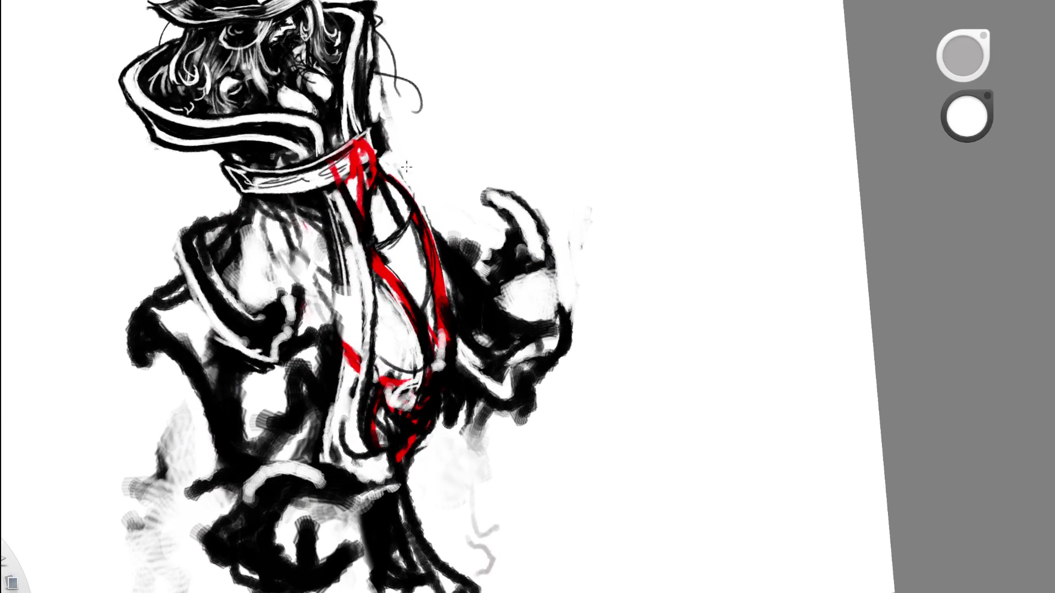
{"action": "left_click_drag", "start_coordinate": [472, 287], "coordinate": [497, 379]}
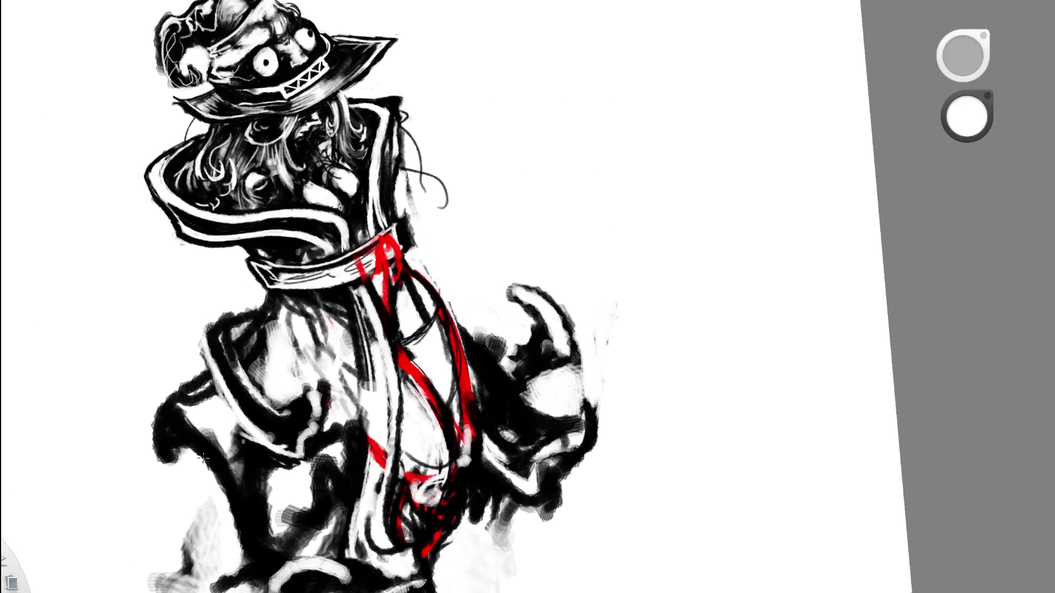
{"action": "key", "text": "x"}
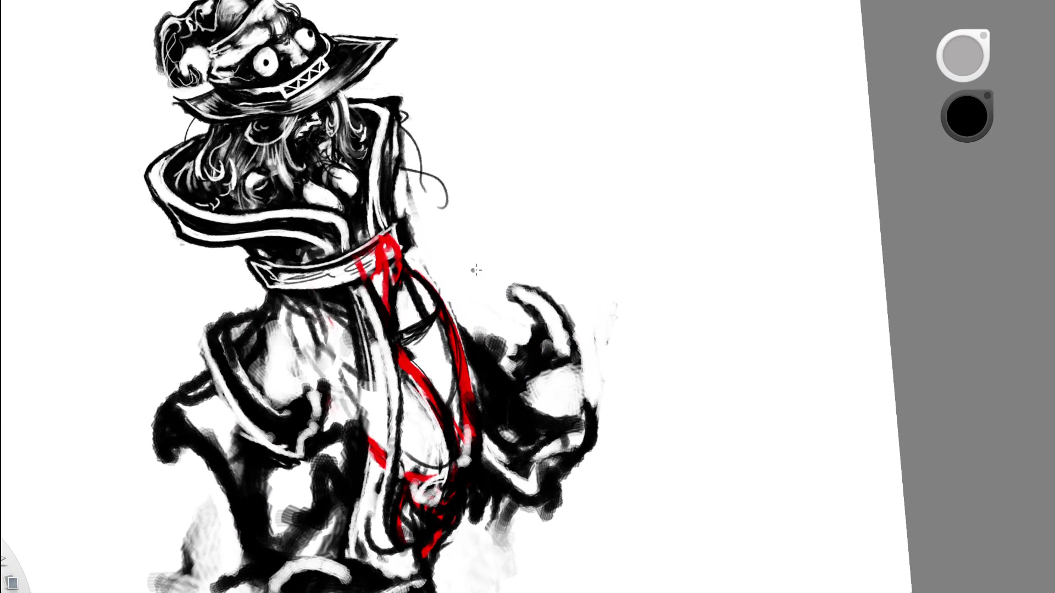
{"action": "key", "text": "x"}
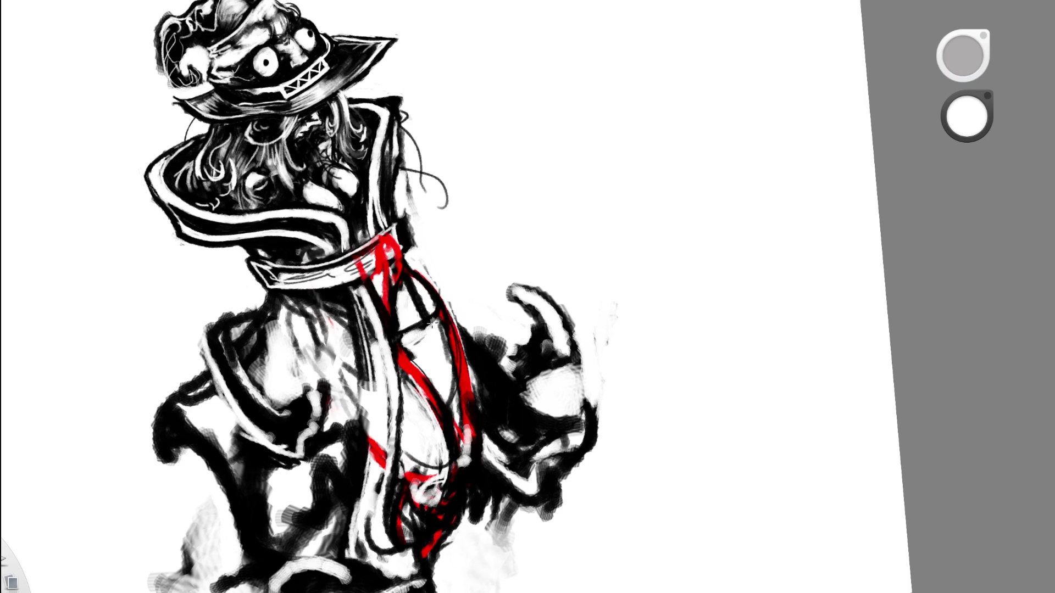
{"action": "scroll", "coordinate": [499, 246], "scroll_direction": "down", "scroll_amount": 5}
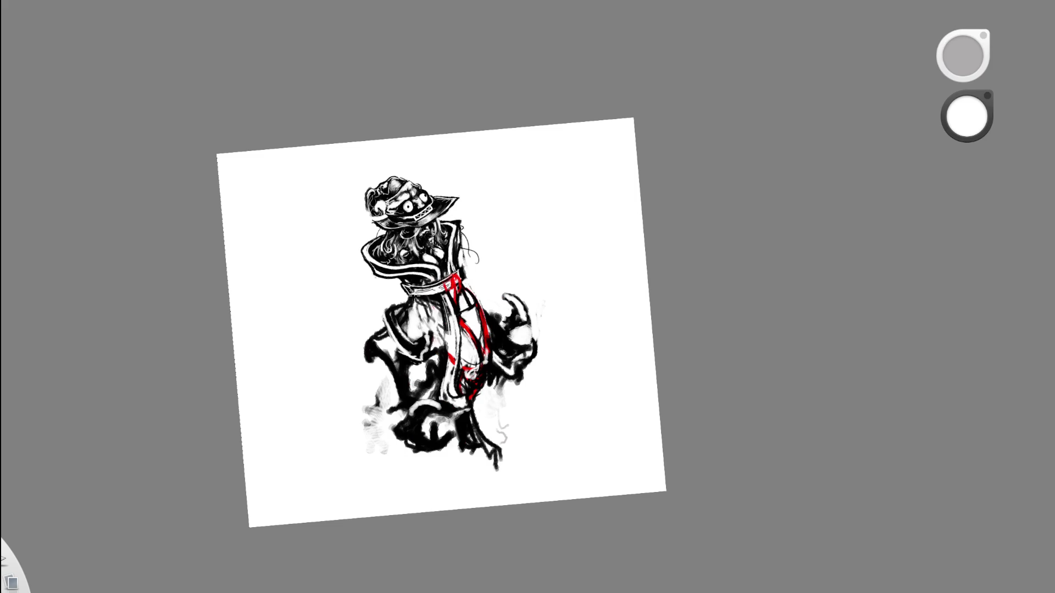
Zoom in around the figure and eyedrop black ink from the drawing.
{"action": "key", "text": "space"}
{"action": "mouse_move", "coordinate": [487, 322]}
{"action": "left_mouse_down"}
{"action": "mouse_move", "coordinate": [490, 364]}
{"action": "mouse_move", "coordinate": [86, 459]}
{"action": "left_mouse_up"}
{"action": "left_click", "coordinate": [492, 275], "text": "alt"}
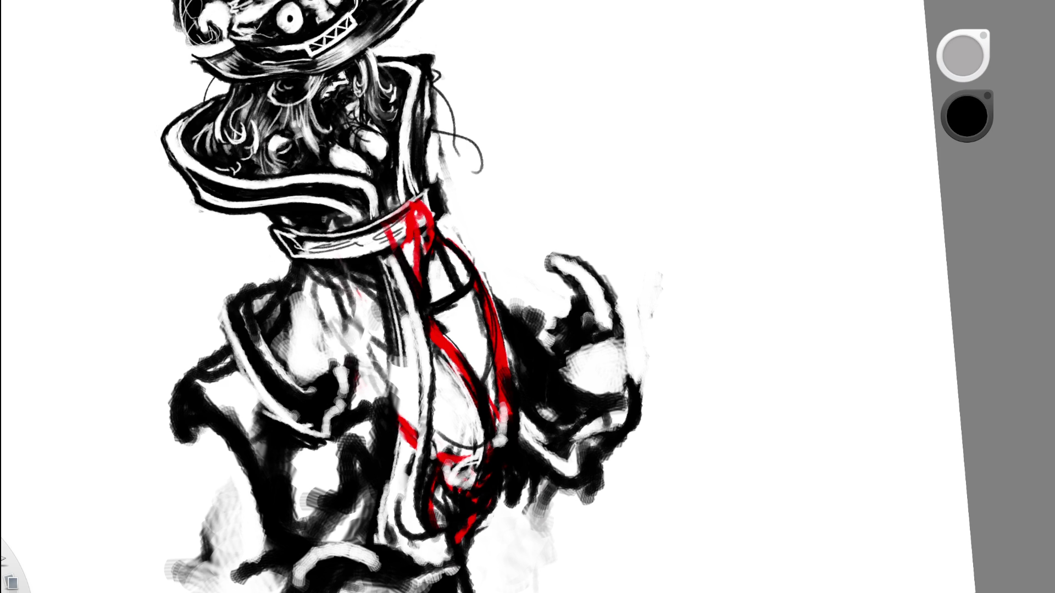
Undo the short dark stroke painted on the strap.
{"action": "scroll", "coordinate": [401, 297], "scroll_direction": "down", "scroll_amount": 3}
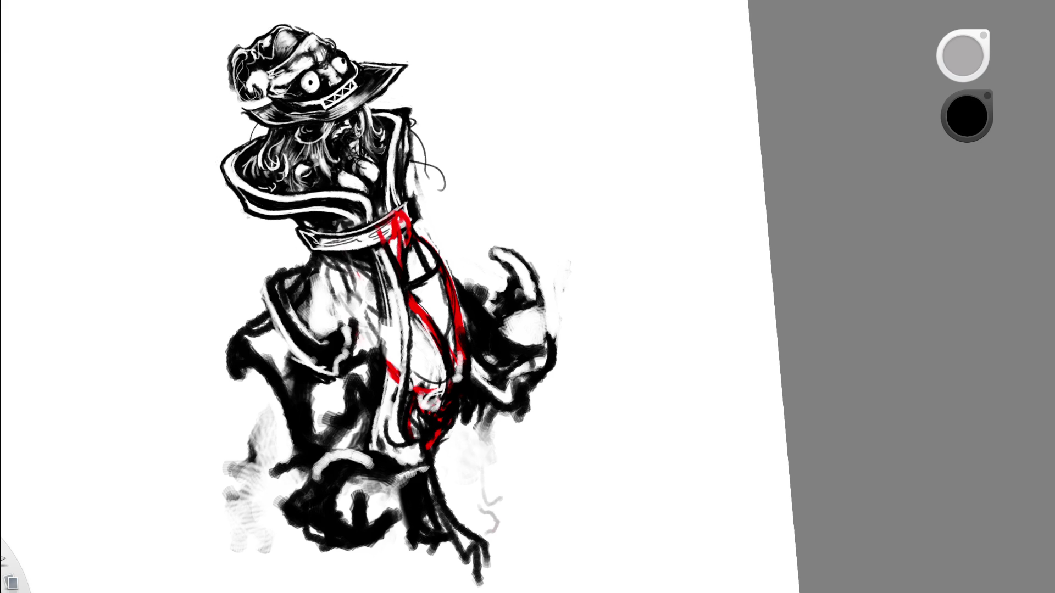
{"action": "scroll", "coordinate": [579, 218], "scroll_direction": "down", "scroll_amount": 5}
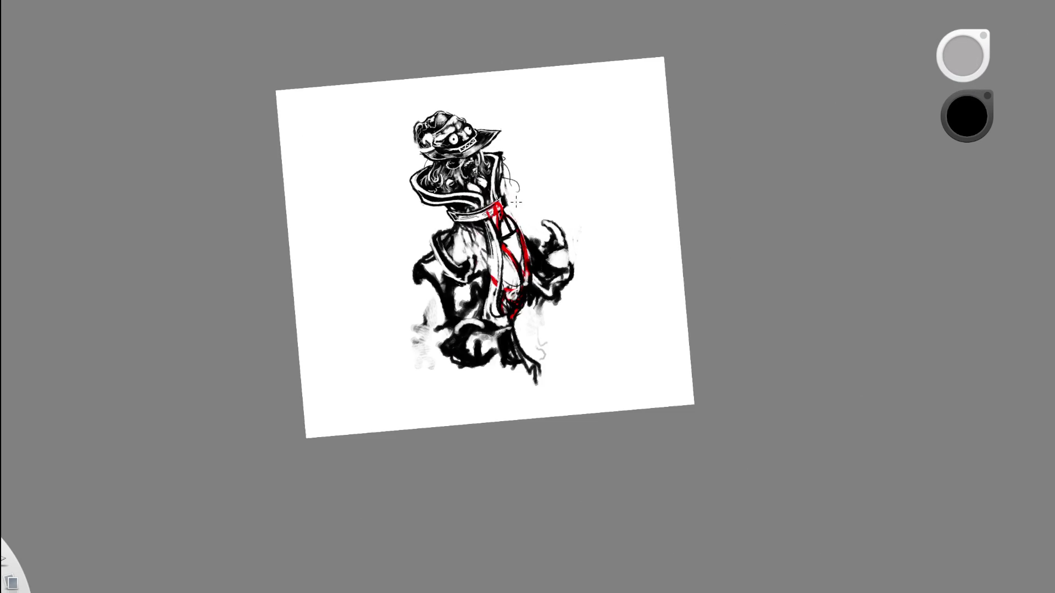
{"action": "scroll", "coordinate": [524, 202], "scroll_direction": "up", "scroll_amount": 3}
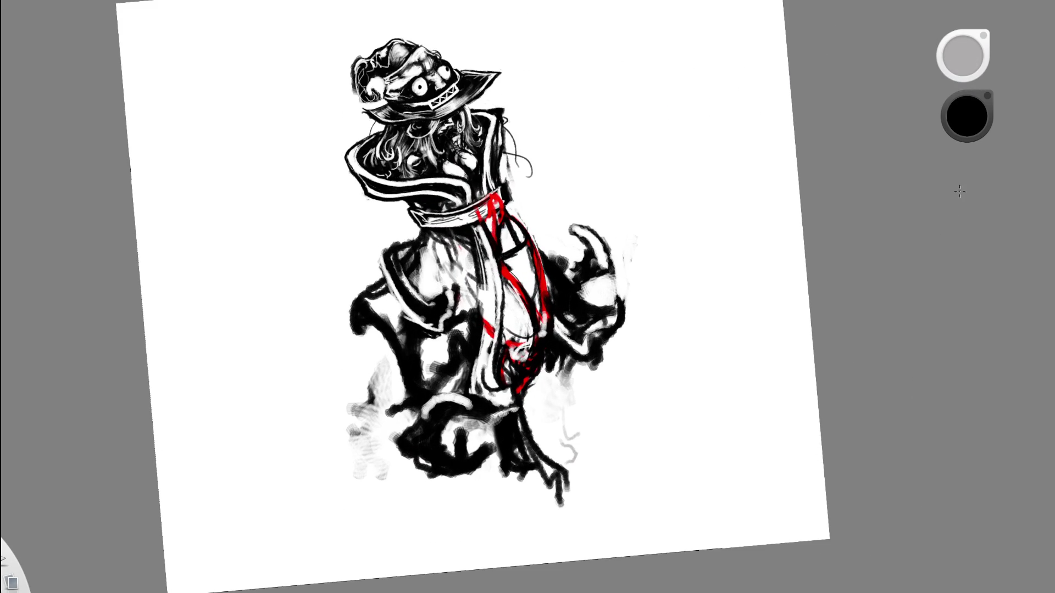
{"action": "key", "text": "ctrl+z"}
{"action": "key", "text": "ctrl+shift+z"}
{"action": "scroll", "coordinate": [534, 202], "scroll_direction": "up", "scroll_amount": 3}
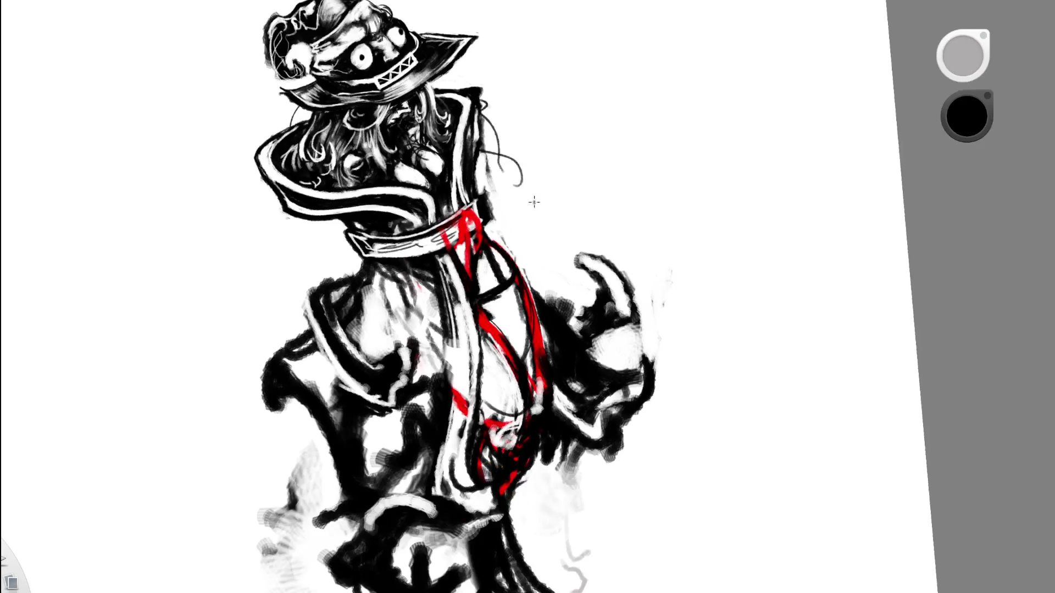
{"action": "scroll", "coordinate": [534, 202], "scroll_direction": "up", "scroll_amount": 2}
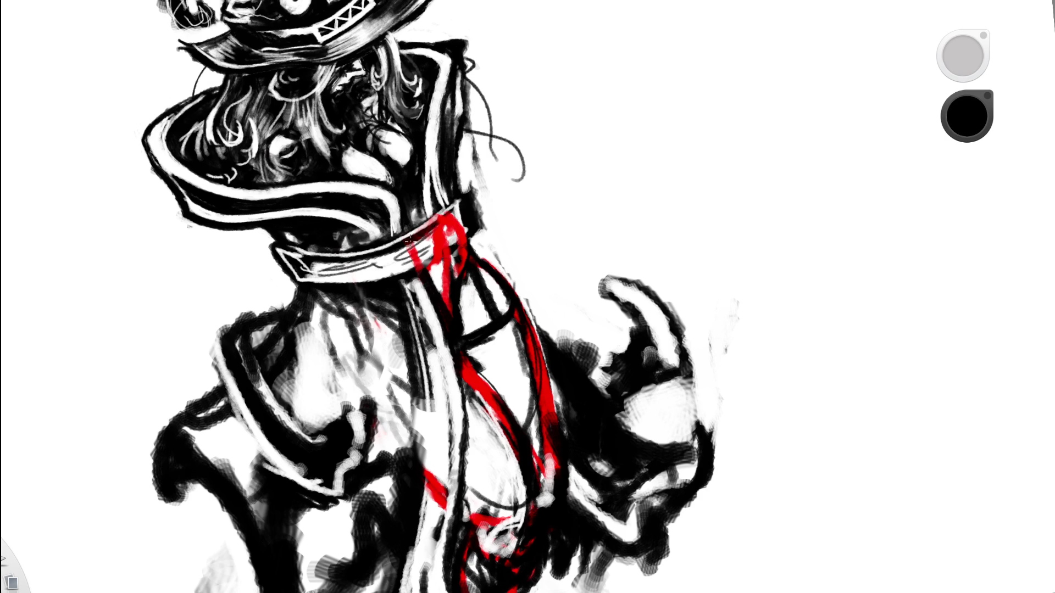
{"action": "scroll", "coordinate": [396, 267], "scroll_direction": "down", "scroll_amount": 3}
{"action": "scroll", "coordinate": [395, 267], "scroll_direction": "up", "scroll_amount": 5}
{"action": "scroll", "coordinate": [503, 271], "scroll_direction": "down", "scroll_amount": 3}
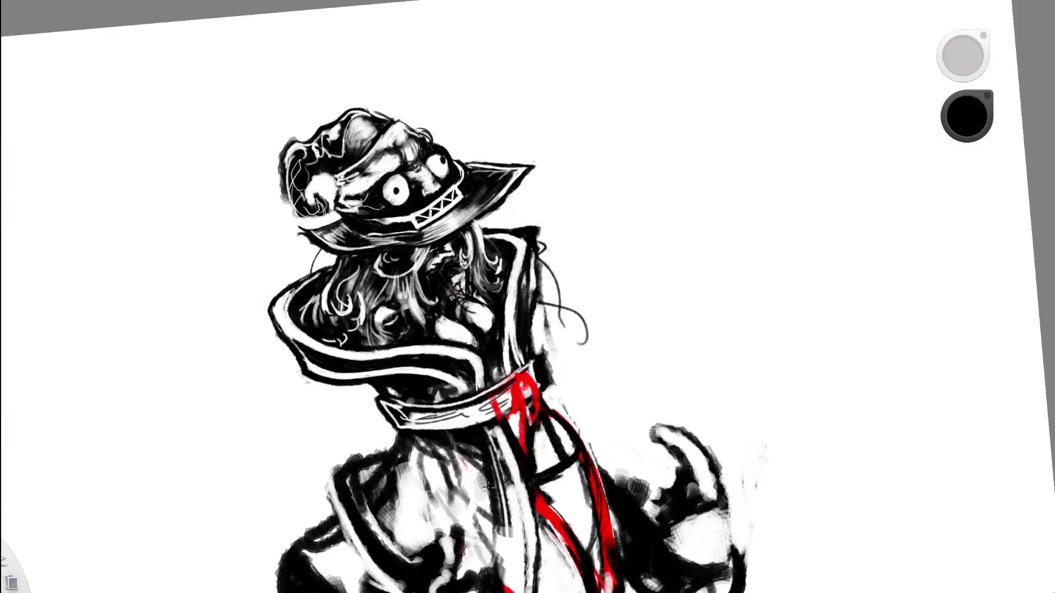
{"action": "scroll", "coordinate": [503, 270], "scroll_direction": "up", "scroll_amount": 3}
{"action": "scroll", "coordinate": [666, 278], "scroll_direction": "down", "scroll_amount": 1}
{"action": "scroll", "coordinate": [496, 253], "scroll_direction": "up", "scroll_amount": 1}
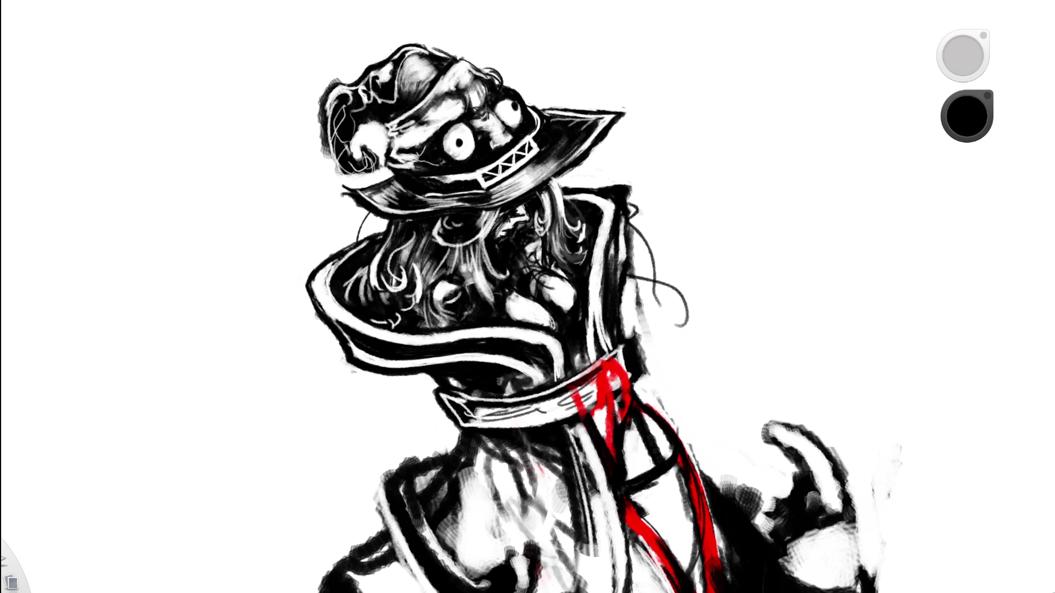
Zoom onto the chest ribbon and lighten the black outline along its edge with two strokes.
{"action": "scroll", "coordinate": [525, 314], "scroll_direction": "down", "scroll_amount": 5}
{"action": "scroll", "coordinate": [549, 321], "scroll_direction": "up", "scroll_amount": 5}
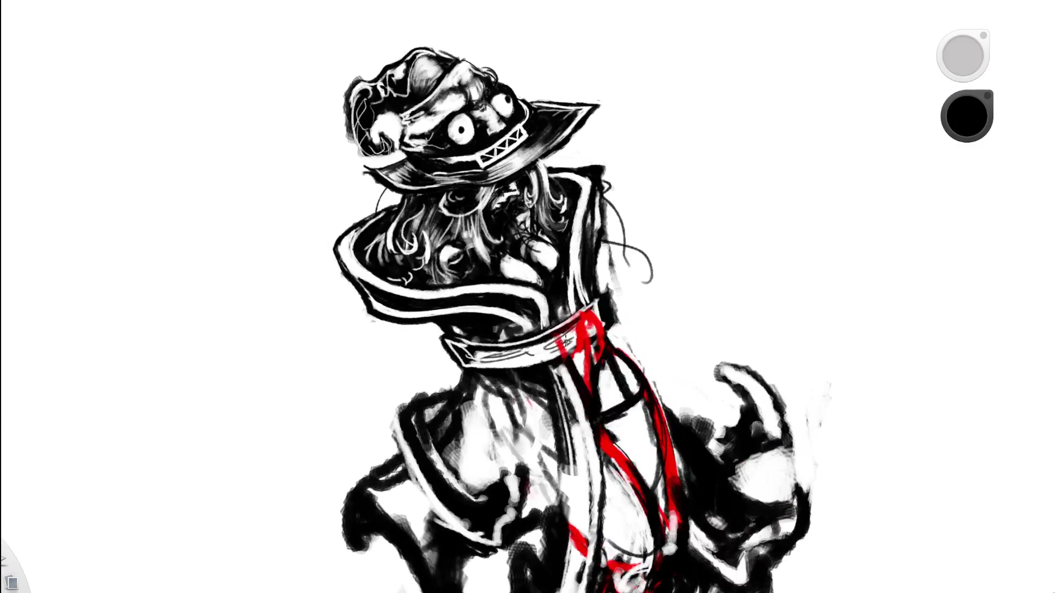
{"action": "scroll", "coordinate": [582, 307], "scroll_direction": "down", "scroll_amount": 1}
{"action": "scroll", "coordinate": [591, 266], "scroll_direction": "up", "scroll_amount": 3}
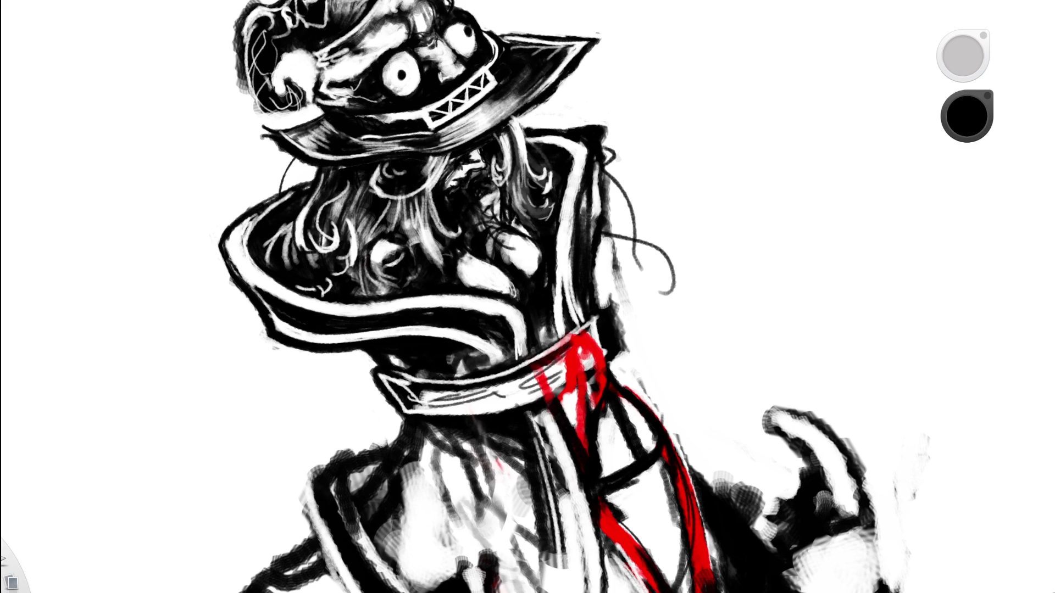
{"action": "scroll", "coordinate": [520, 309], "scroll_direction": "down", "scroll_amount": 2}
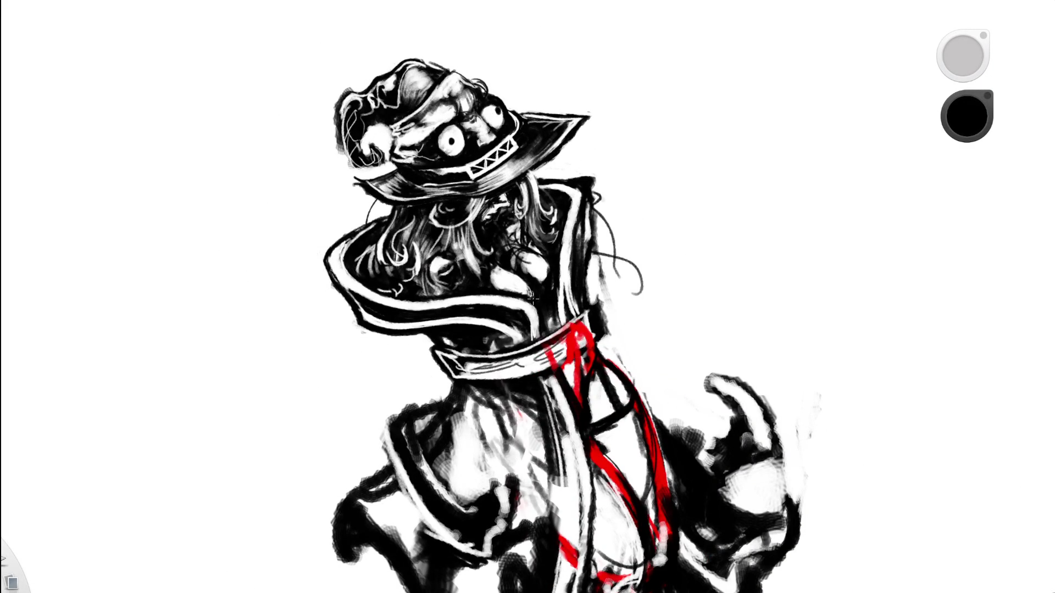
{"action": "key", "text": "space"}
{"action": "mouse_move", "coordinate": [577, 236]}
{"action": "left_mouse_down"}
{"action": "mouse_move", "coordinate": [610, 253]}
{"action": "mouse_move", "coordinate": [552, 311]}
{"action": "mouse_move", "coordinate": [650, 279]}
{"action": "mouse_move", "coordinate": [614, 406]}
{"action": "mouse_move", "coordinate": [598, 360]}
{"action": "left_mouse_up"}
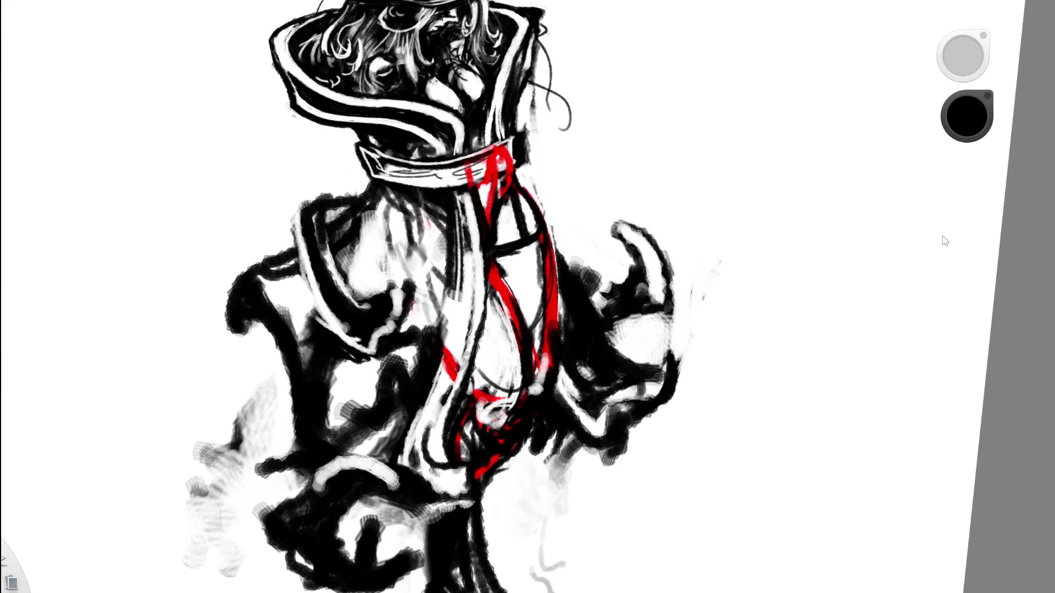
{"action": "left_click_drag", "start_coordinate": [547, 265], "coordinate": [608, 170]}
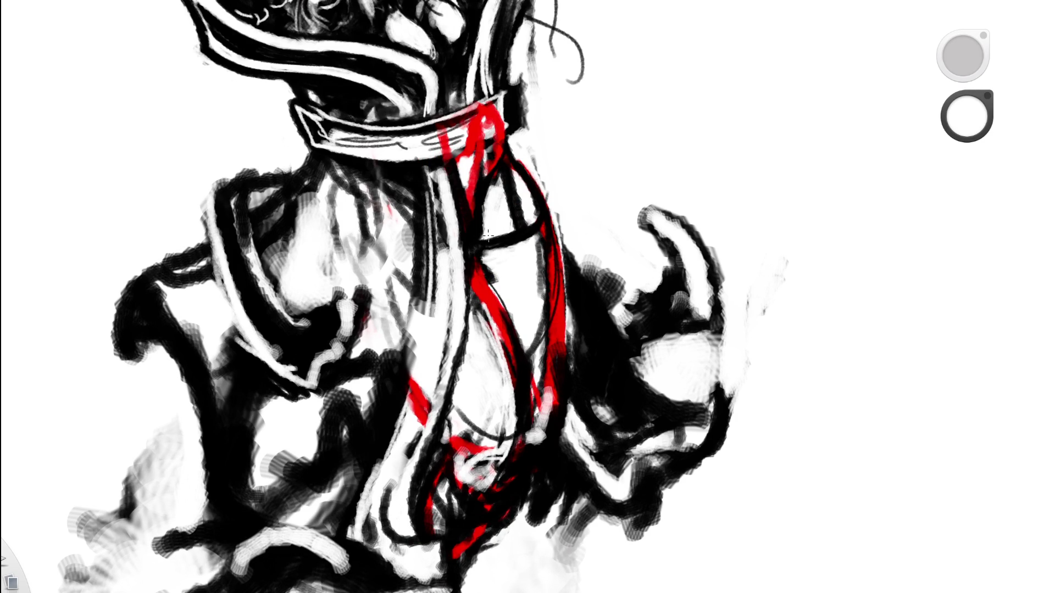
{"action": "mouse_move", "coordinate": [506, 243]}
{"action": "left_mouse_down"}
{"action": "mouse_move", "coordinate": [483, 247]}
{"action": "mouse_move", "coordinate": [515, 241]}
{"action": "left_mouse_up"}
{"action": "mouse_move", "coordinate": [543, 194]}
{"action": "left_mouse_down"}
{"action": "mouse_move", "coordinate": [544, 225]}
{"action": "mouse_move", "coordinate": [541, 195]}
{"action": "mouse_move", "coordinate": [544, 214]}
{"action": "left_mouse_up"}
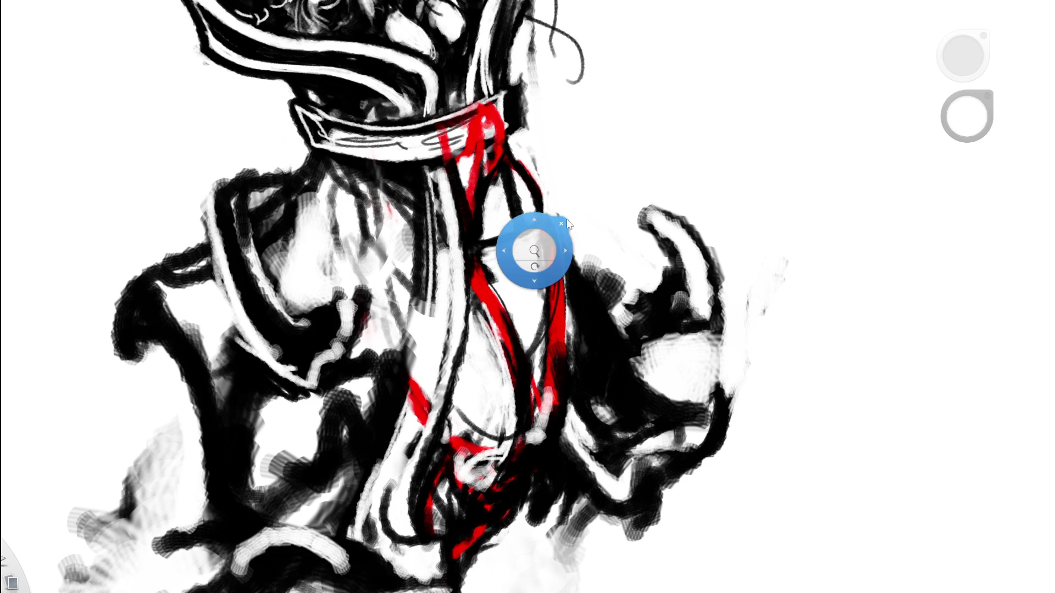
{"action": "scroll", "coordinate": [549, 220], "scroll_direction": "down", "scroll_amount": 5}
{"action": "mouse_move", "coordinate": [530, 352]}
{"action": "left_mouse_down"}
{"action": "mouse_move", "coordinate": [456, 203]}
{"action": "mouse_move", "coordinate": [518, 225]}
{"action": "left_mouse_up"}
{"action": "left_click_drag", "start_coordinate": [462, 291], "coordinate": [479, 295]}
{"action": "scroll", "coordinate": [527, 296], "scroll_direction": "up", "scroll_amount": 2}
{"action": "left_click", "coordinate": [434, 275], "text": "alt"}
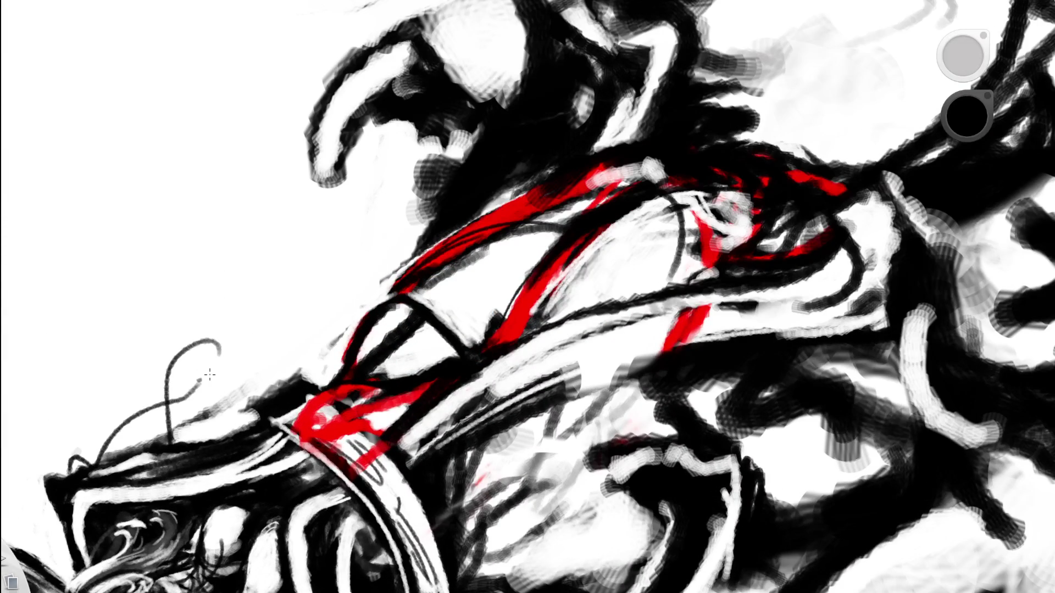
{"action": "left_click", "coordinate": [397, 289], "text": "alt"}
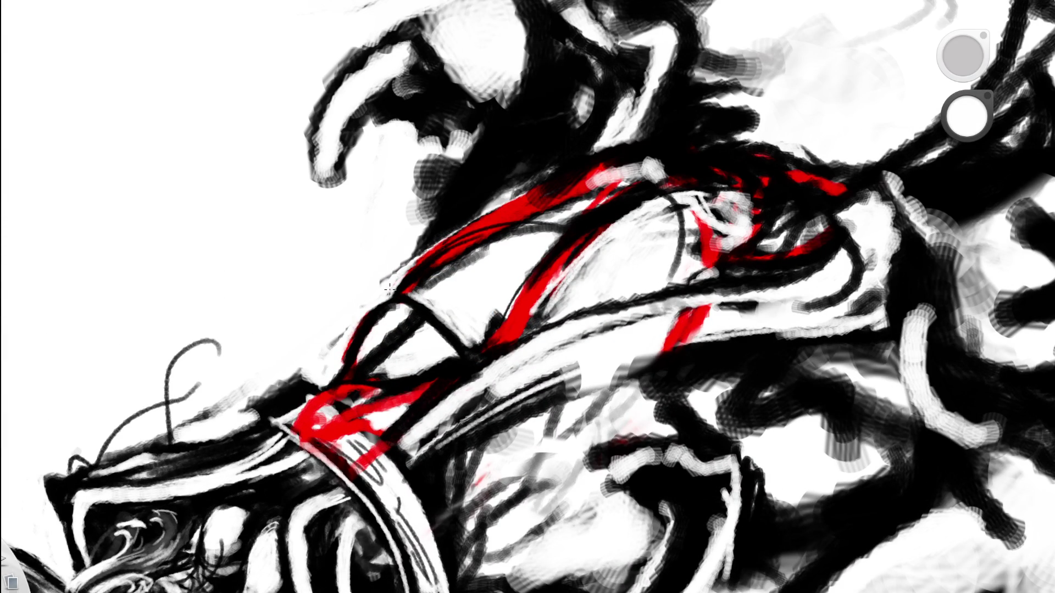
{"action": "scroll", "coordinate": [503, 247], "scroll_direction": "down", "scroll_amount": 1}
{"action": "mouse_move", "coordinate": [504, 247]}
{"action": "left_mouse_down"}
{"action": "mouse_move", "coordinate": [459, 353]}
{"action": "mouse_move", "coordinate": [588, 341]}
{"action": "mouse_move", "coordinate": [503, 337]}
{"action": "left_mouse_up"}
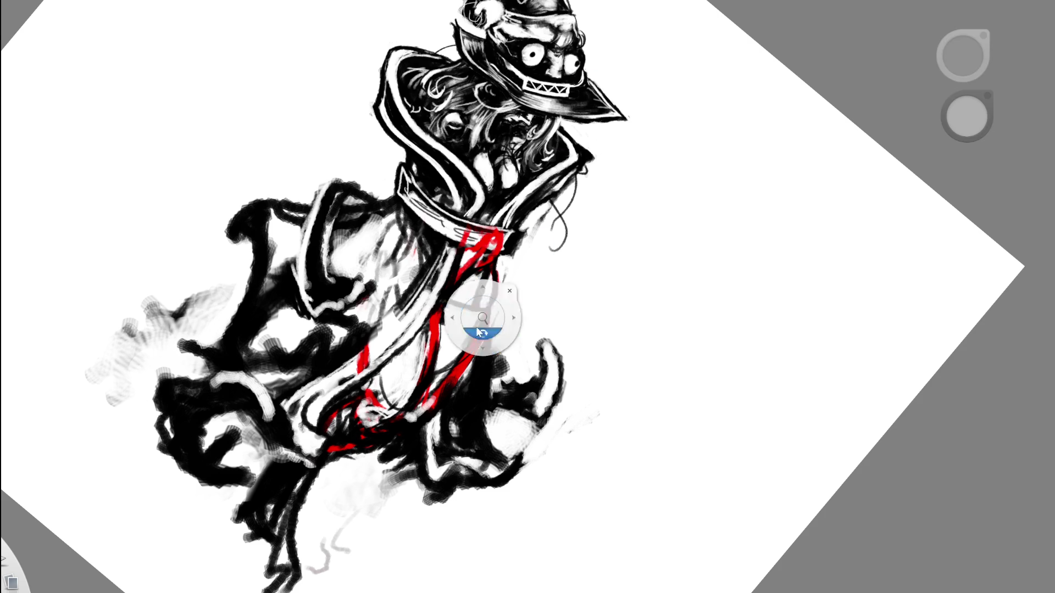
{"action": "scroll", "coordinate": [482, 317], "scroll_direction": "up", "scroll_amount": 5}
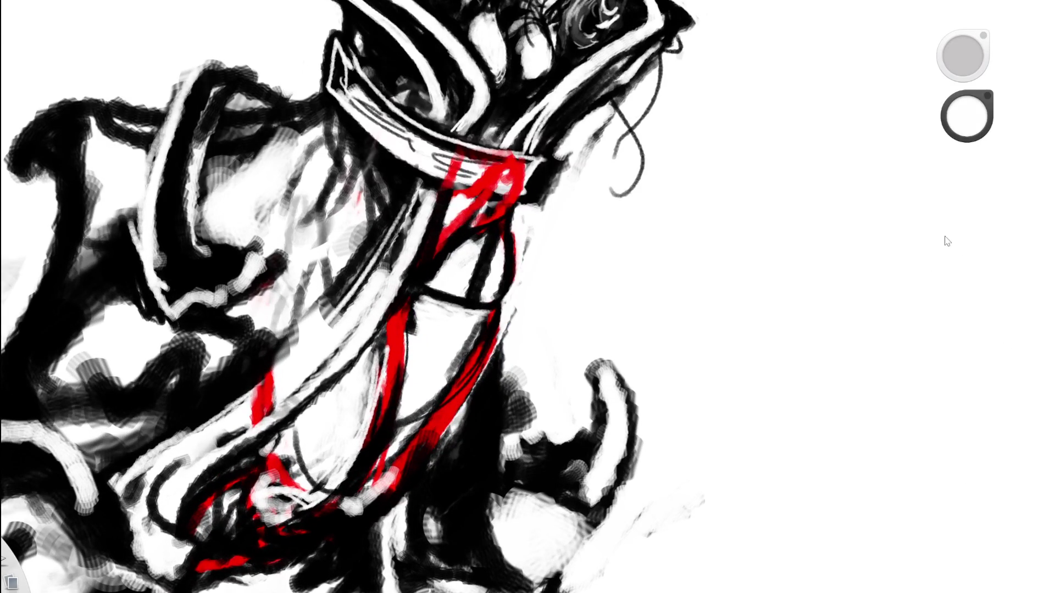
{"action": "scroll", "coordinate": [612, 278], "scroll_direction": "up", "scroll_amount": 2}
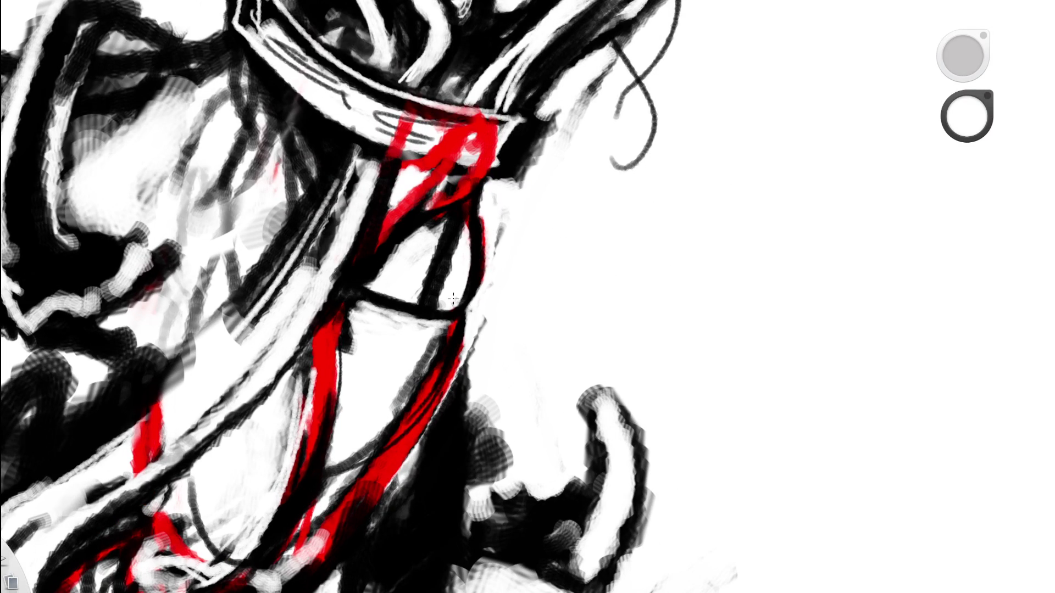
{"action": "mouse_move", "coordinate": [461, 275]}
{"action": "left_mouse_down"}
{"action": "mouse_move", "coordinate": [527, 353]}
{"action": "mouse_move", "coordinate": [570, 276]}
{"action": "mouse_move", "coordinate": [466, 261]}
{"action": "mouse_move", "coordinate": [502, 341]}
{"action": "mouse_move", "coordinate": [537, 353]}
{"action": "mouse_move", "coordinate": [556, 379]}
{"action": "mouse_move", "coordinate": [452, 374]}
{"action": "left_mouse_up"}
{"action": "left_click", "coordinate": [397, 256], "text": "alt"}
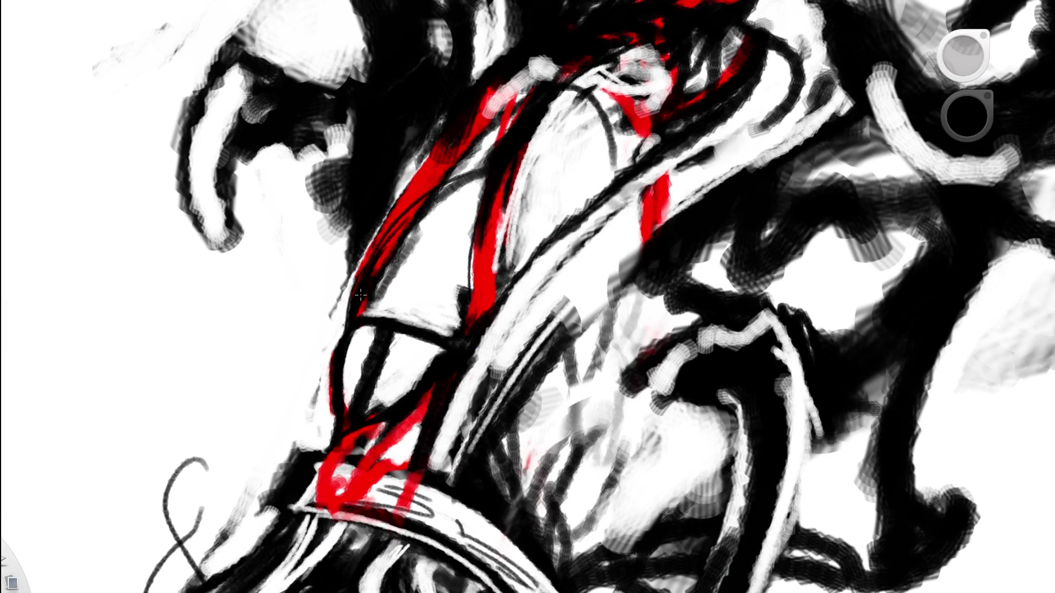
Brush four dark strokes over the red ribbon lines.
{"action": "mouse_move", "coordinate": [340, 310]}
{"action": "left_mouse_down"}
{"action": "mouse_move", "coordinate": [404, 199]}
{"action": "mouse_move", "coordinate": [442, 171]}
{"action": "left_mouse_up"}
{"action": "left_click_drag", "start_coordinate": [354, 271], "coordinate": [445, 171]}
{"action": "left_click_drag", "start_coordinate": [379, 234], "coordinate": [437, 166]}
{"action": "left_click_drag", "start_coordinate": [387, 209], "coordinate": [428, 162]}
Paint dark hatched shading across the torso.
{"action": "key", "text": "space"}
{"action": "mouse_move", "coordinate": [468, 226]}
{"action": "left_mouse_down"}
{"action": "mouse_move", "coordinate": [472, 352]}
{"action": "mouse_move", "coordinate": [532, 419]}
{"action": "mouse_move", "coordinate": [555, 407]}
{"action": "left_mouse_up"}
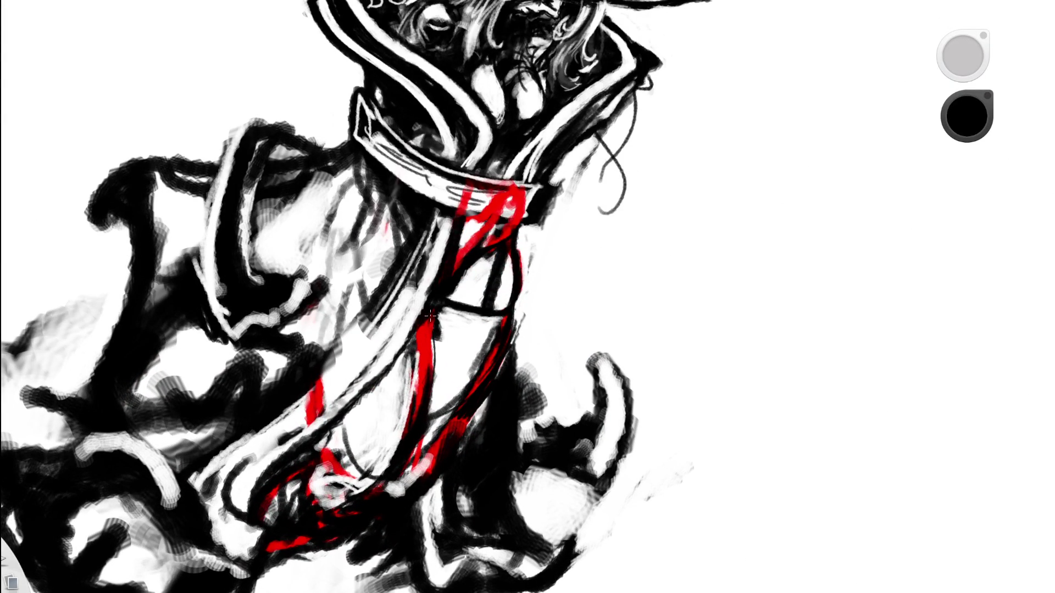
{"action": "mouse_move", "coordinate": [446, 310]}
{"action": "left_mouse_down"}
{"action": "mouse_move", "coordinate": [464, 346]}
{"action": "mouse_move", "coordinate": [449, 307]}
{"action": "mouse_move", "coordinate": [456, 384]}
{"action": "mouse_move", "coordinate": [440, 352]}
{"action": "mouse_move", "coordinate": [459, 315]}
{"action": "mouse_move", "coordinate": [372, 360]}
{"action": "left_mouse_up"}
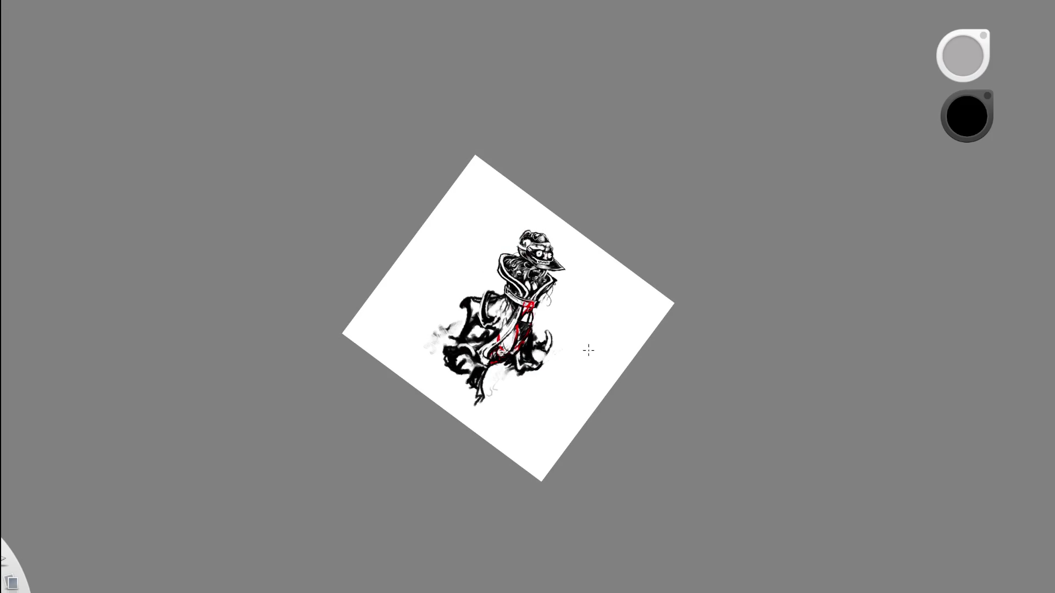
Switch to white with E and erase thin dark strokes on the torso.
{"action": "key", "text": "space"}
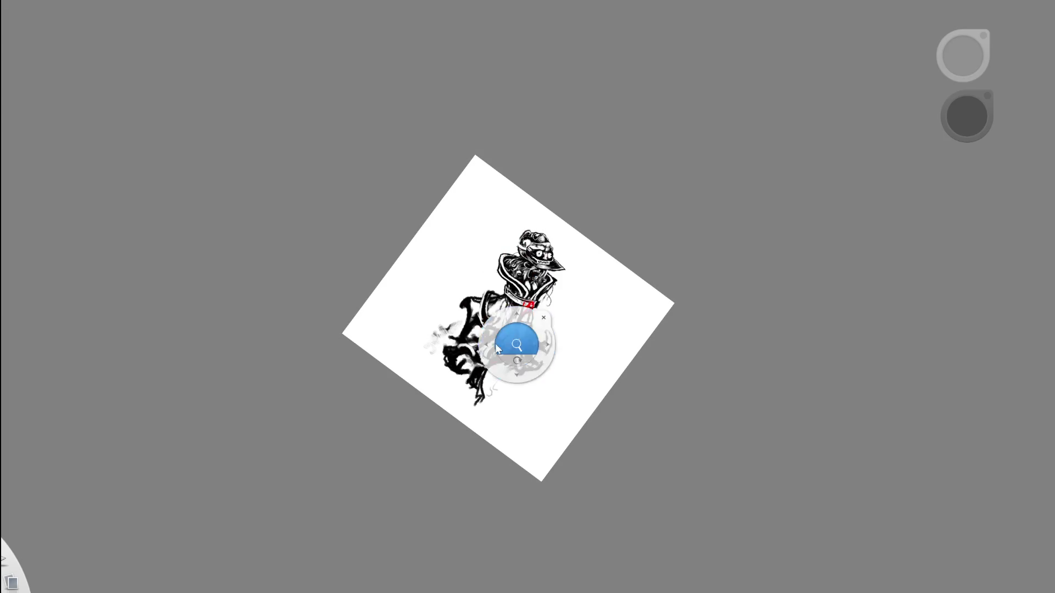
{"action": "left_click_drag", "start_coordinate": [496, 344], "coordinate": [521, 331]}
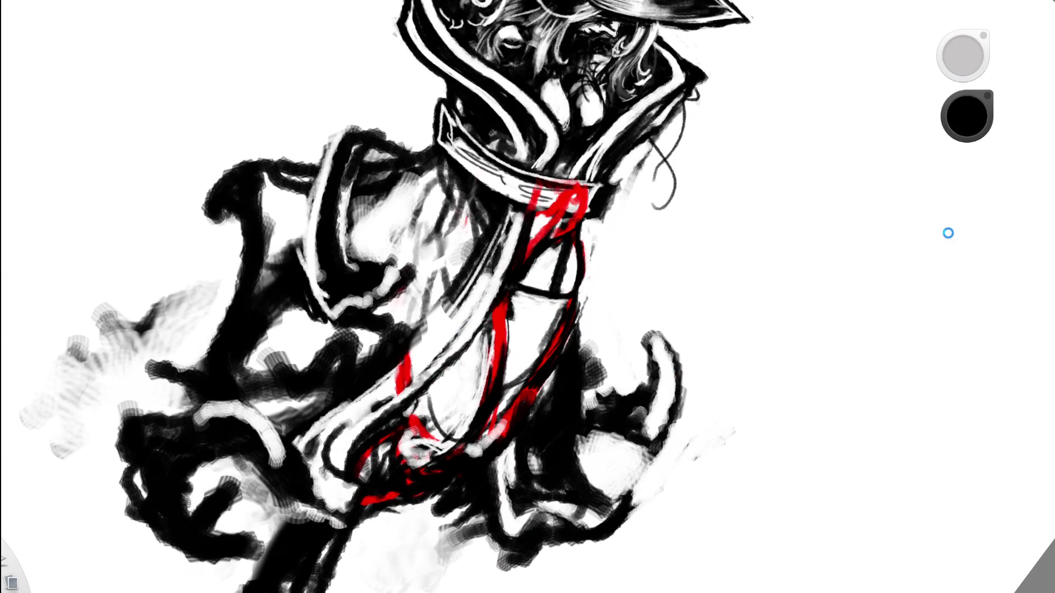
{"action": "key", "text": "e"}
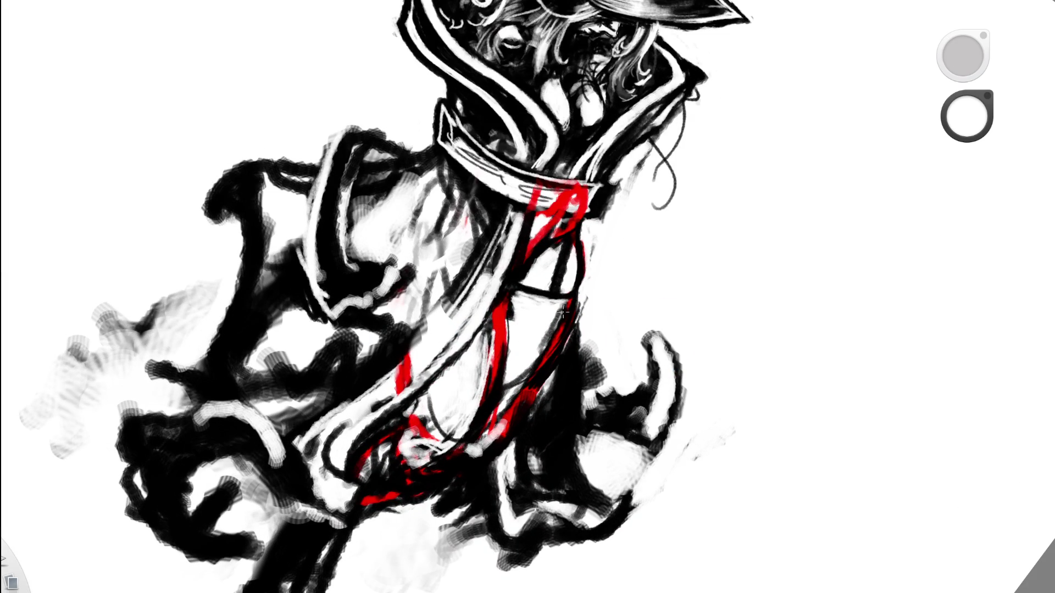
{"action": "mouse_move", "coordinate": [570, 303]}
{"action": "left_mouse_down"}
{"action": "mouse_move", "coordinate": [535, 362]}
{"action": "mouse_move", "coordinate": [564, 307]}
{"action": "left_mouse_up"}
Switch to black and thicken the dark diagonal line on the torso.
{"action": "key", "text": "space"}
{"action": "left_click_drag", "start_coordinate": [582, 266], "coordinate": [490, 297]}
{"action": "key", "text": "space"}
{"action": "left_click_drag", "start_coordinate": [625, 401], "coordinate": [652, 366]}
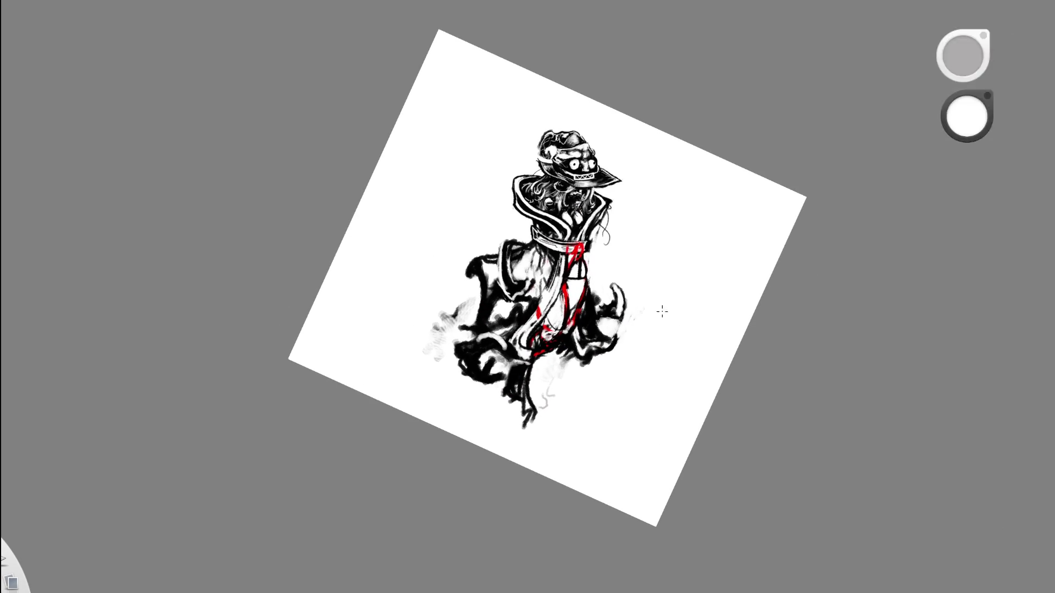
{"action": "mouse_move", "coordinate": [572, 283]}
{"action": "left_mouse_down"}
{"action": "mouse_move", "coordinate": [703, 267]}
{"action": "mouse_move", "coordinate": [664, 376]}
{"action": "mouse_move", "coordinate": [670, 370]}
{"action": "left_mouse_up"}
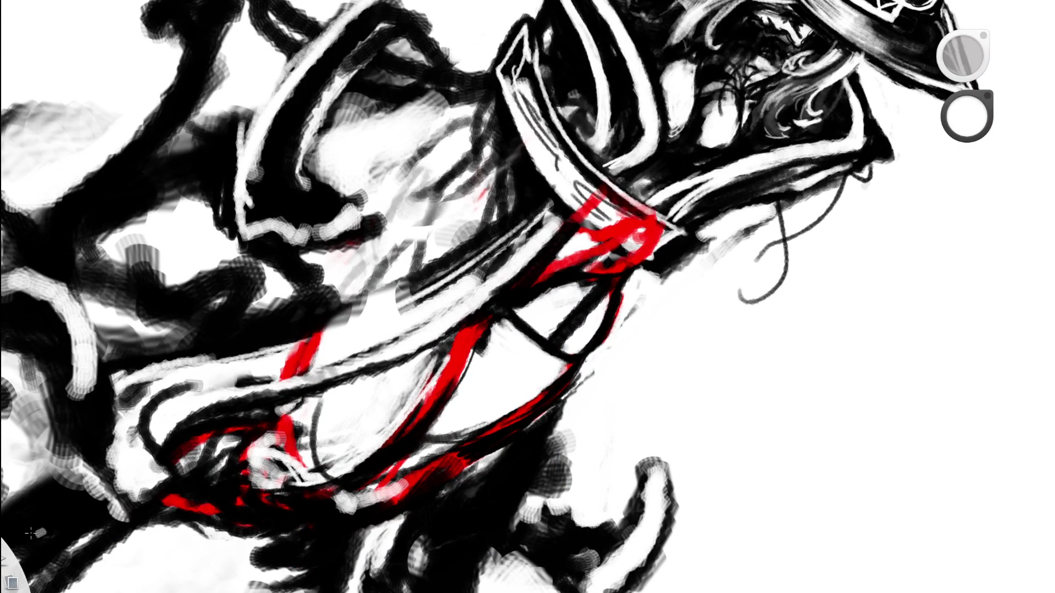
{"action": "left_click", "coordinate": [3, 444], "text": "alt"}
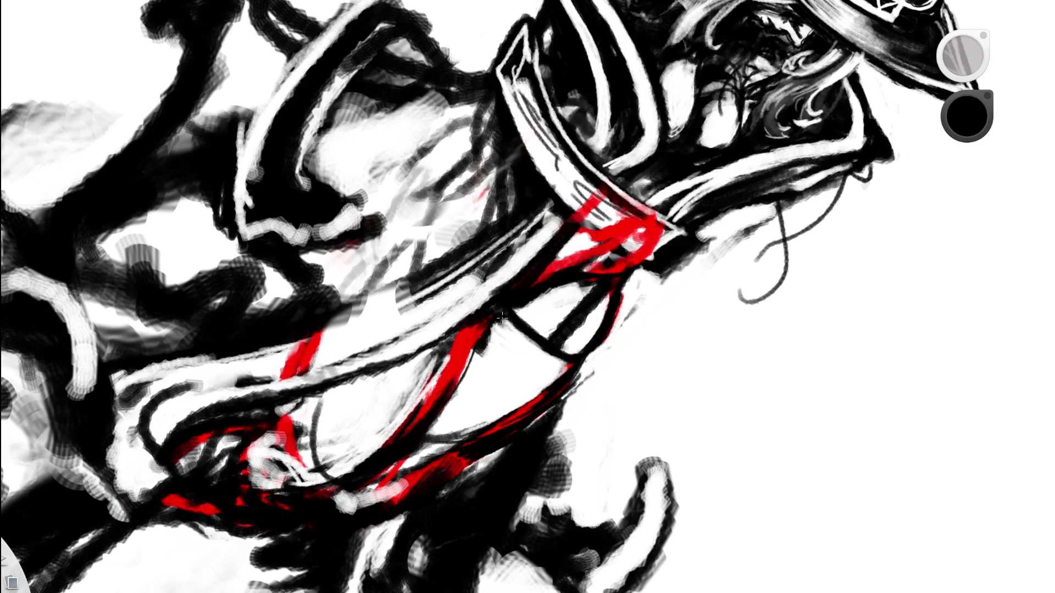
{"action": "mouse_move", "coordinate": [520, 326]}
{"action": "left_mouse_down"}
{"action": "mouse_move", "coordinate": [569, 361]}
{"action": "mouse_move", "coordinate": [511, 324]}
{"action": "mouse_move", "coordinate": [536, 339]}
{"action": "left_mouse_up"}
Paint over stray black strokes in white, leaving white as the active colour.
{"action": "left_click", "coordinate": [537, 339], "text": "alt"}
{"action": "mouse_move", "coordinate": [511, 304]}
{"action": "left_mouse_down"}
{"action": "mouse_move", "coordinate": [549, 349]}
{"action": "mouse_move", "coordinate": [516, 319]}
{"action": "mouse_move", "coordinate": [537, 339]}
{"action": "mouse_move", "coordinate": [525, 325]}
{"action": "left_mouse_up"}
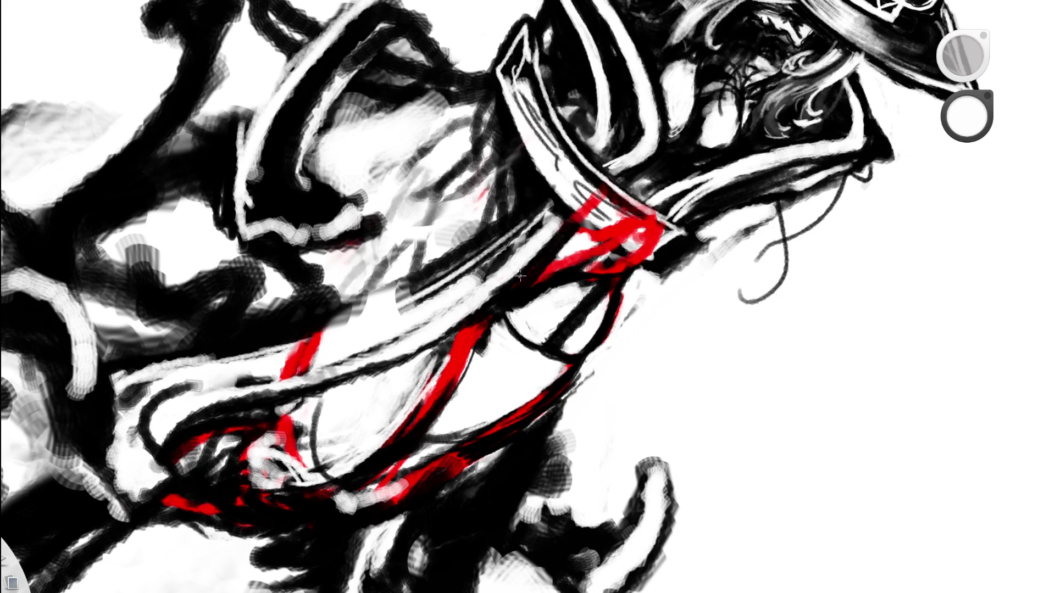
{"action": "scroll", "coordinate": [582, 330], "scroll_direction": "down", "scroll_amount": 10}
{"action": "mouse_move", "coordinate": [572, 412]}
{"action": "left_mouse_down"}
{"action": "mouse_move", "coordinate": [596, 196]}
{"action": "mouse_move", "coordinate": [521, 191]}
{"action": "left_mouse_up"}
{"action": "left_click", "coordinate": [521, 191]}
{"action": "scroll", "coordinate": [528, 296], "scroll_direction": "up", "scroll_amount": 2}
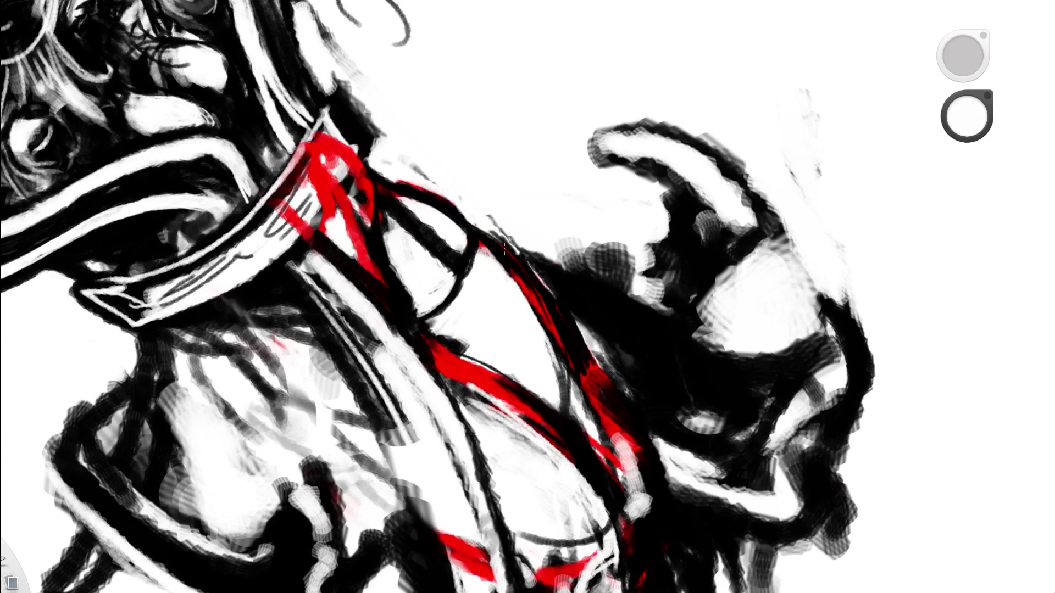
{"action": "left_click", "coordinate": [476, 275], "text": "alt"}
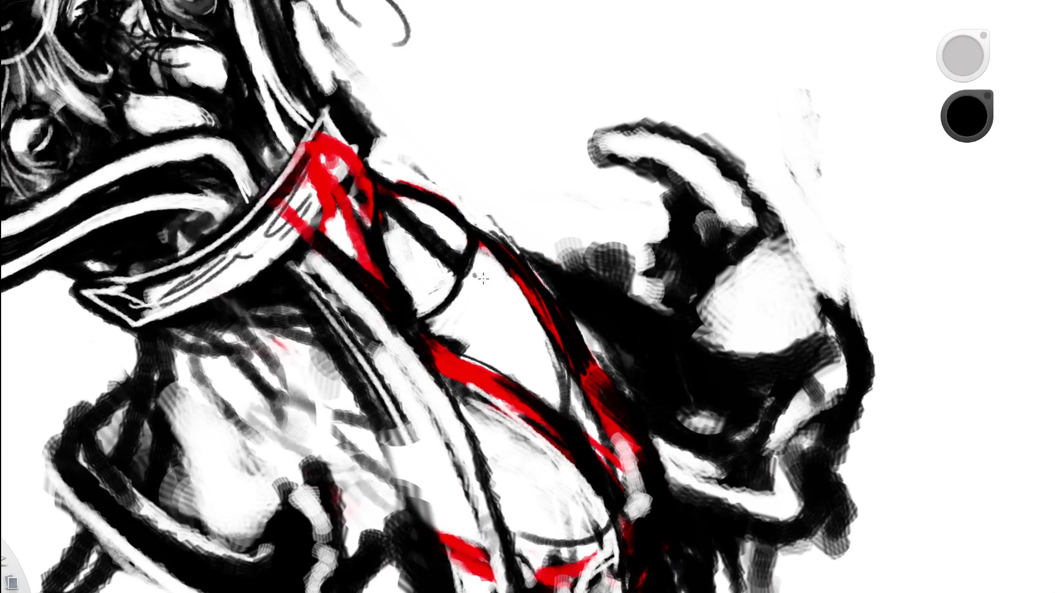
{"action": "left_click", "coordinate": [448, 287], "text": "alt"}
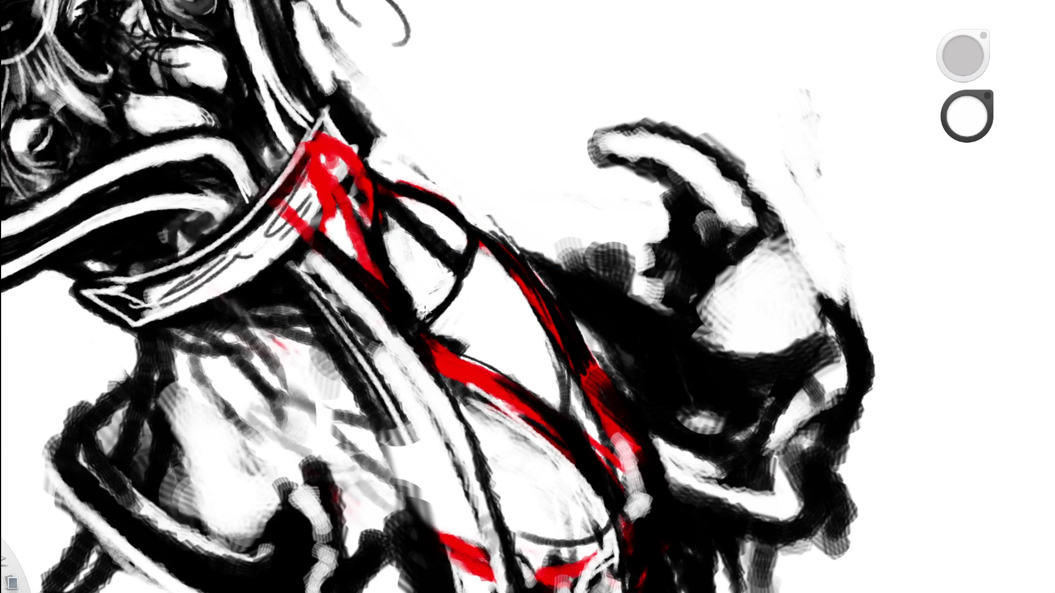
{"action": "mouse_move", "coordinate": [488, 332]}
{"action": "left_mouse_down"}
{"action": "mouse_move", "coordinate": [484, 308]}
{"action": "mouse_move", "coordinate": [506, 384]}
{"action": "mouse_move", "coordinate": [467, 305]}
{"action": "mouse_move", "coordinate": [573, 267]}
{"action": "left_mouse_up"}
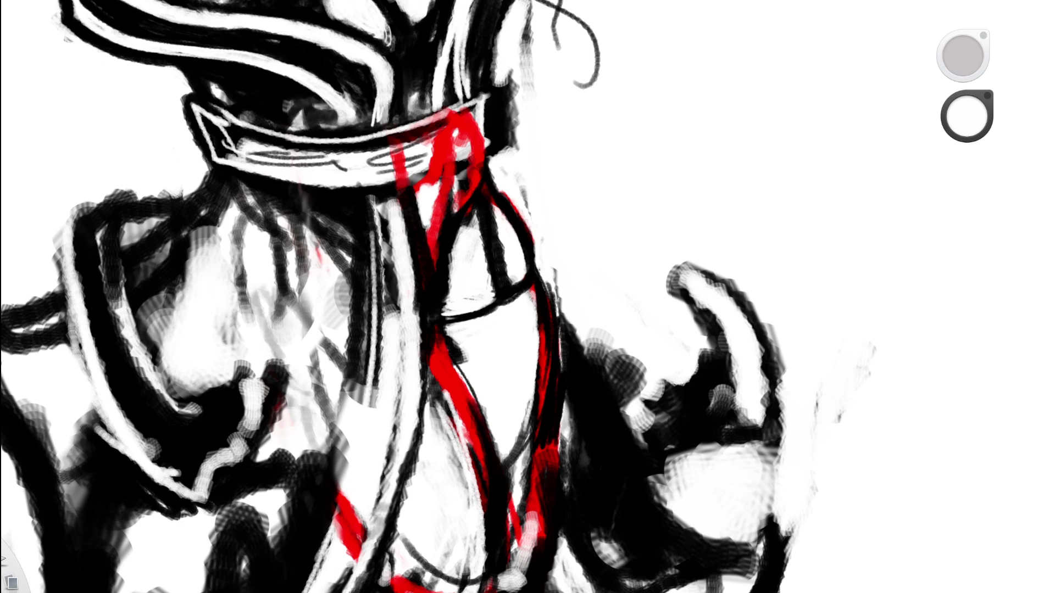
Try a brightening stroke inside the collar curve, then undo it.
{"action": "key", "text": "space"}
{"action": "mouse_move", "coordinate": [494, 361]}
{"action": "left_mouse_down"}
{"action": "mouse_move", "coordinate": [516, 365]}
{"action": "mouse_move", "coordinate": [578, 427]}
{"action": "left_mouse_up"}
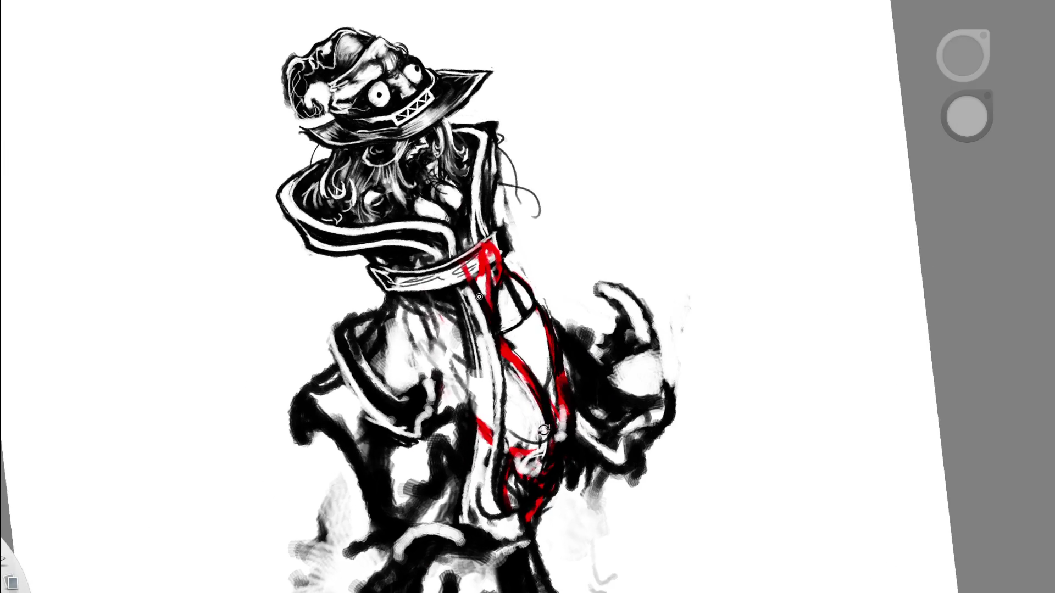
{"action": "left_click_drag", "start_coordinate": [519, 334], "coordinate": [626, 210]}
{"action": "mouse_move", "coordinate": [547, 264]}
{"action": "left_mouse_down"}
{"action": "mouse_move", "coordinate": [522, 297]}
{"action": "mouse_move", "coordinate": [545, 257]}
{"action": "left_mouse_up"}
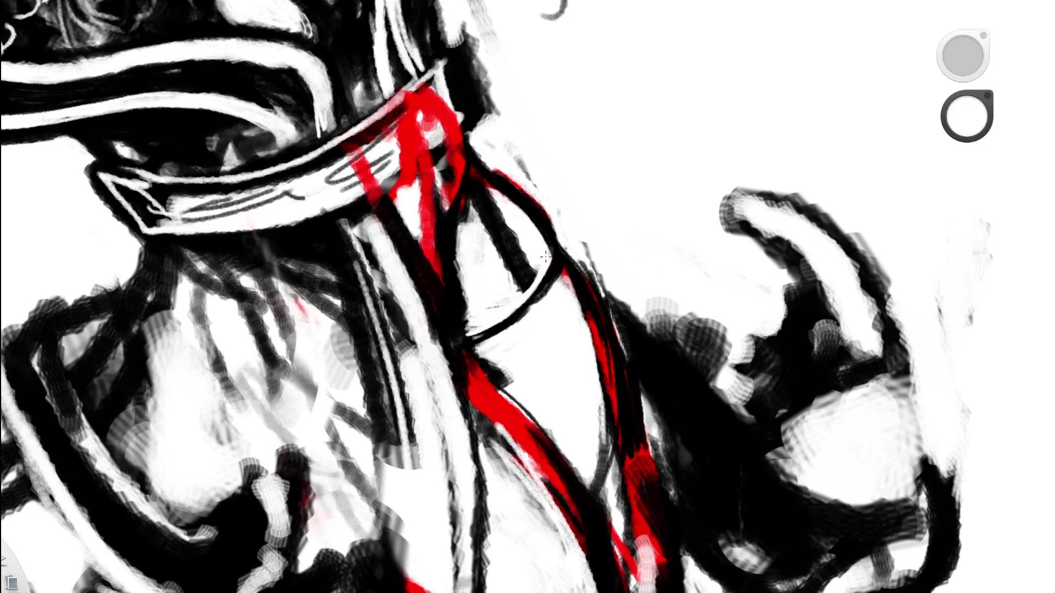
{"action": "key", "text": "ctrl+z"}
{"action": "key", "text": "ctrl+z"}
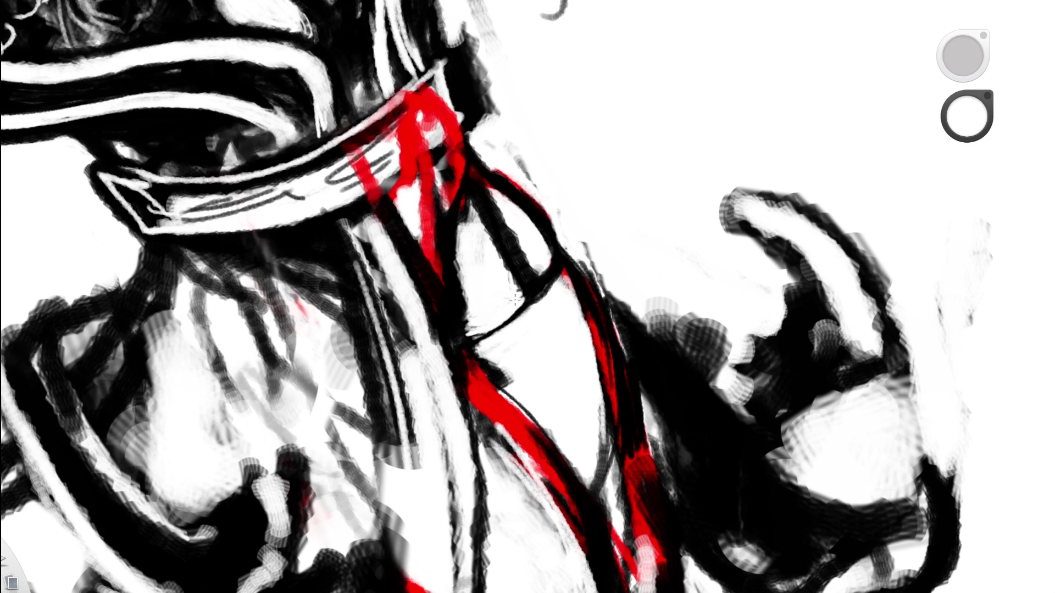
Darken the collar's lower edge line in black.
{"action": "key", "text": "space"}
{"action": "mouse_move", "coordinate": [564, 301]}
{"action": "left_mouse_down"}
{"action": "mouse_move", "coordinate": [624, 371]}
{"action": "mouse_move", "coordinate": [601, 384]}
{"action": "mouse_move", "coordinate": [568, 362]}
{"action": "mouse_move", "coordinate": [645, 315]}
{"action": "mouse_move", "coordinate": [572, 375]}
{"action": "mouse_move", "coordinate": [455, 297]}
{"action": "left_mouse_up"}
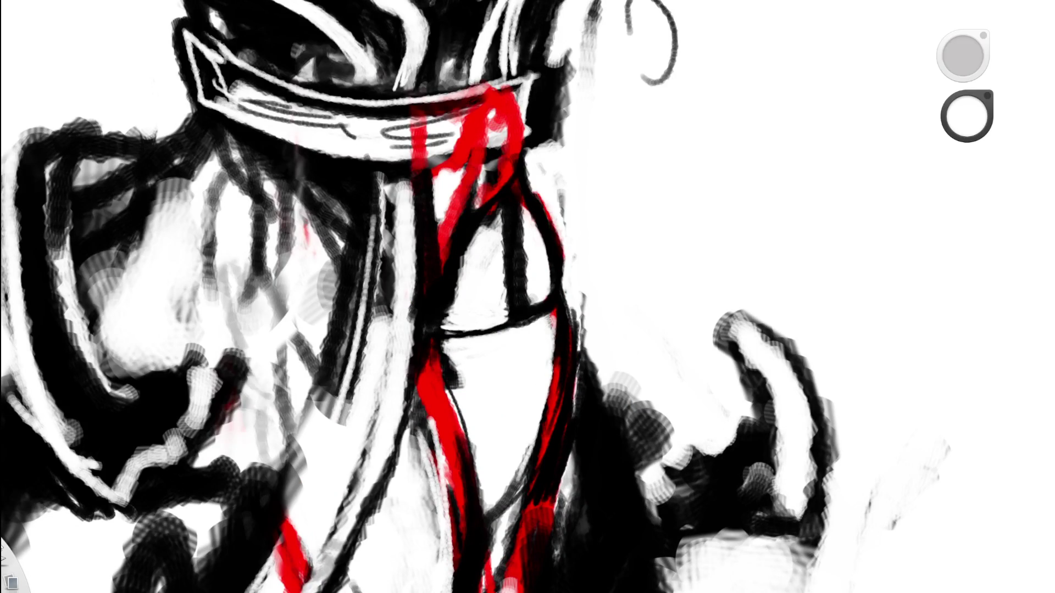
{"action": "left_click_drag", "start_coordinate": [547, 314], "coordinate": [472, 336]}
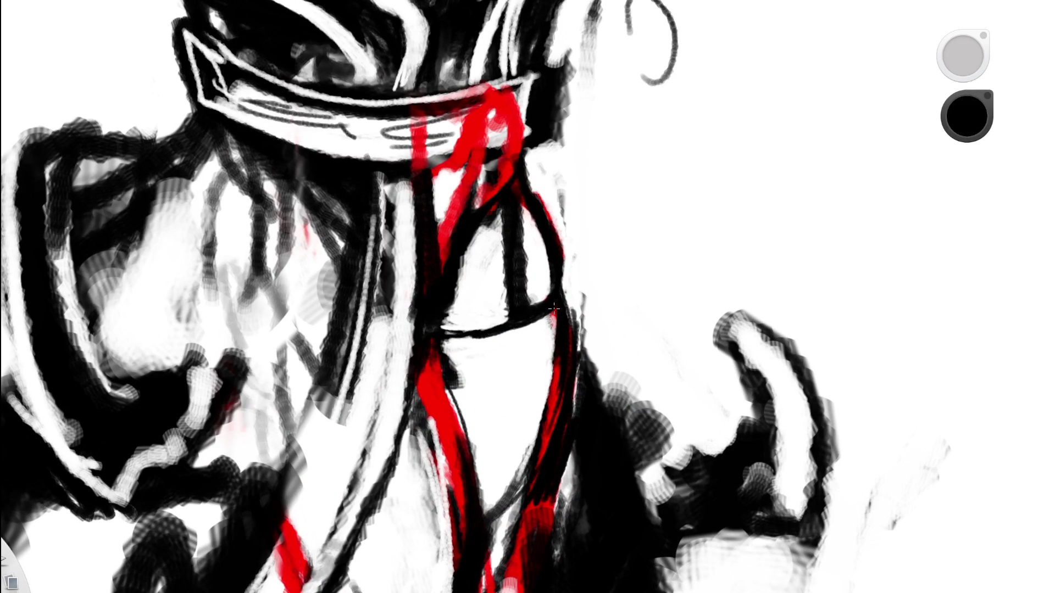
Switch to white with E and lighten the dark smudge below the collar.
{"action": "key", "text": "e"}
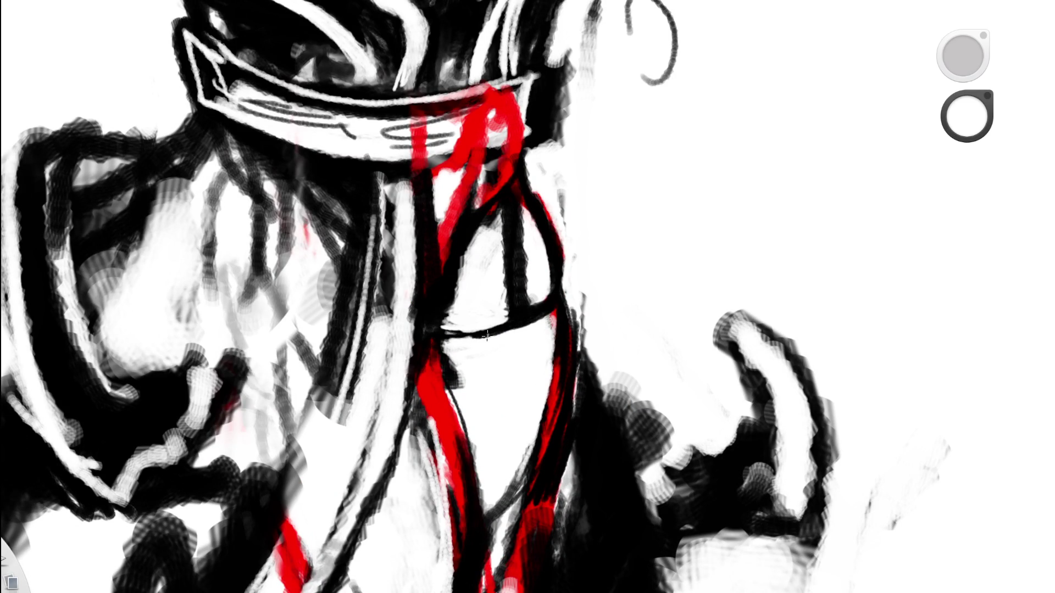
{"action": "mouse_move", "coordinate": [504, 324]}
{"action": "left_mouse_down"}
{"action": "mouse_move", "coordinate": [484, 329]}
{"action": "mouse_move", "coordinate": [498, 318]}
{"action": "left_mouse_up"}
{"action": "key", "text": "space"}
{"action": "left_click_drag", "start_coordinate": [581, 328], "coordinate": [428, 348]}
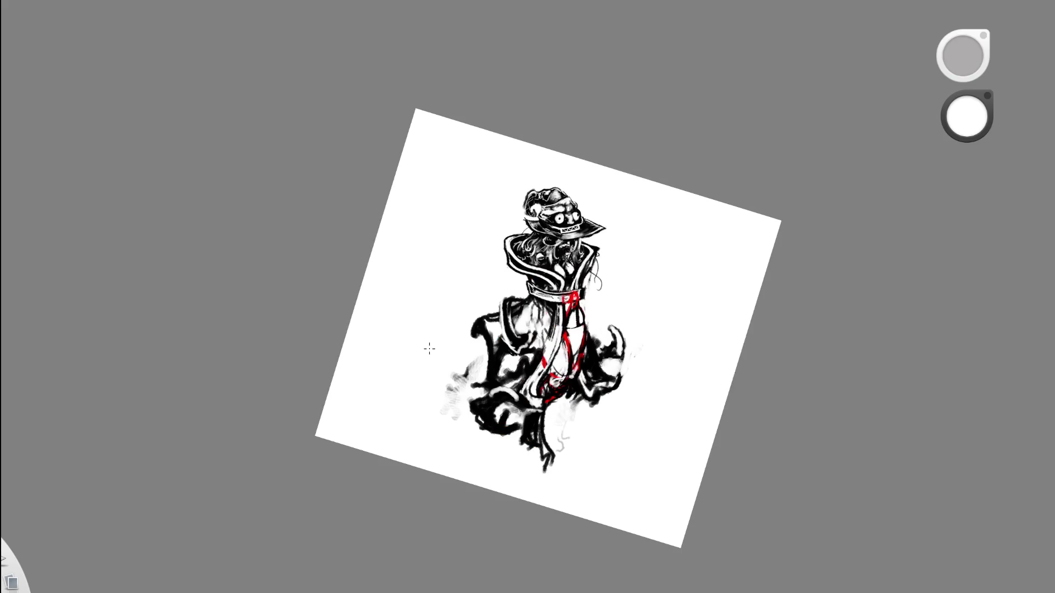
{"action": "key", "text": "space"}
{"action": "left_click_drag", "start_coordinate": [598, 319], "coordinate": [333, 552]}
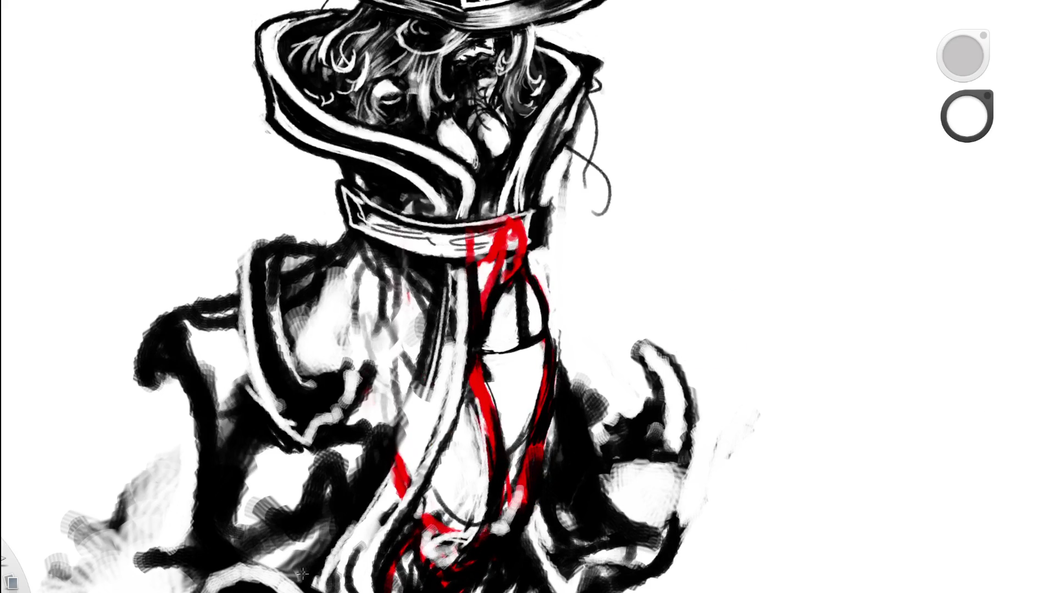